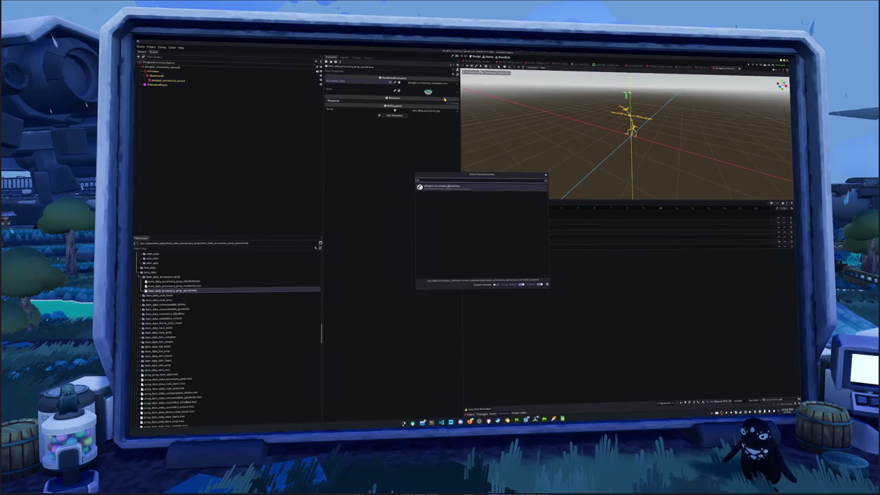
# Confirm the chosen accessory data resource and scroll through the file list.
pyautogui.press('Return')
pyautogui.scroll(-3, 227, 324)
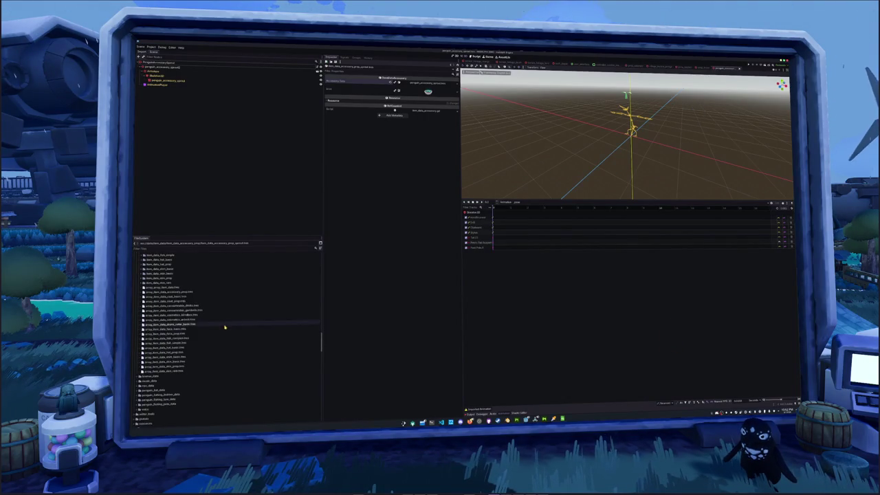
pyautogui.scroll(-3, 205, 319)
pyautogui.scroll(2, 196, 292)
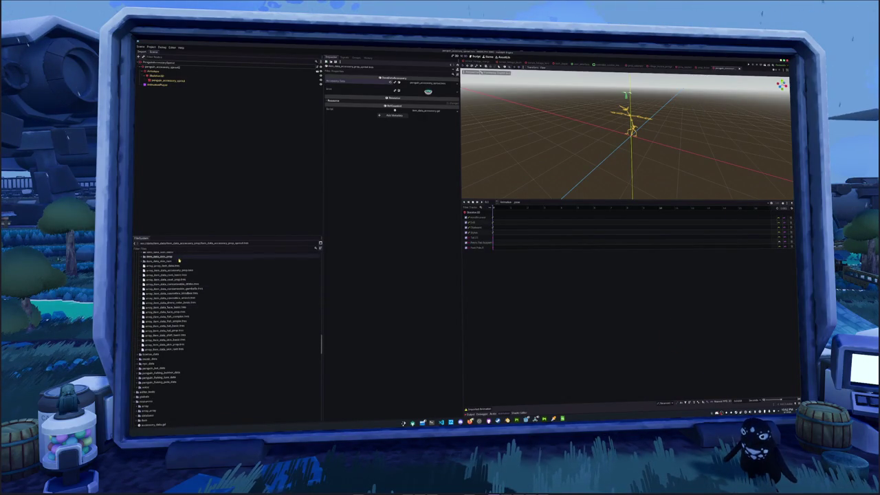
# Add the penguin accessory as a new array accessory element, then run the project with F5.
pyautogui.click(179, 271)
pyautogui.click(394, 101)
pyautogui.write('pengu')
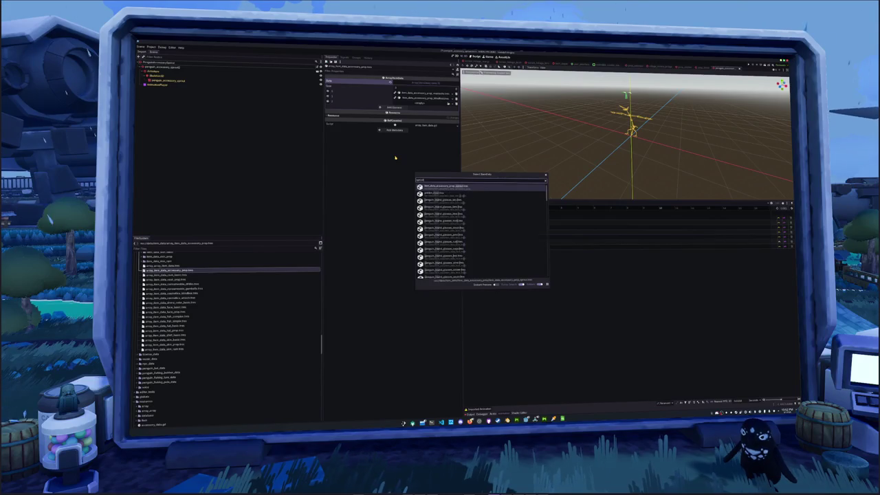
pyautogui.press('Return')
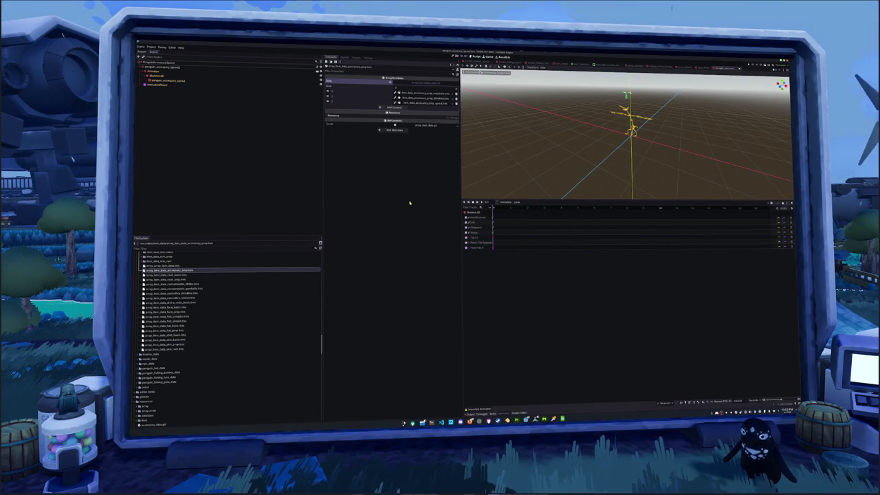
pyautogui.press('F5')
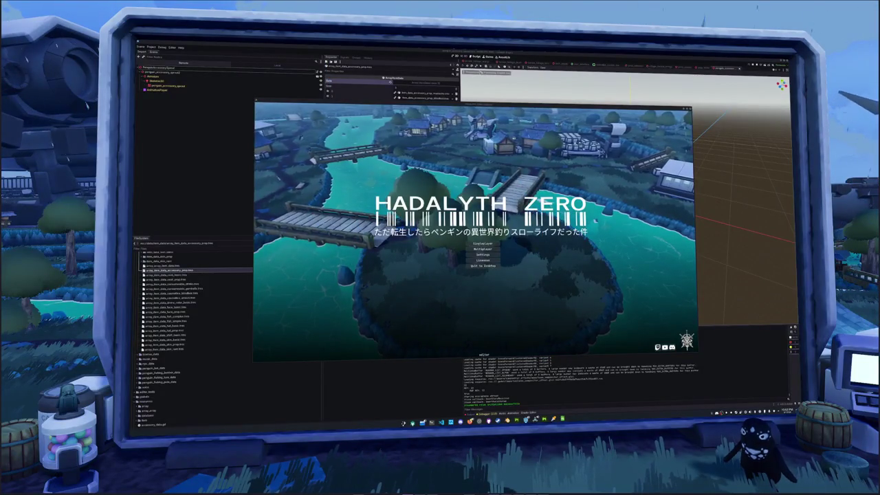
# Start the game and walk the penguin through the village with WASD.
pyautogui.click(483, 249)
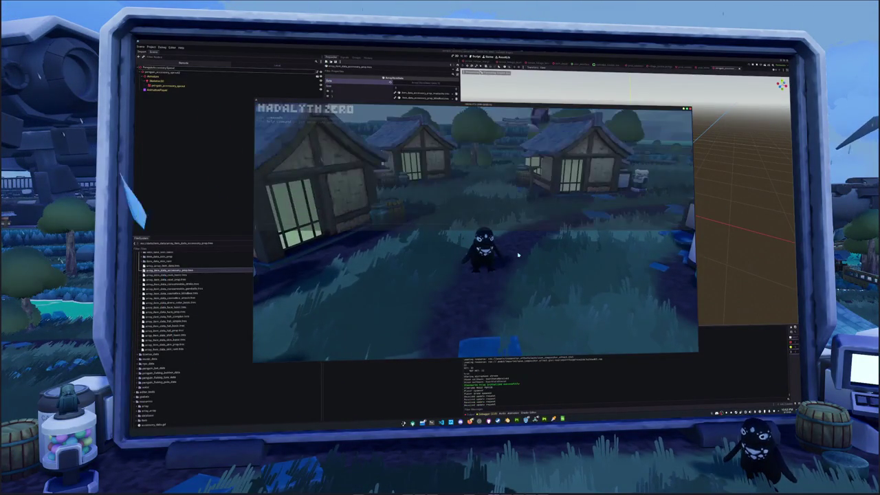
pyautogui.press('w')
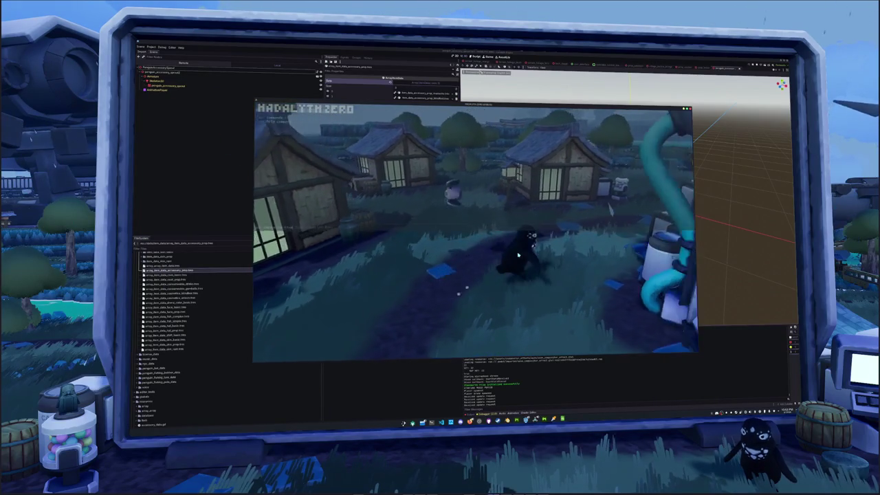
pyautogui.press('d')
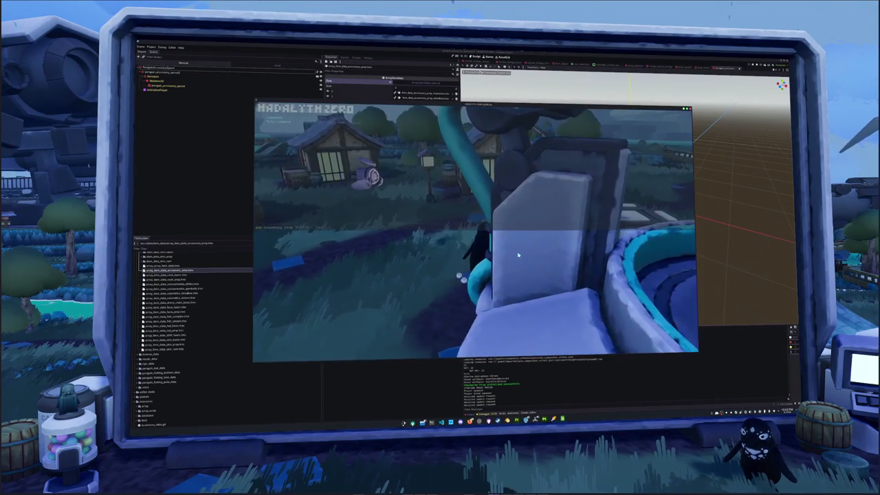
pyautogui.press('a')
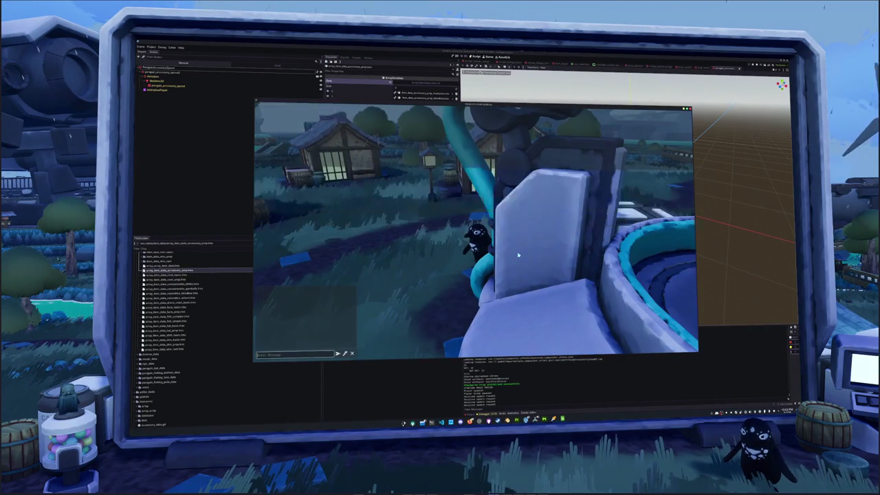
# Browse the inventory's Penguin cosmetics page, then close it.
pyautogui.press('i')
pyautogui.press('p')
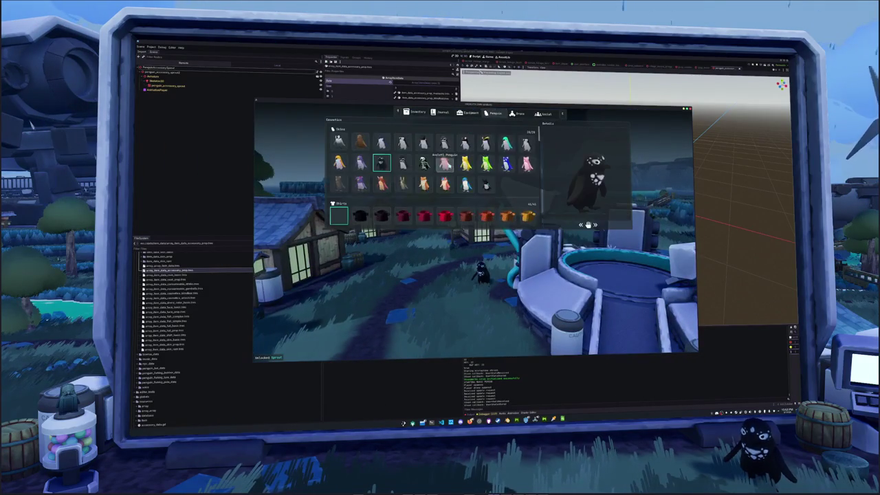
pyautogui.scroll(-3, 454, 185)
pyautogui.scroll(-3, 462, 188)
pyautogui.press('Escape')
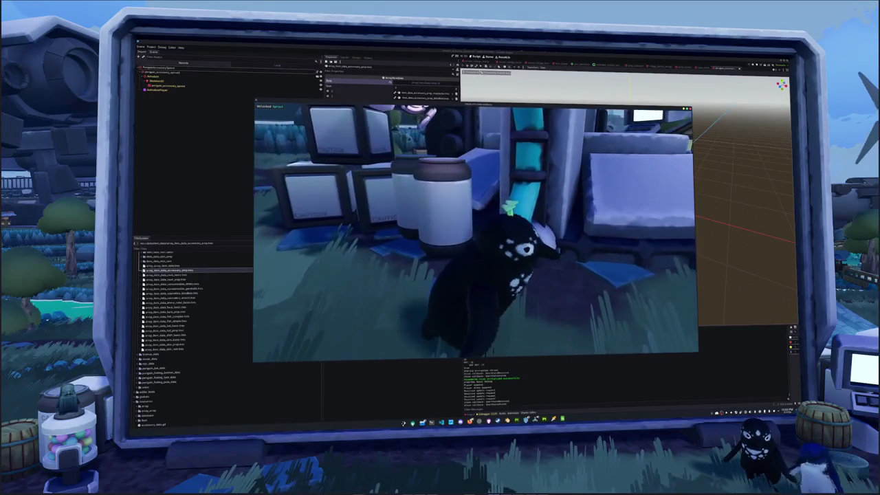
# Walk toward a house, equip the green hat from the Penguin cosmetics page, and close the menu.
pyautogui.press('w')
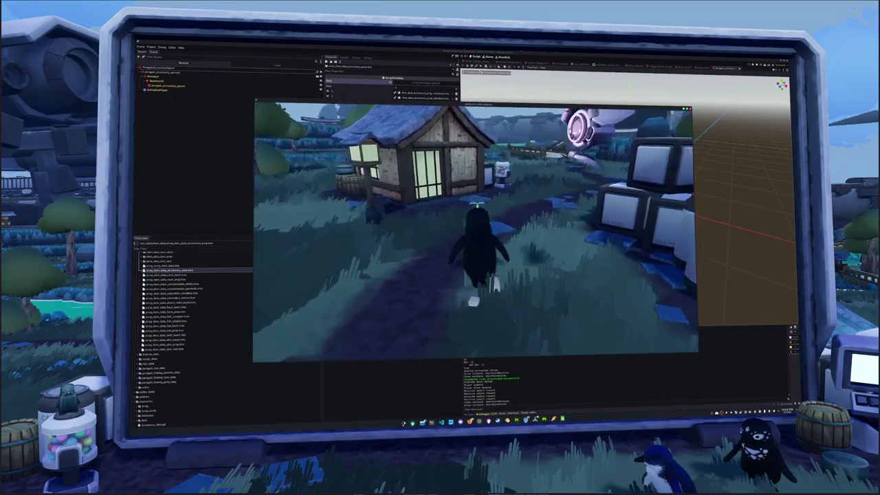
pyautogui.press('i')
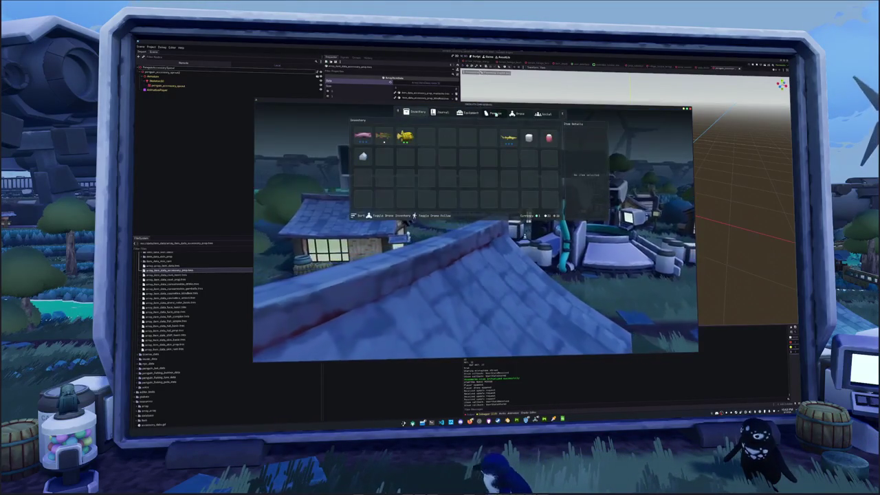
pyautogui.press('p')
pyautogui.scroll(-3, 457, 215)
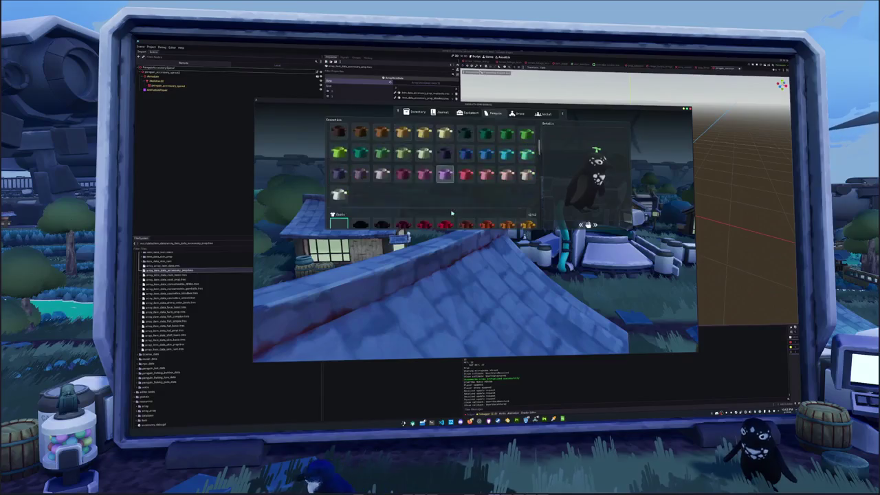
pyautogui.scroll(-3, 455, 215)
pyautogui.scroll(-2, 453, 213)
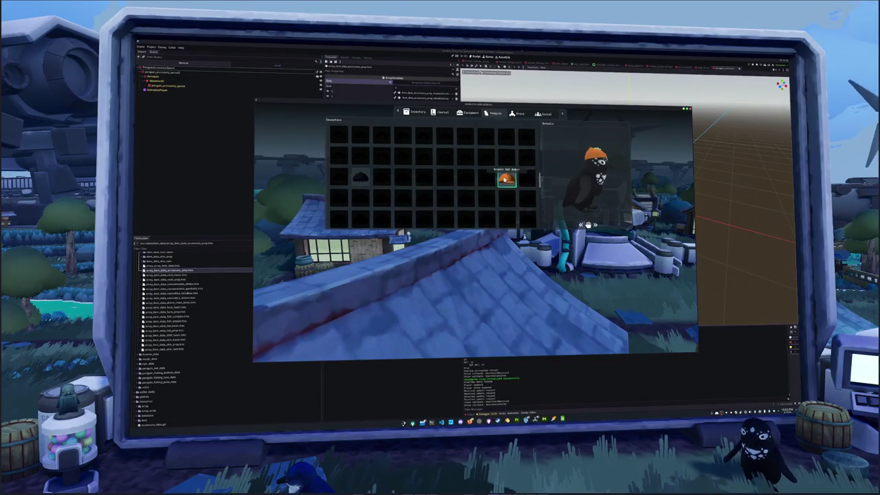
pyautogui.moveTo(570, 188); pyautogui.dragTo(549, 192)
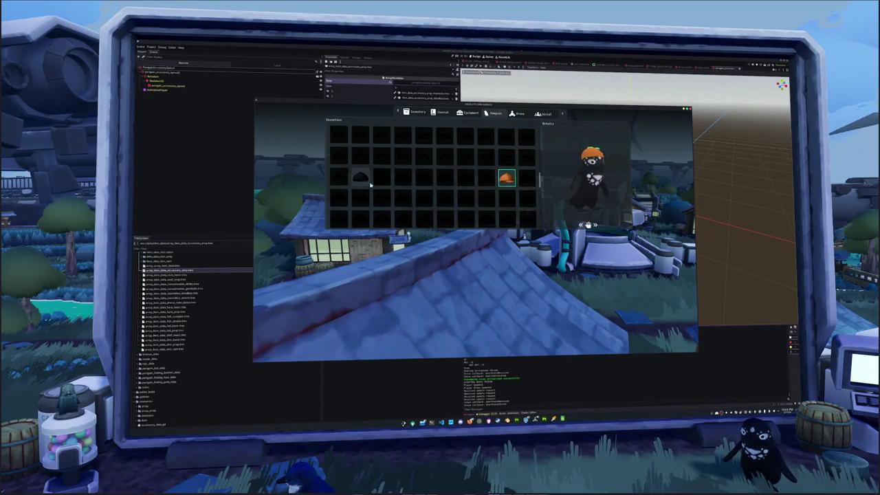
pyautogui.scroll(-3, 387, 195)
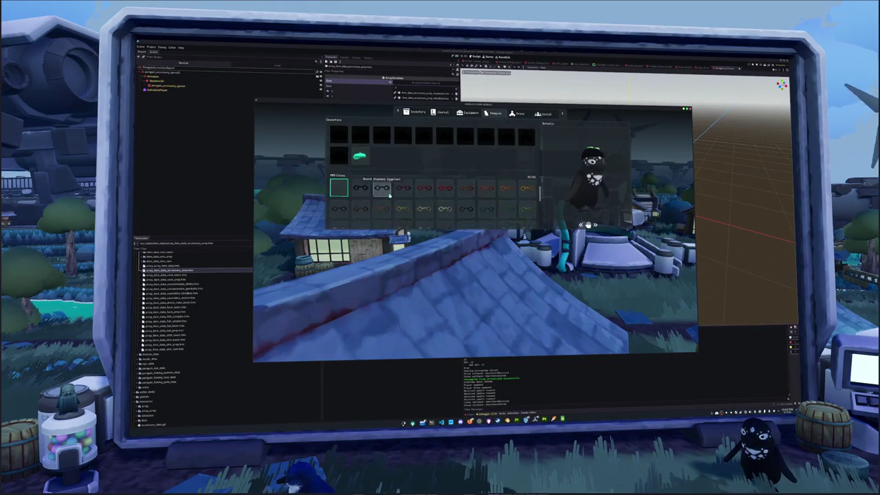
pyautogui.click(359, 156)
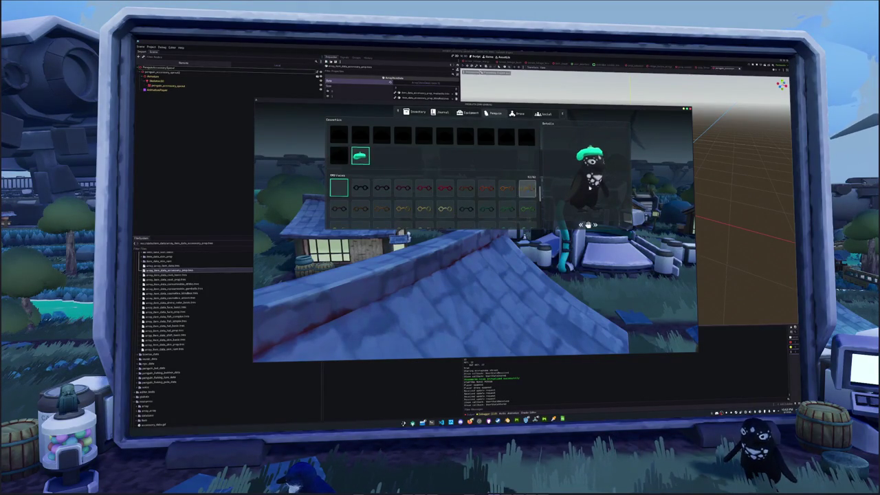
pyautogui.press('Escape')
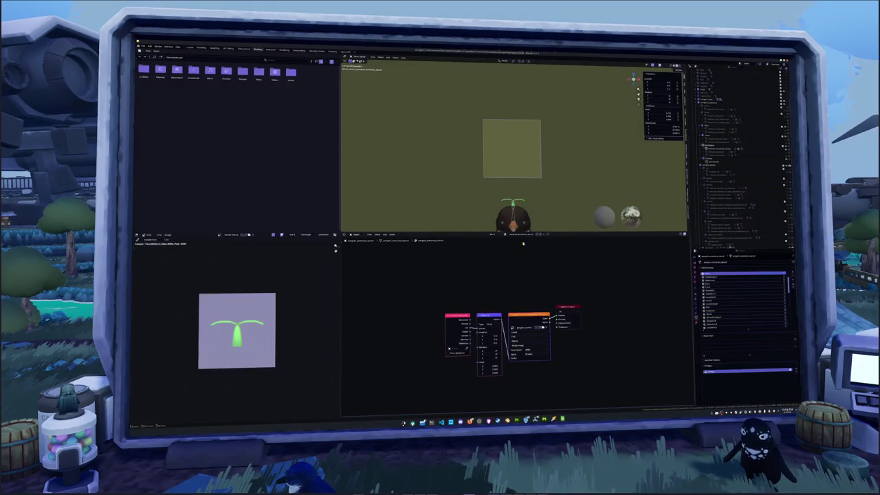
# Move the sprout hat's leaves and upper stem upward in Edit Mode.
pyautogui.click(729, 148)
pyautogui.scroll(1, 521, 204)
pyautogui.press('KP_Decimal')
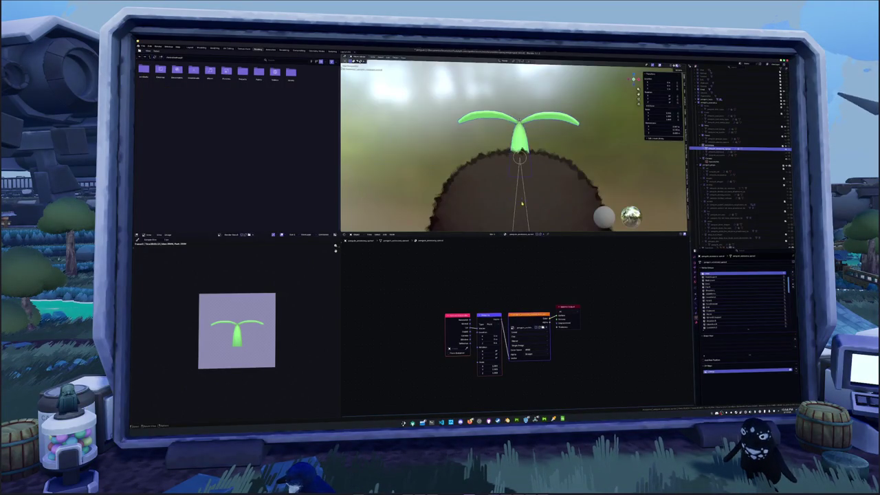
pyautogui.press('Tab')
pyautogui.moveTo(532, 126); pyautogui.dragTo(599, 147)
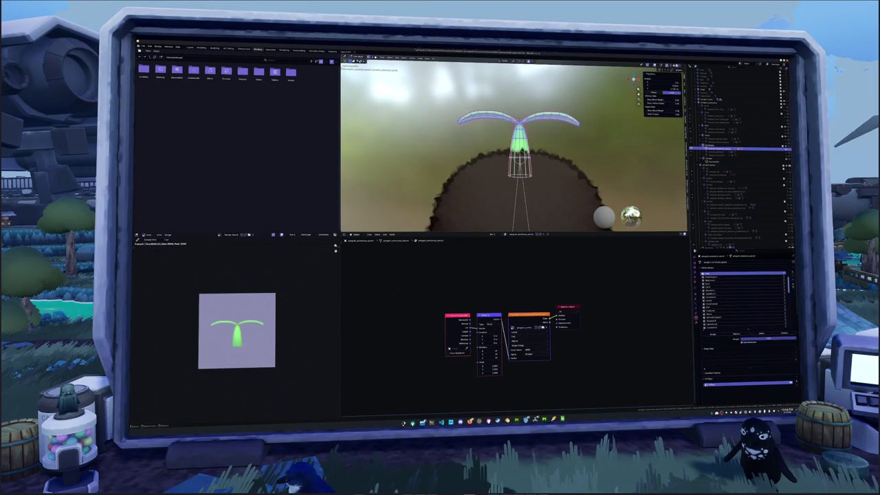
pyautogui.press('g')
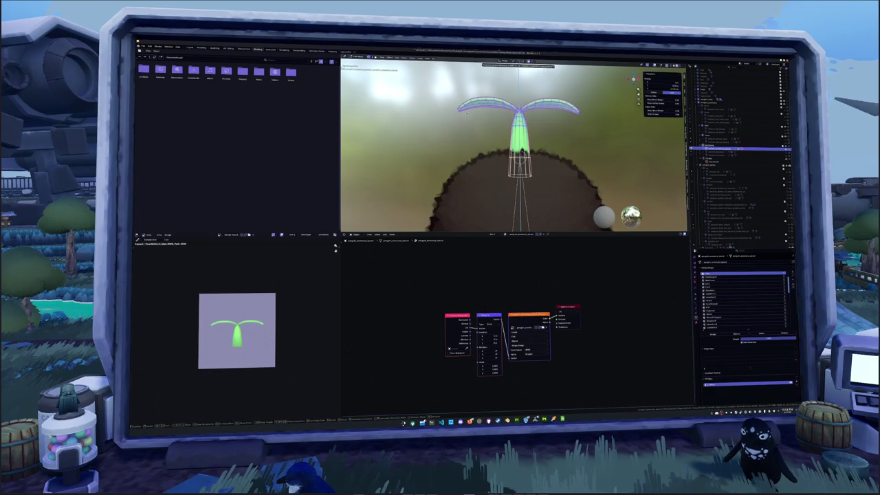
pyautogui.click(471, 119)
pyautogui.press('Tab')
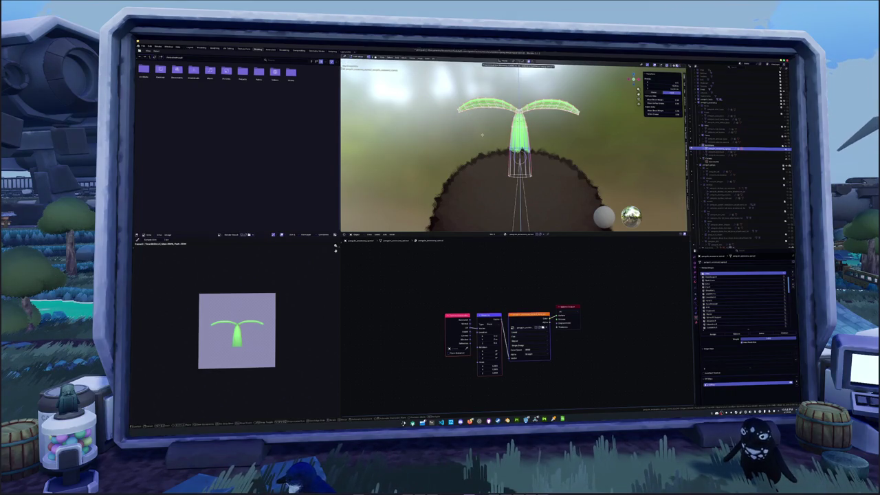
# Select the penguin and export it as glTF, overwriting the existing penguin file.
pyautogui.moveTo(482, 135)
pyautogui.mouseDown(button='middle')
pyautogui.moveTo(474, 155)
pyautogui.moveTo(491, 199)
pyautogui.mouseUp(button='middle')
pyautogui.scroll(-3, 473, 160)
pyautogui.scroll(-2, 491, 200)
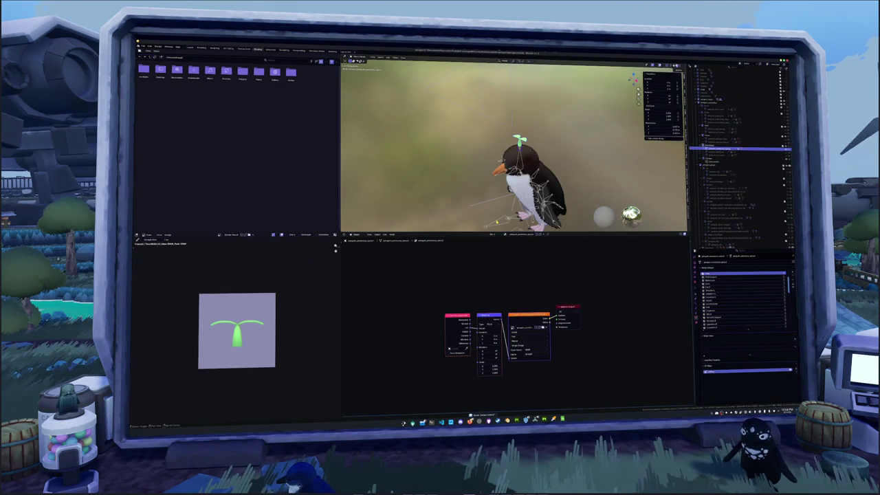
pyautogui.click(540, 189)
pyautogui.click(143, 46)
pyautogui.moveTo(149, 105)
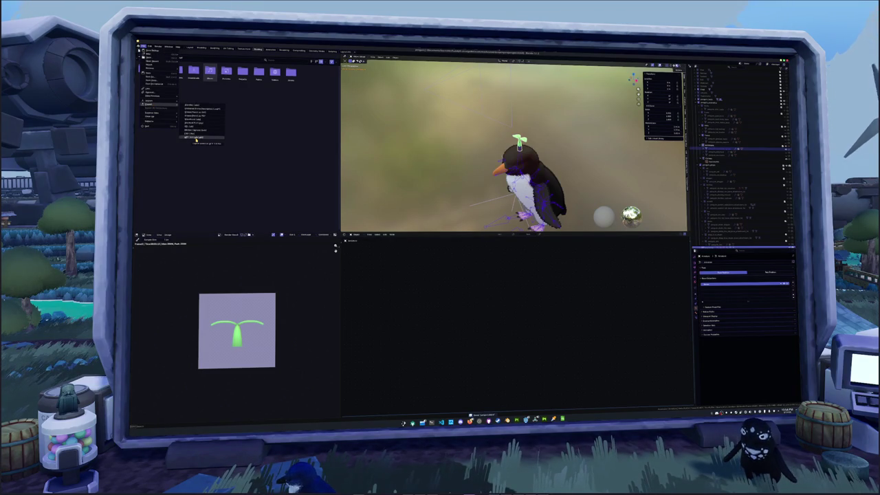
pyautogui.click(196, 139)
pyautogui.click(386, 81)
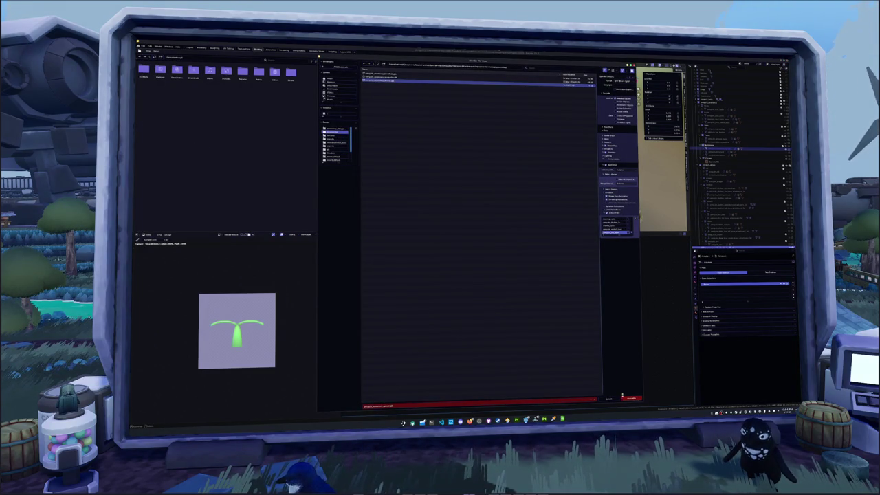
pyautogui.click(630, 399)
pyautogui.click(526, 418)
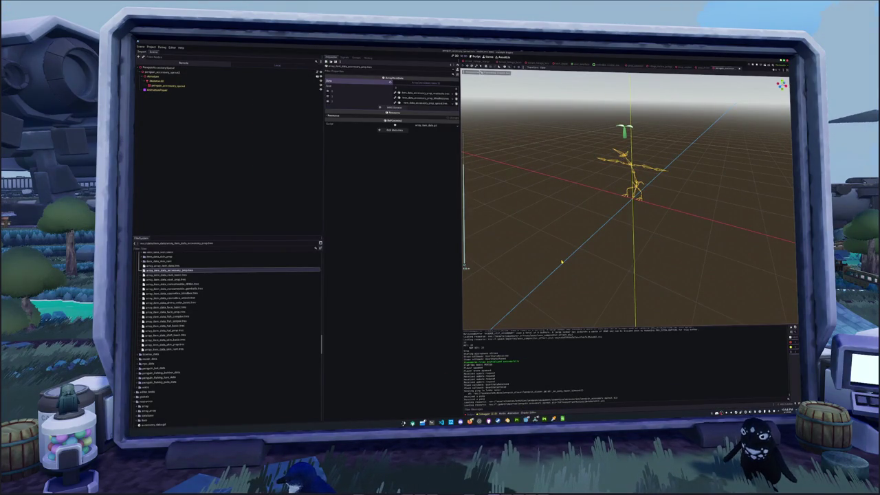
# Run the project again with F5 to test the re-imported penguin.
pyautogui.press('F5')
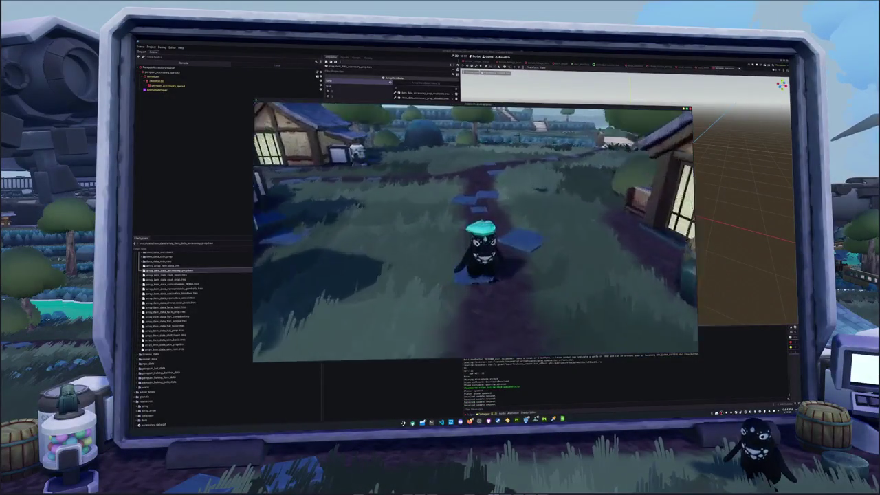
# Unequip the orange hat from the Penguin cosmetics page and close the inventory.
pyautogui.press('i')
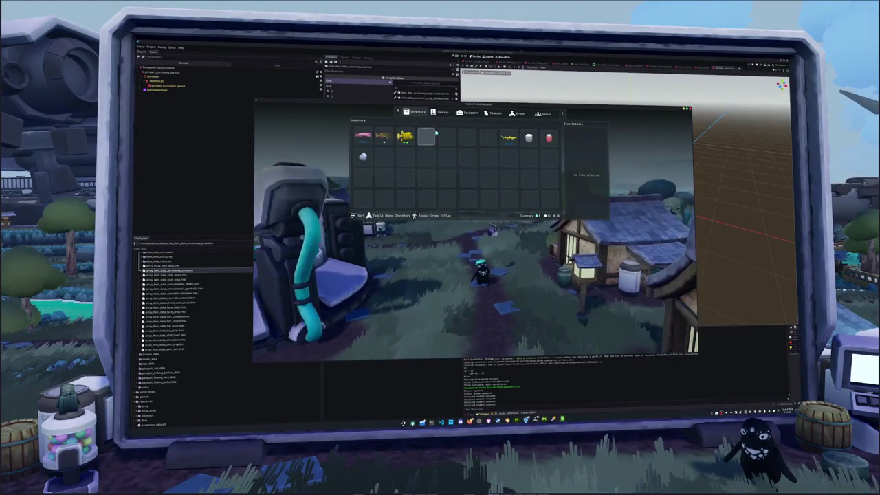
pyautogui.click(468, 113)
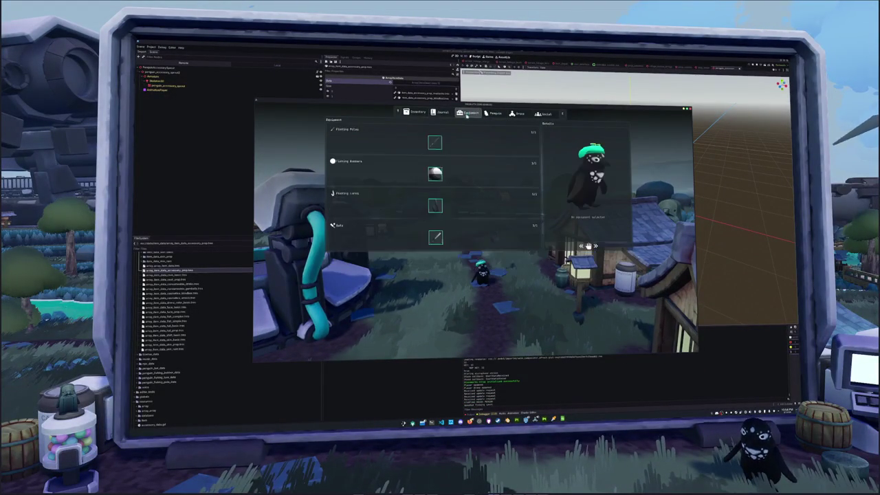
pyautogui.click(494, 113)
pyautogui.scroll(-5, 429, 196)
pyautogui.scroll(-5, 429, 196)
pyautogui.scroll(5, 429, 196)
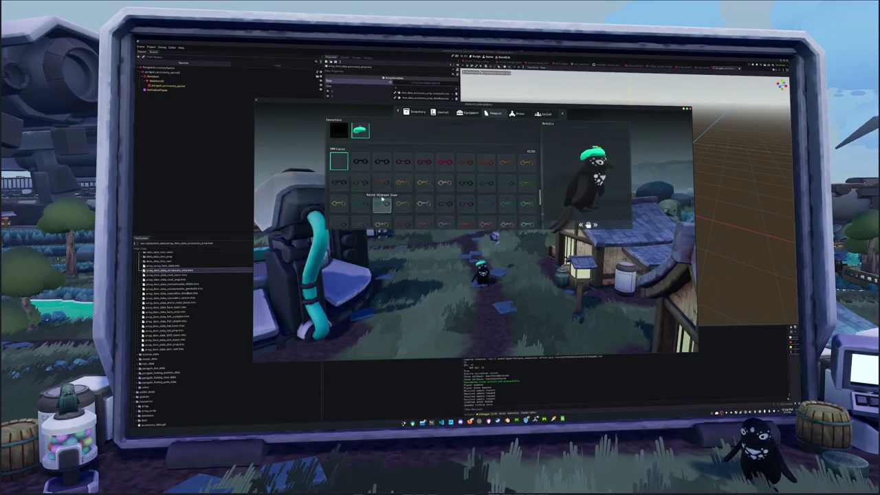
pyautogui.scroll(5, 405, 195)
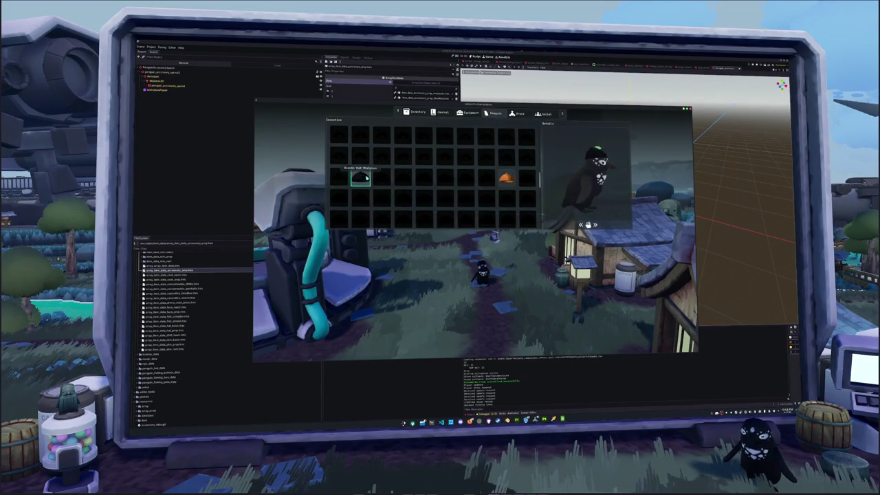
pyautogui.scroll(3, 437, 185)
pyautogui.click(360, 136)
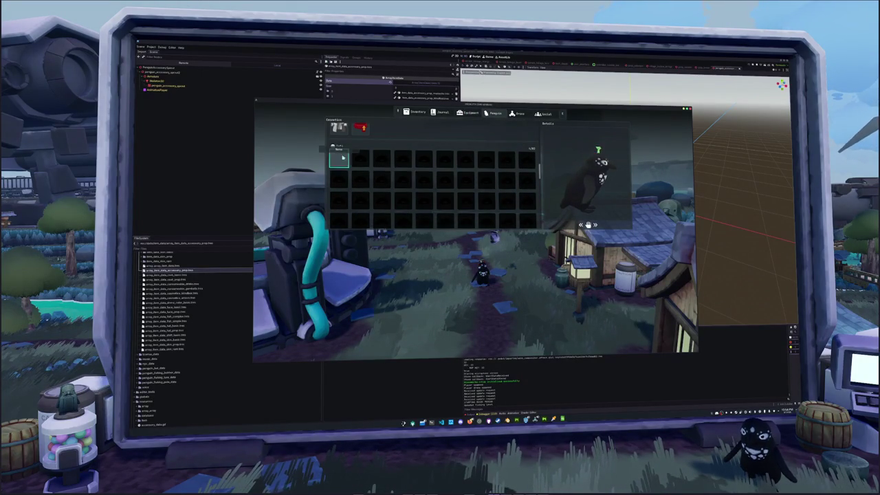
pyautogui.scroll(-5, 440, 185)
pyautogui.press('Escape')
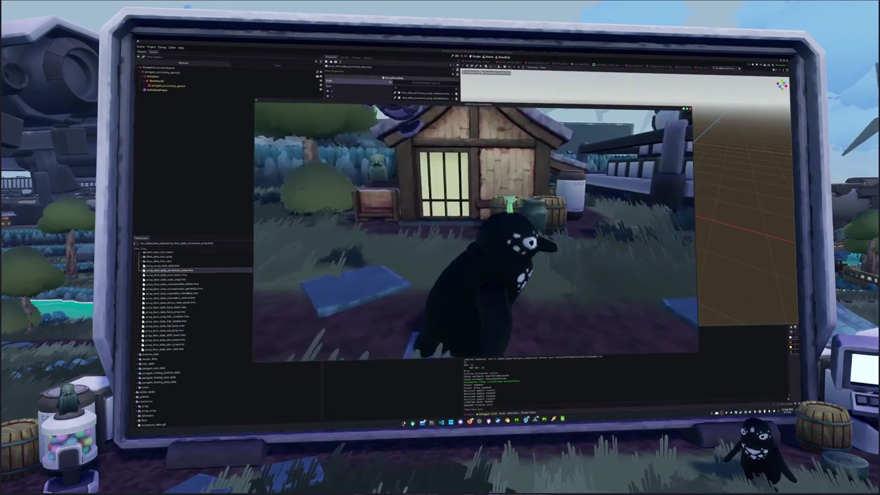
# Walk the penguin toward the houses, quit the game with F8, and return to Blender.
pyautogui.press('w')
pyautogui.press('w')
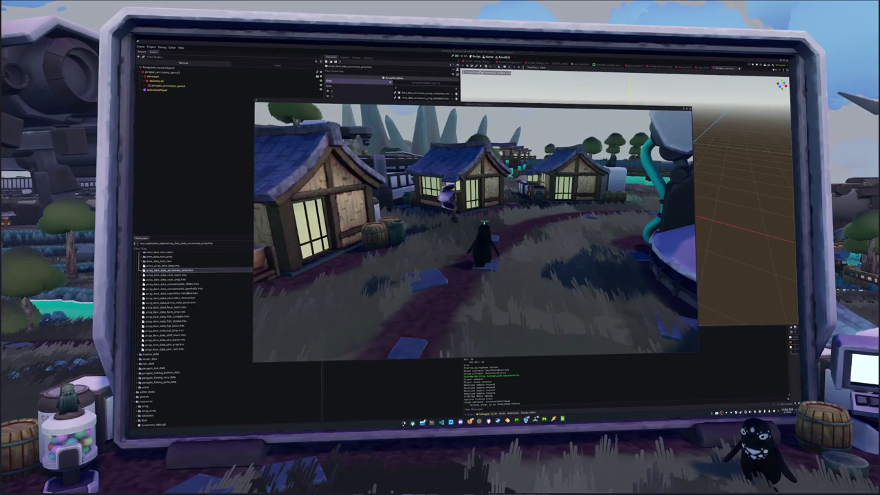
pyautogui.press('F8')
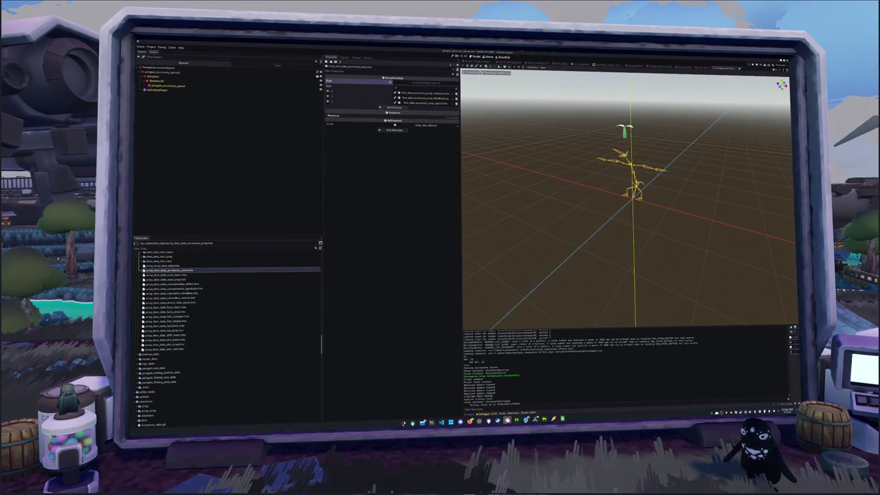
pyautogui.hotkey('alt', 'Tab')
pyautogui.moveTo(484, 198); pyautogui.dragTo(476, 147, button='middle')
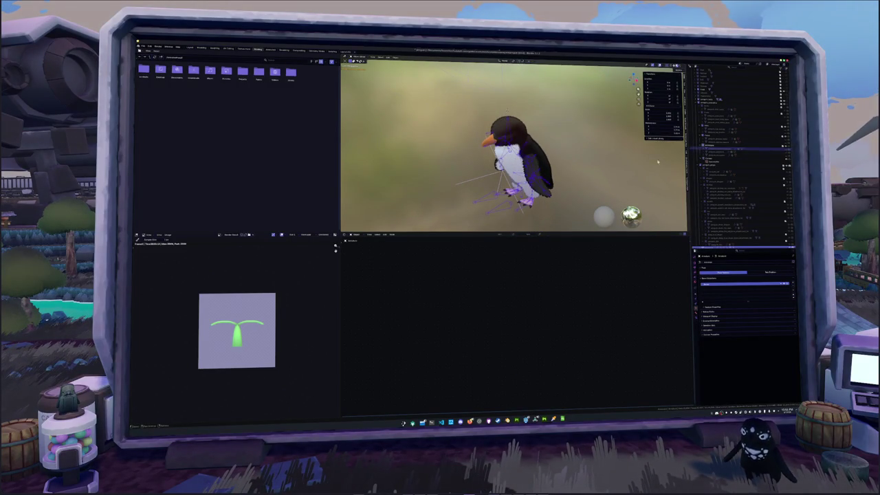
# Hide the sprout, switch to the Animation workspace, and enable Rest Position on the penguin armature.
pyautogui.hotkey('ctrl', 'z')
pyautogui.click(192, 47)
pyautogui.moveTo(460, 213)
pyautogui.mouseDown(button='middle')
pyautogui.moveTo(458, 190)
pyautogui.moveTo(528, 223)
pyautogui.mouseUp(button='middle')
pyautogui.scroll(2, 467, 163)
pyautogui.click(383, 157)
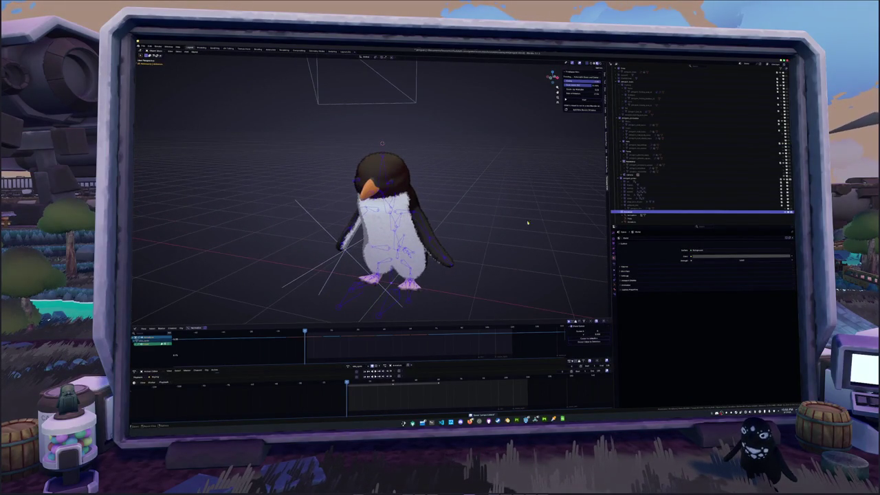
pyautogui.click(615, 292)
pyautogui.click(750, 249)
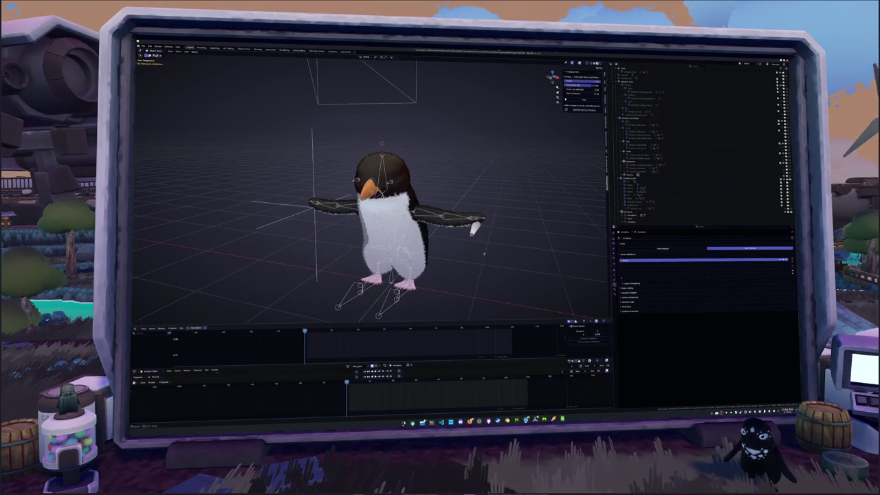
# Unhide the knitted sweater mesh in the Outliner and select the shirt object.
pyautogui.moveTo(427, 220); pyautogui.dragTo(468, 220, button='middle')
pyautogui.click(630, 183)
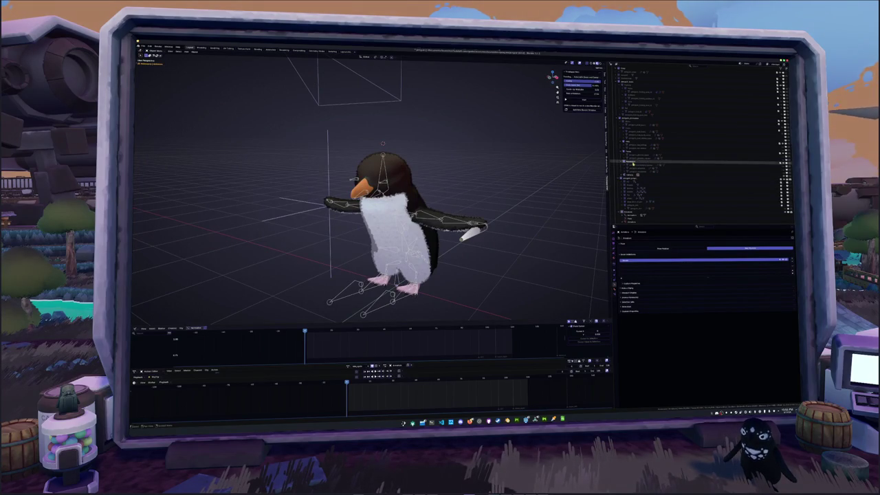
pyautogui.click(716, 130)
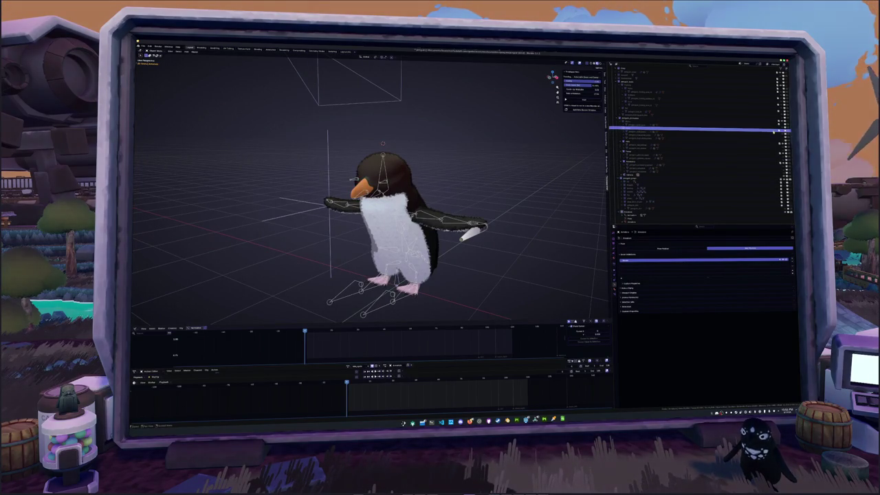
pyautogui.click(718, 136)
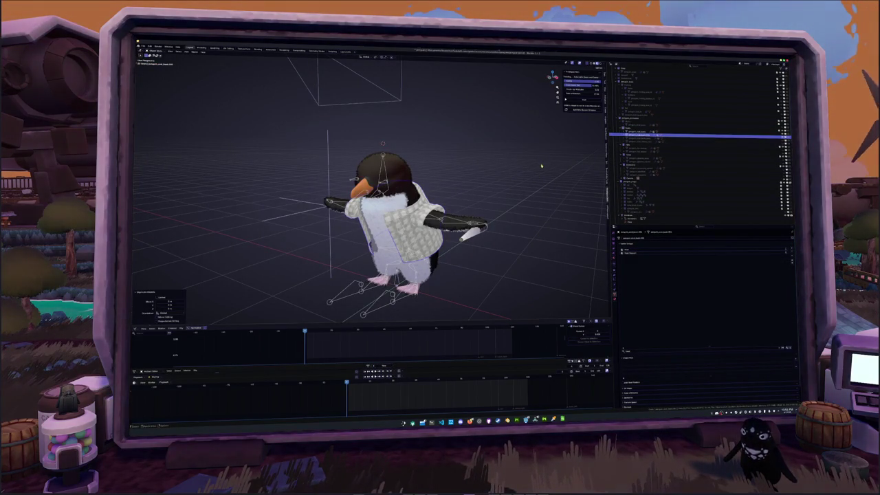
# Rename the shirt object with F2 and select the shirt mesh.
pyautogui.press('F2')
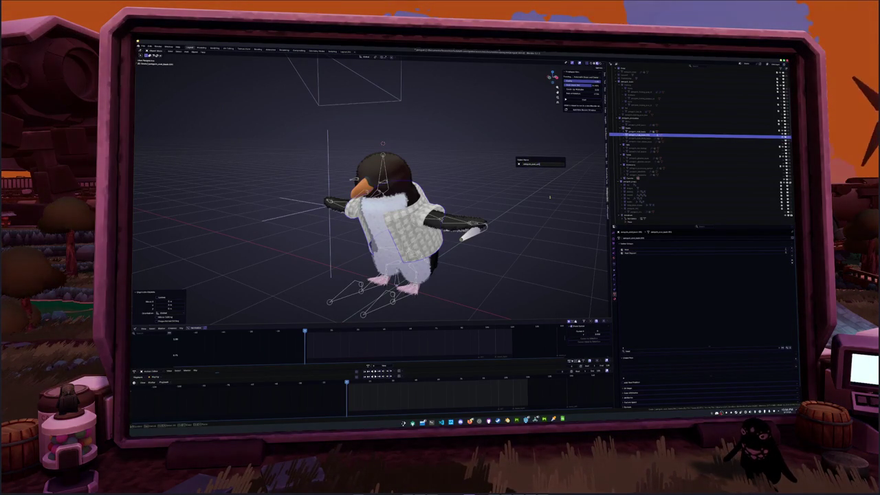
pyautogui.press('Return')
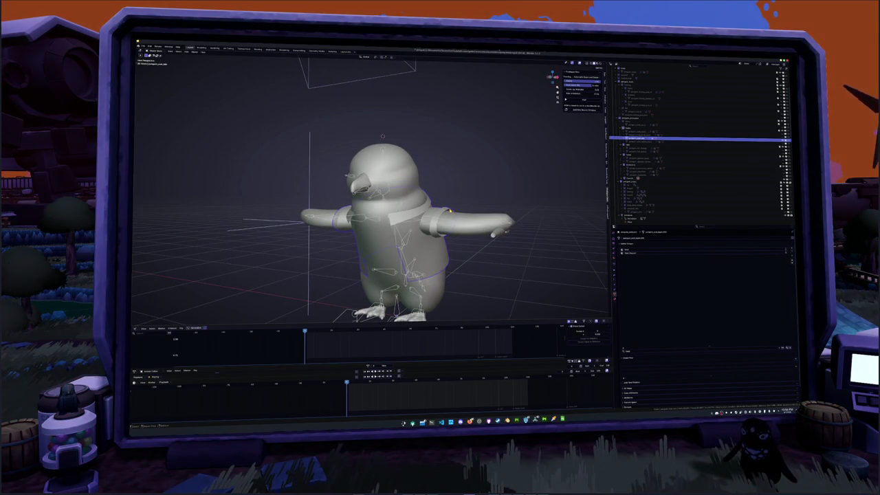
pyautogui.click(451, 211)
pyautogui.scroll(3, 450, 211)
pyautogui.moveTo(378, 206); pyautogui.dragTo(378, 217, button='middle')
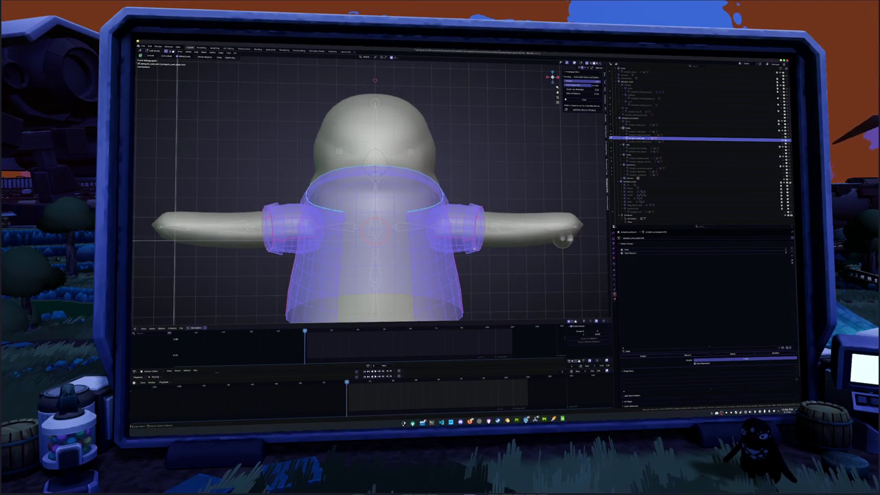
pyautogui.scroll(-3, 375, 206)
pyautogui.keyDown('shift'); pyautogui.moveTo(375, 220); pyautogui.dragTo(375, 189, button='middle'); pyautogui.keyUp('shift')
# Cut a new edge loop across the shirt's torso with Ctrl+R.
pyautogui.press('Tab')
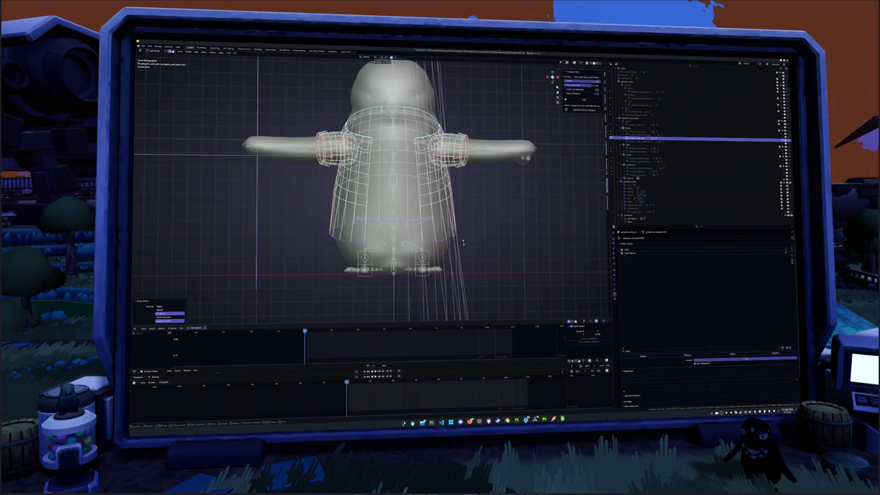
pyautogui.hotkey('ctrl', 'z')
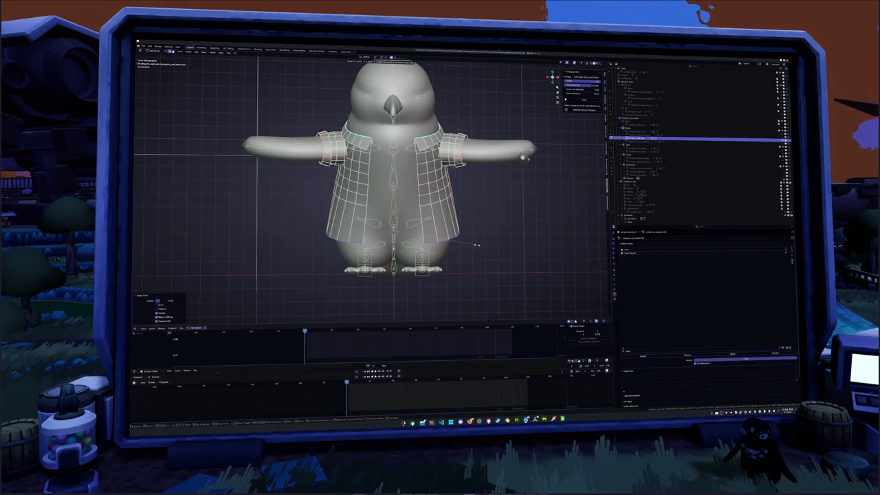
pyautogui.hotkey('ctrl', 'r')
pyautogui.click(392, 210)
pyautogui.keyDown('shift'); pyautogui.moveTo(408, 225); pyautogui.dragTo(447, 263, button='middle'); pyautogui.keyUp('shift')
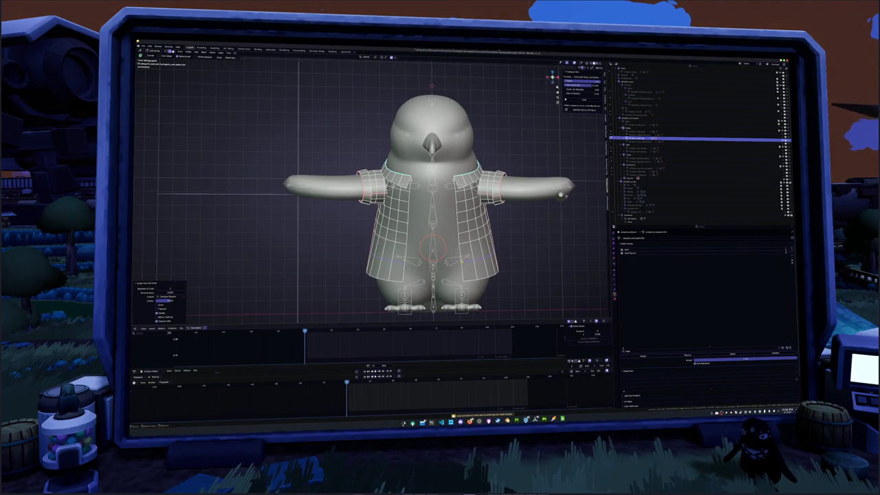
pyautogui.press('Tab')
pyautogui.press('Tab')
# Select the shirt's collar edge loop and move it upward along Z.
pyautogui.moveTo(560, 196); pyautogui.dragTo(594, 222, button='middle')
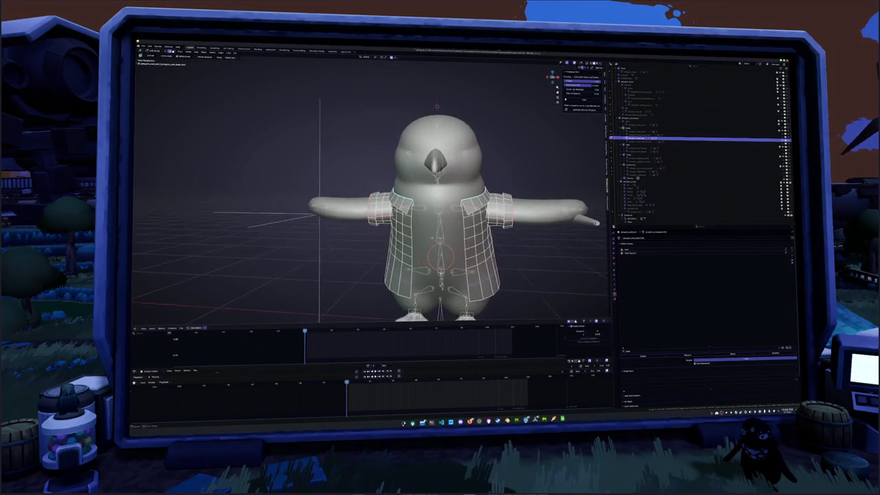
pyautogui.moveTo(482, 227); pyautogui.dragTo(440, 227, button='middle')
pyautogui.keyDown('alt'); pyautogui.click(440, 201); pyautogui.keyUp('alt')
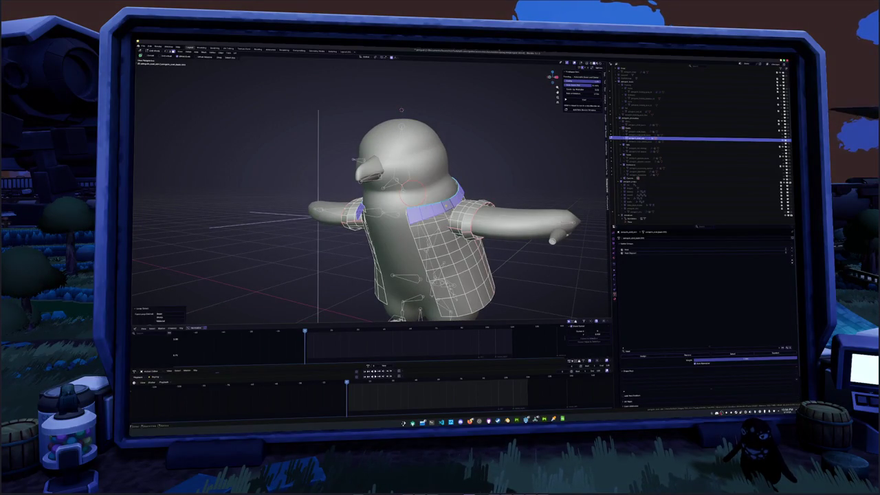
pyautogui.rightClick(433, 199)
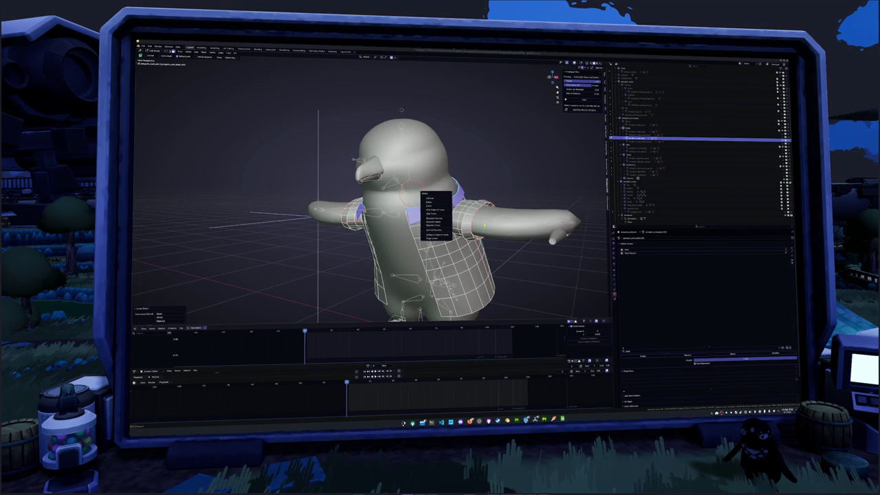
pyautogui.press('Escape')
pyautogui.keyDown('alt'); pyautogui.click(433, 206); pyautogui.keyUp('alt')
pyautogui.press('g')
pyautogui.press('z')
pyautogui.click(402, 110)
pyautogui.press('KP_1')
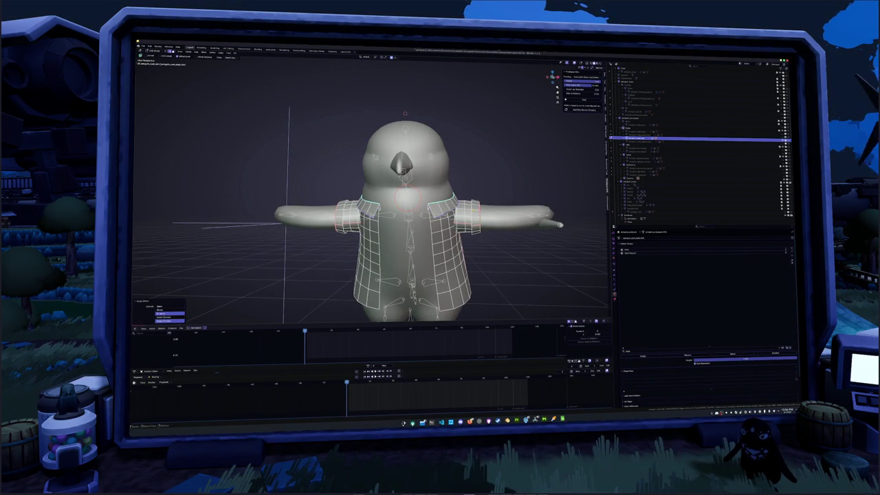
pyautogui.press('g')
pyautogui.press('z')
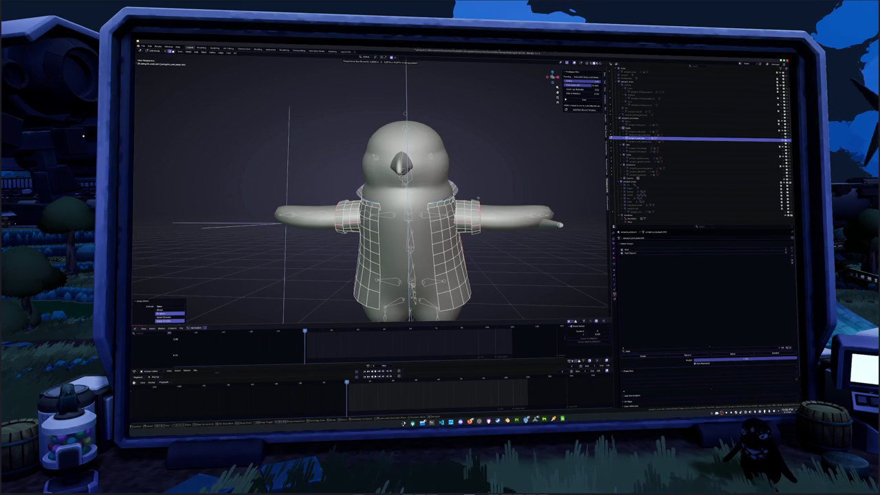
# Confirm the raised collar loop and shift it along the X axis.
pyautogui.click(406, 113)
pyautogui.press('g')
pyautogui.press('x')
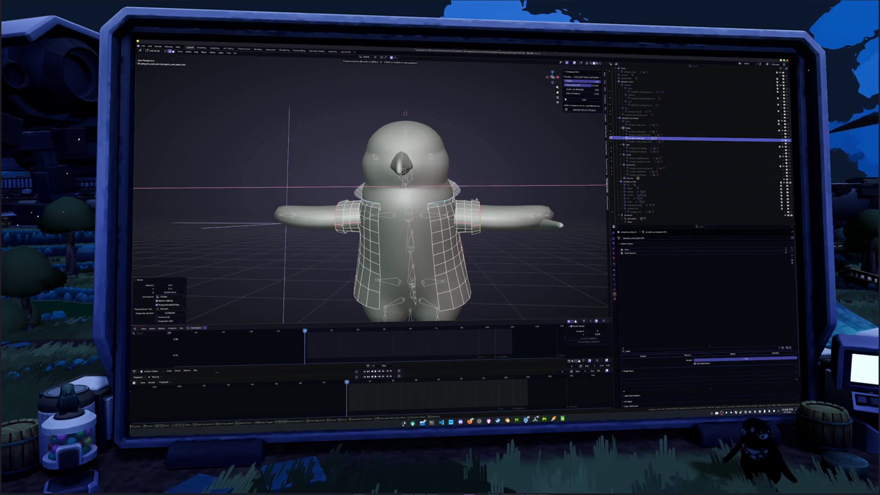
pyautogui.click(405, 113)
# From the right-side view, pull the collar flap's tip down and move it along X.
pyautogui.moveTo(405, 113); pyautogui.dragTo(326, 123, button='middle')
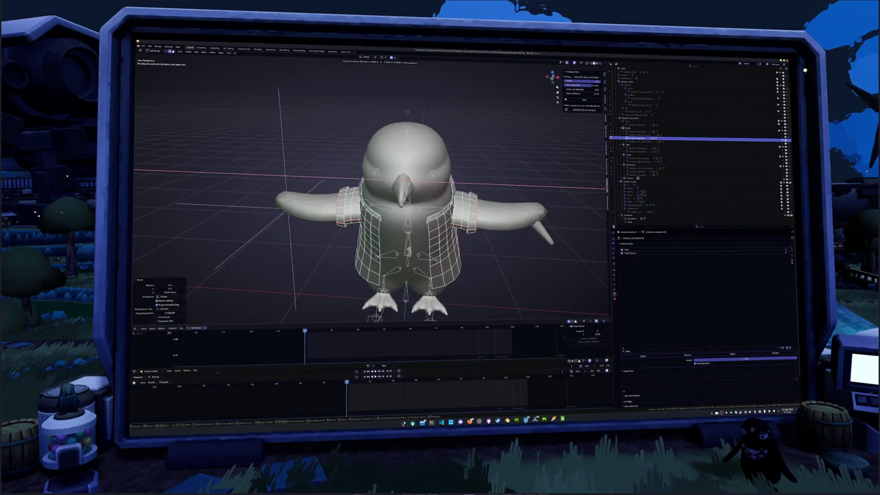
pyautogui.moveTo(499, 191); pyautogui.dragTo(489, 204, button='middle')
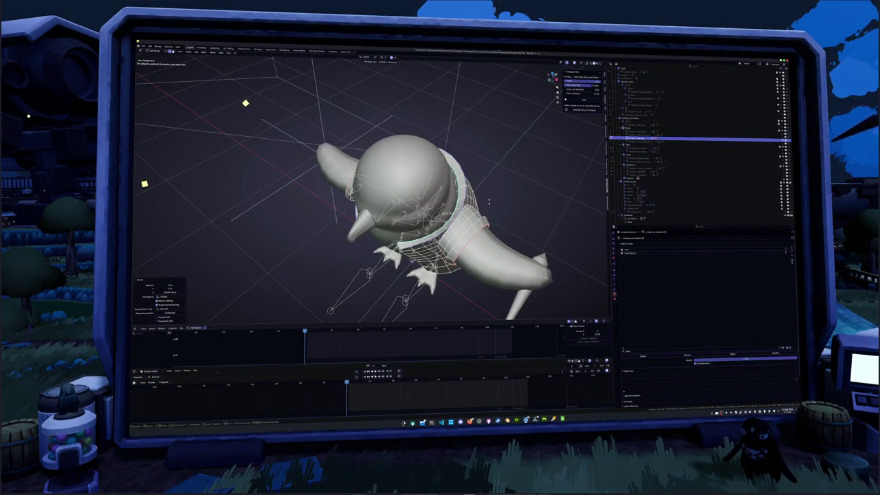
pyautogui.moveTo(489, 200)
pyautogui.mouseDown(button='middle')
pyautogui.moveTo(459, 187)
pyautogui.moveTo(395, 183)
pyautogui.mouseUp(button='middle')
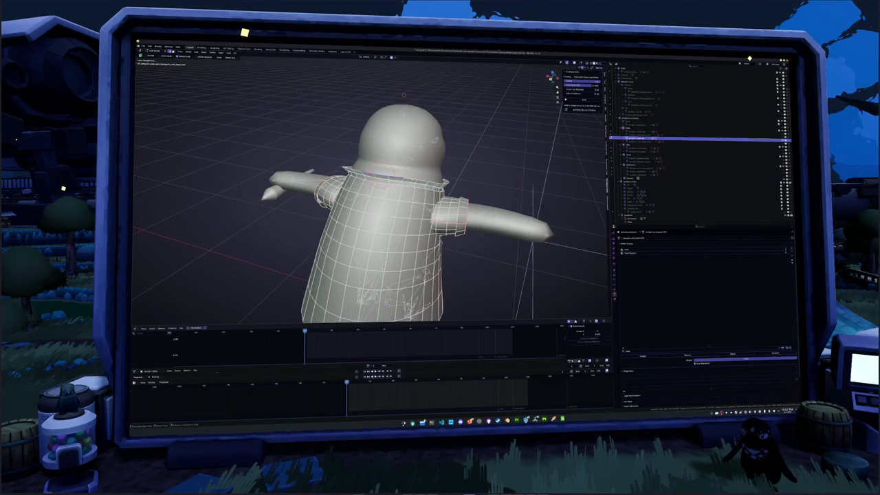
pyautogui.moveTo(397, 181); pyautogui.dragTo(427, 152, button='middle')
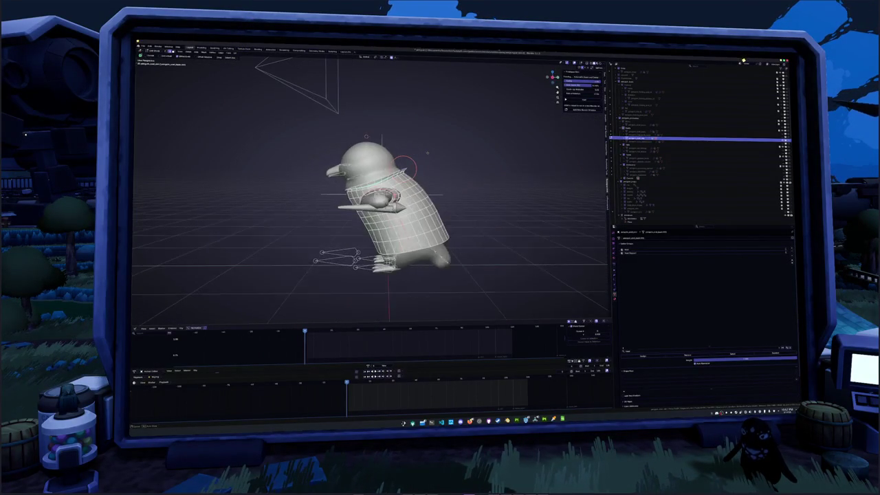
pyautogui.press('KP_3')
pyautogui.scroll(5, 426, 155)
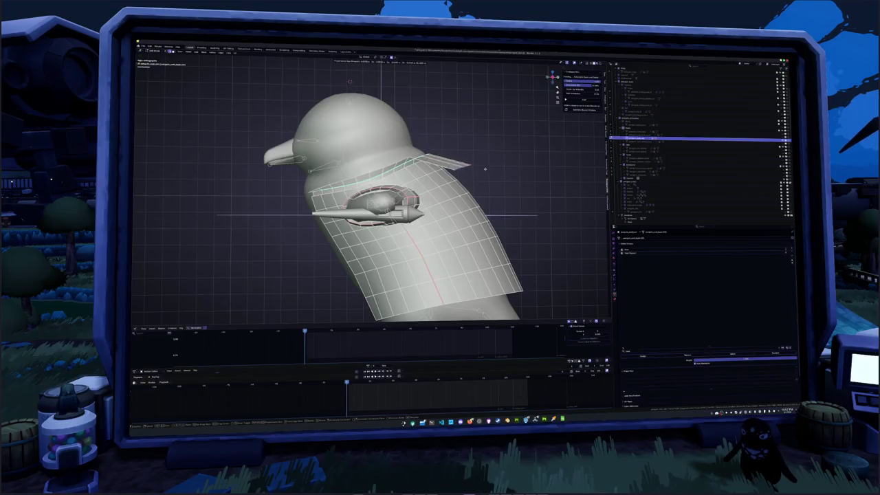
pyautogui.moveTo(508, 189); pyautogui.dragTo(487, 153)
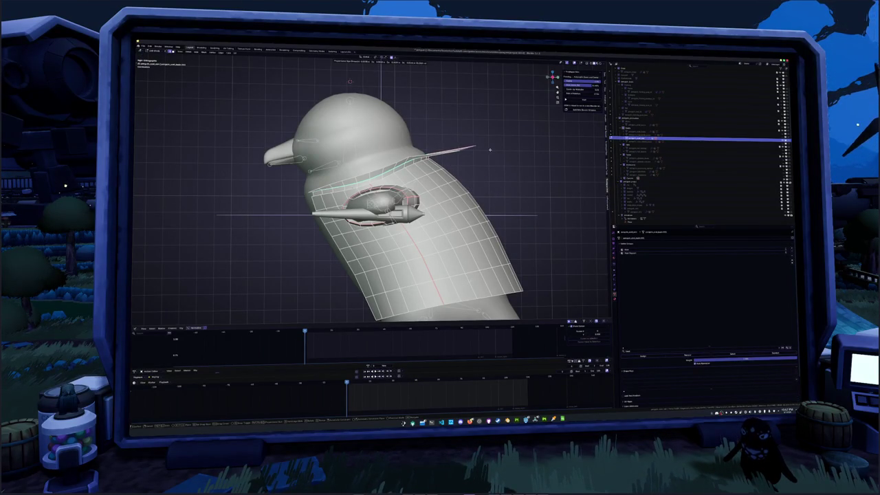
pyautogui.moveTo(487, 153); pyautogui.dragTo(440, 179, button='middle')
pyautogui.press('g')
pyautogui.press('x')
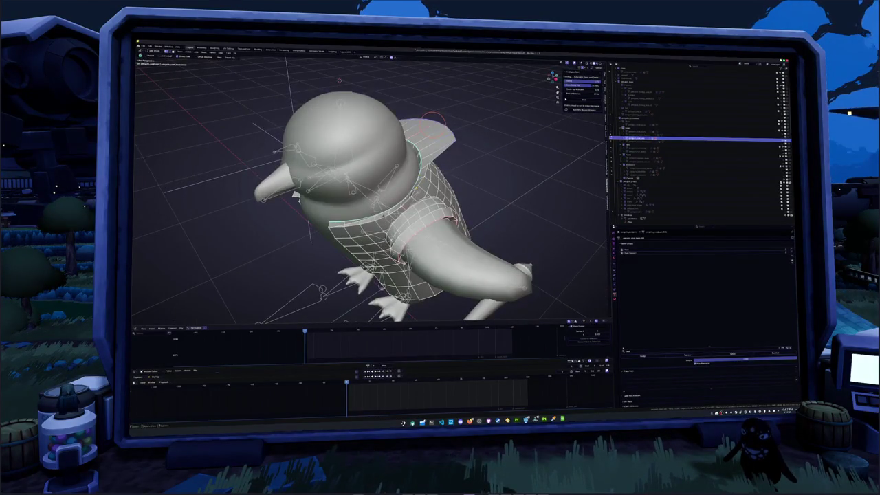
pyautogui.click(443, 140)
# Move shirt vertices along X and adjust those near the right shoulder to fit the body.
pyautogui.moveTo(444, 144)
pyautogui.mouseDown(button='middle')
pyautogui.moveTo(446, 157)
pyautogui.moveTo(460, 153)
pyautogui.moveTo(446, 180)
pyautogui.mouseUp(button='middle')
pyautogui.press('g')
pyautogui.press('x')
pyautogui.click(460, 152)
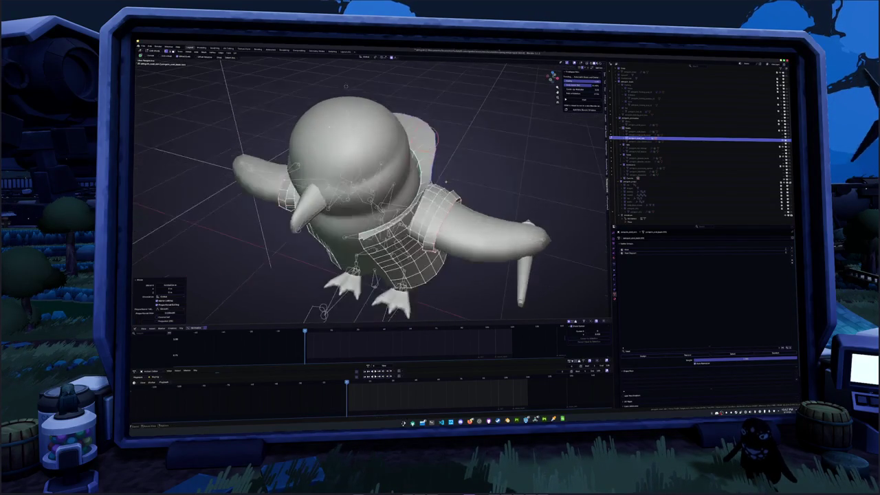
pyautogui.moveTo(329, 127)
pyautogui.mouseDown(button='middle')
pyautogui.moveTo(330, 110)
pyautogui.moveTo(329, 128)
pyautogui.mouseUp(button='middle')
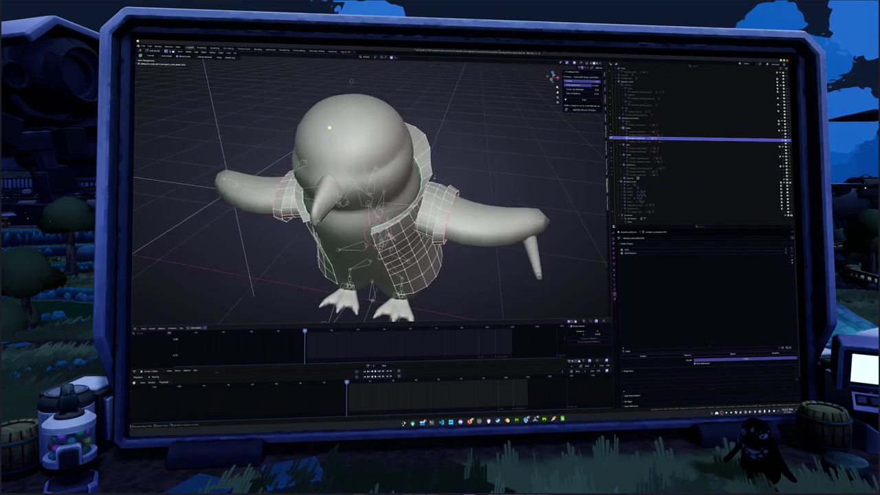
pyautogui.click(329, 127)
pyautogui.press('g')
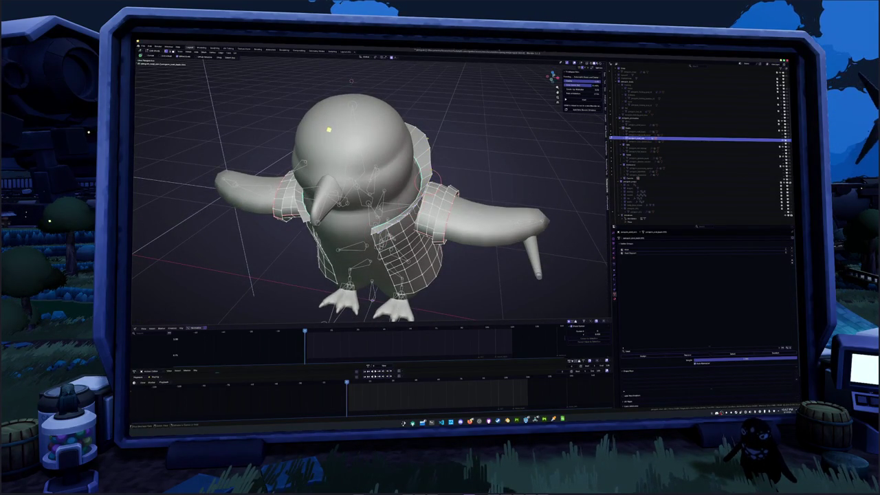
pyautogui.click(328, 130)
pyautogui.moveTo(326, 132); pyautogui.dragTo(322, 147, button='middle')
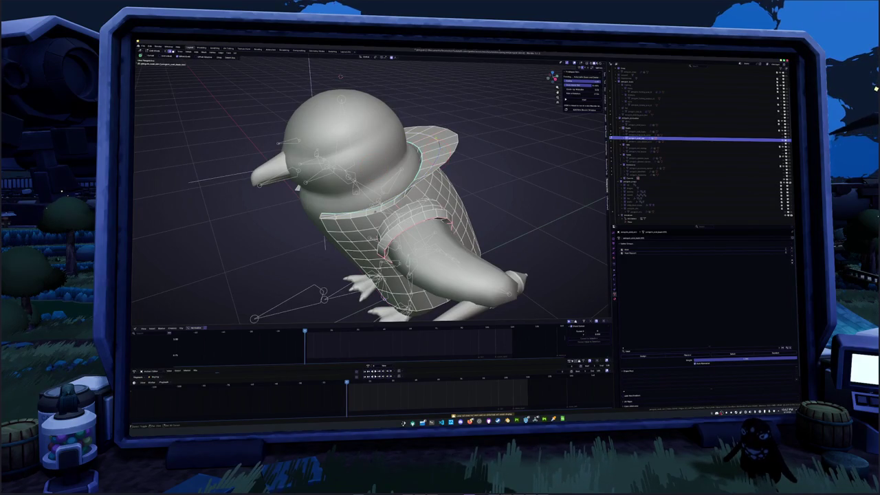
pyautogui.moveTo(323, 144); pyautogui.dragTo(326, 157, button='middle')
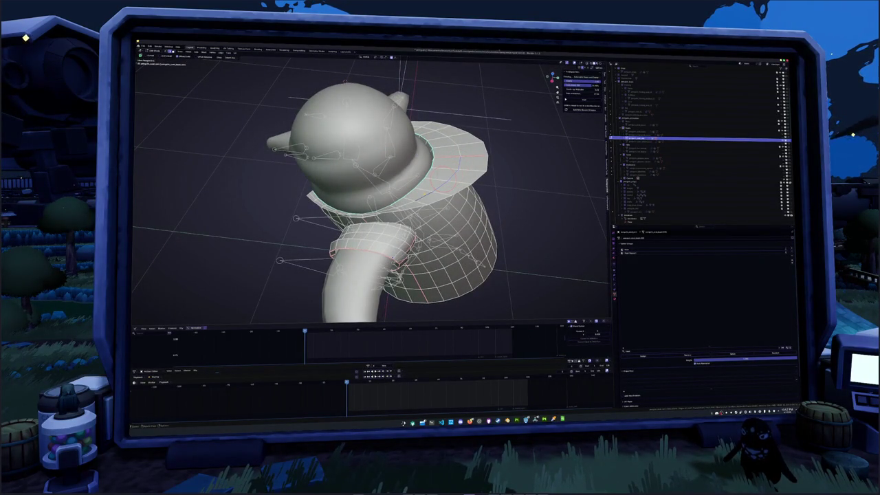
# From the side ortho view, select a shortest path of edges around the shirt collar.
pyautogui.press('KP_3')
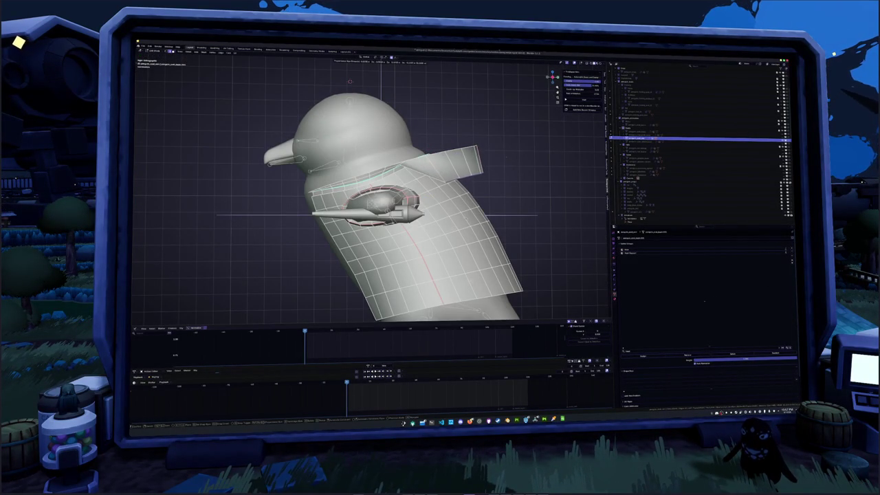
pyautogui.click(471, 165)
pyautogui.moveTo(470, 165)
pyautogui.mouseDown(button='middle')
pyautogui.moveTo(507, 157)
pyautogui.moveTo(521, 168)
pyautogui.moveTo(479, 205)
pyautogui.moveTo(188, 200)
pyautogui.mouseUp(button='middle')
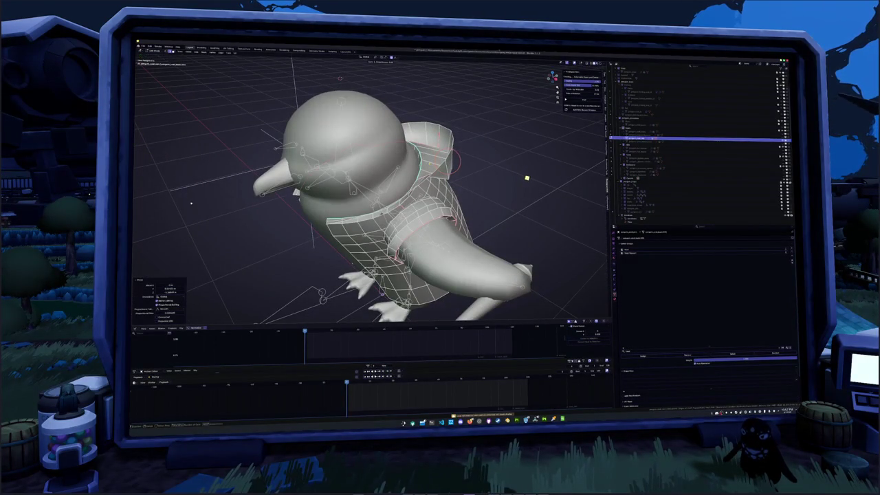
pyautogui.moveTo(187, 199)
pyautogui.mouseDown(button='middle')
pyautogui.moveTo(248, 165)
pyautogui.moveTo(237, 175)
pyautogui.mouseUp(button='middle')
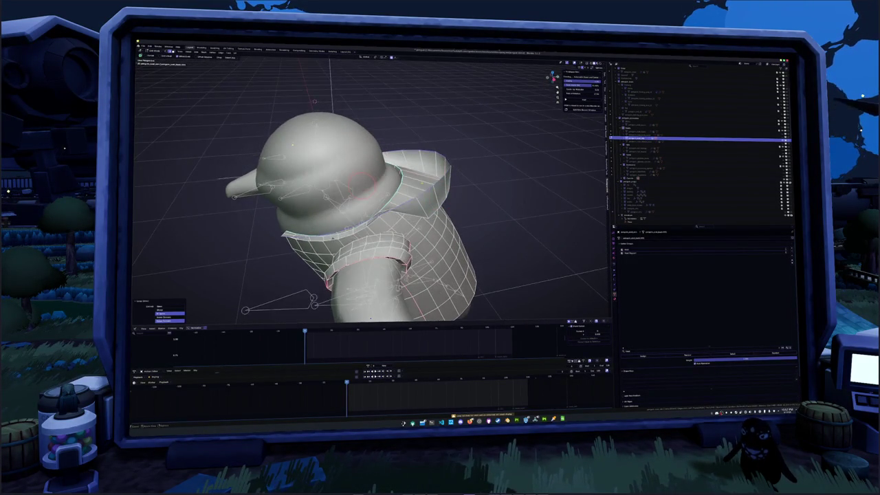
pyautogui.keyDown('ctrl'); pyautogui.click(290, 149); pyautogui.keyUp('ctrl')
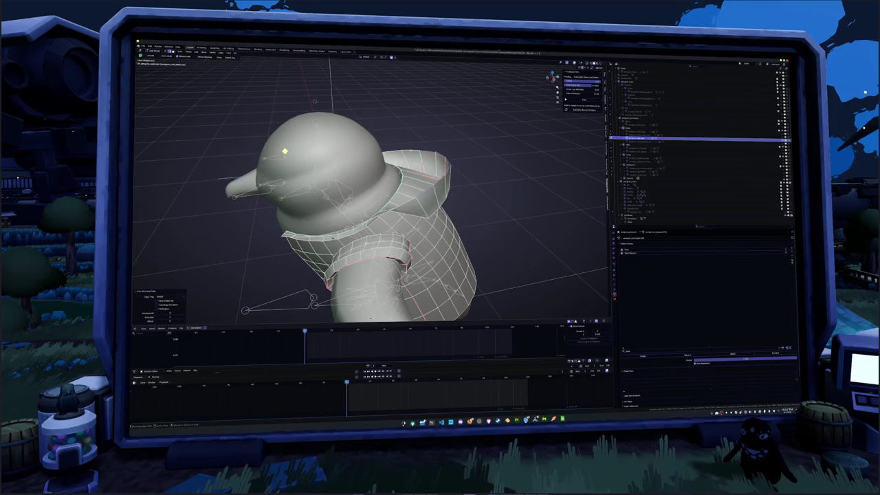
pyautogui.moveTo(283, 148); pyautogui.dragTo(263, 90, button='middle')
# Rotate the collar forward around the X axis so it leans toward the neck.
pyautogui.press('g')
pyautogui.press('x')
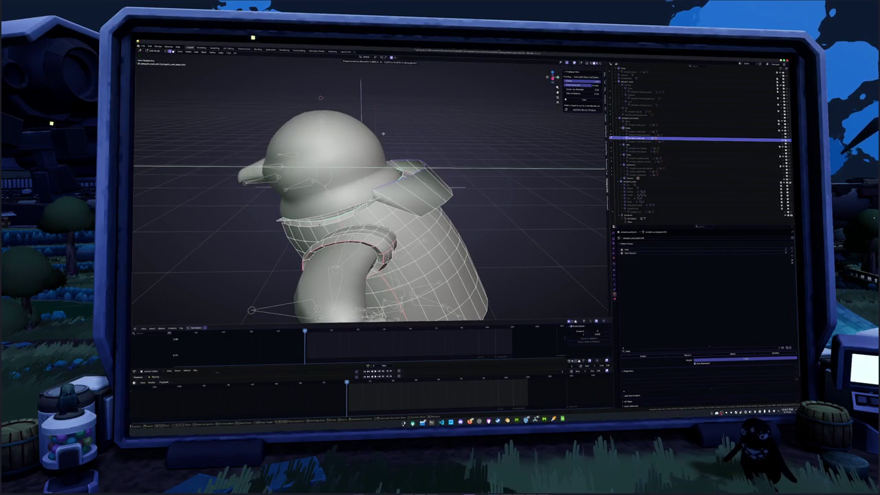
pyautogui.press('Escape')
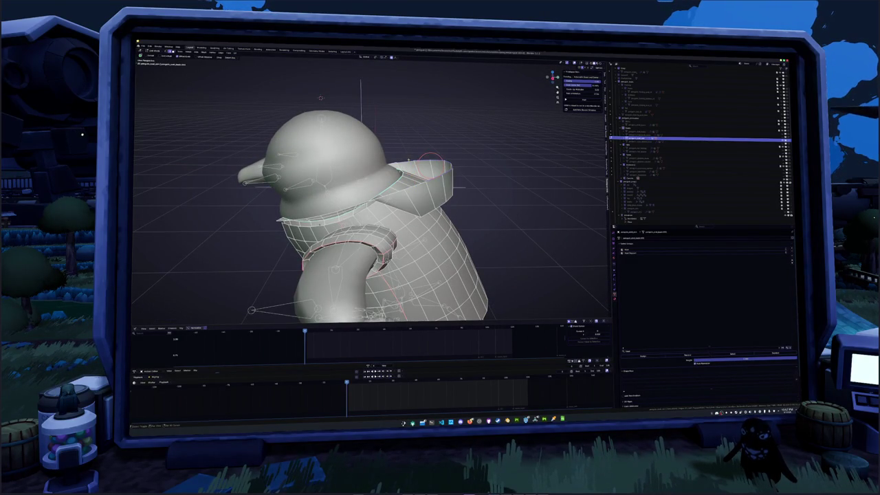
pyautogui.press('r')
pyautogui.press('x')
pyautogui.press('Return')
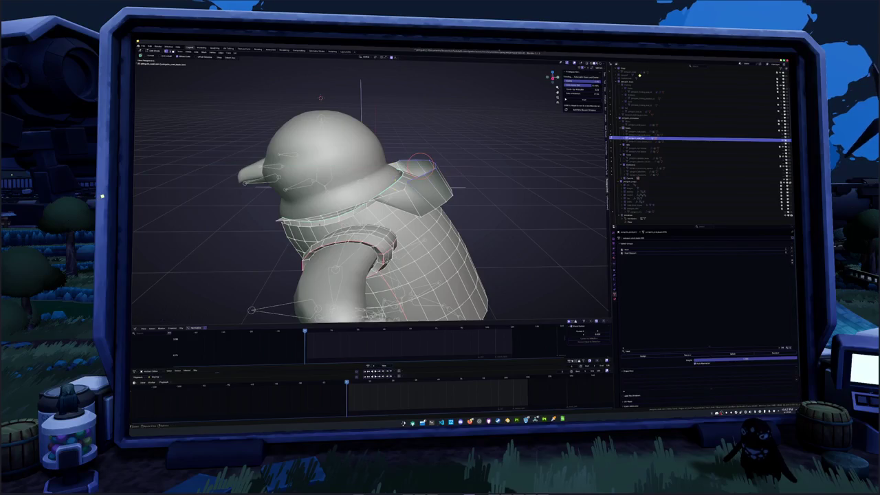
# Select the collar mesh and check its forward tilt from several angles.
pyautogui.moveTo(413, 206); pyautogui.dragTo(413, 234, button='middle')
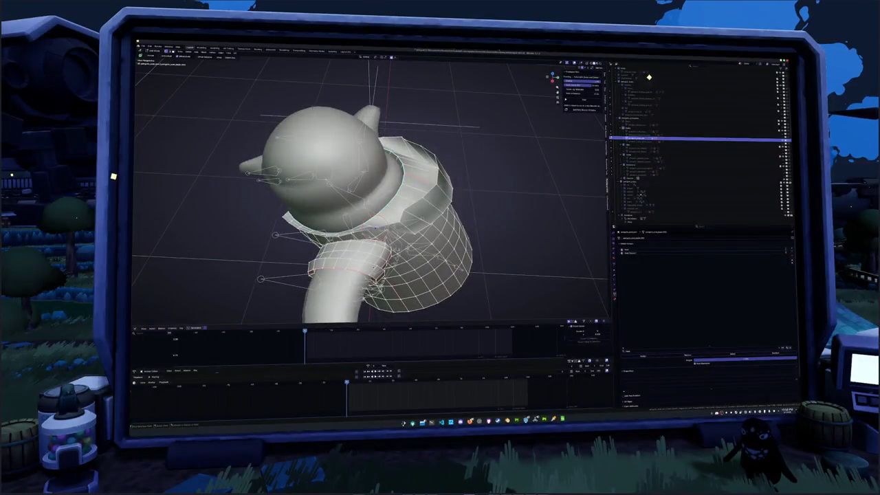
pyautogui.click(641, 196)
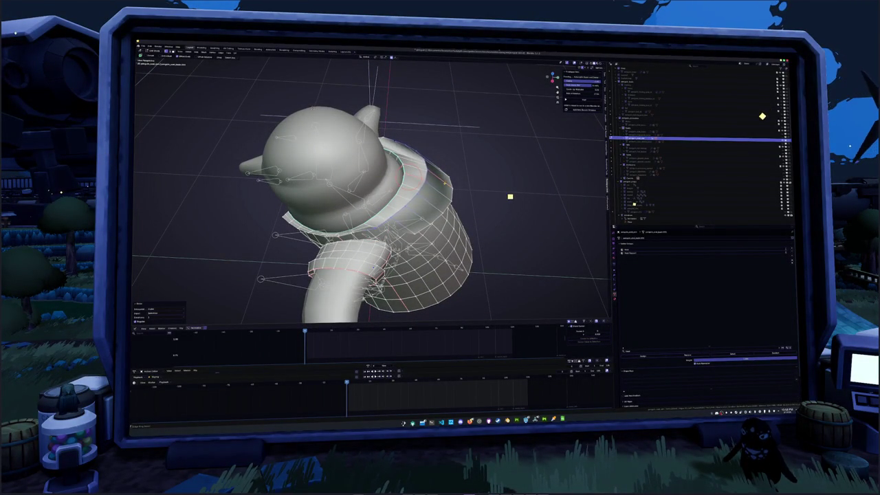
pyautogui.moveTo(508, 196); pyautogui.dragTo(502, 197, button='middle')
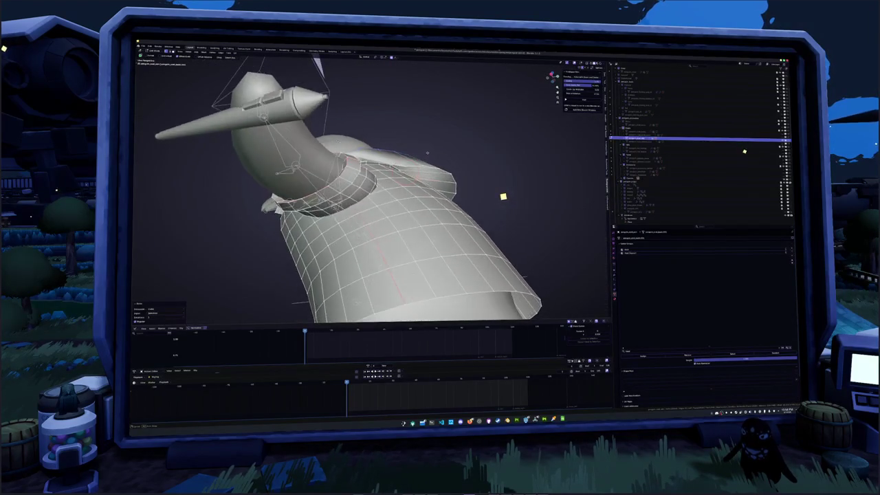
pyautogui.moveTo(502, 202); pyautogui.dragTo(523, 227, button='middle')
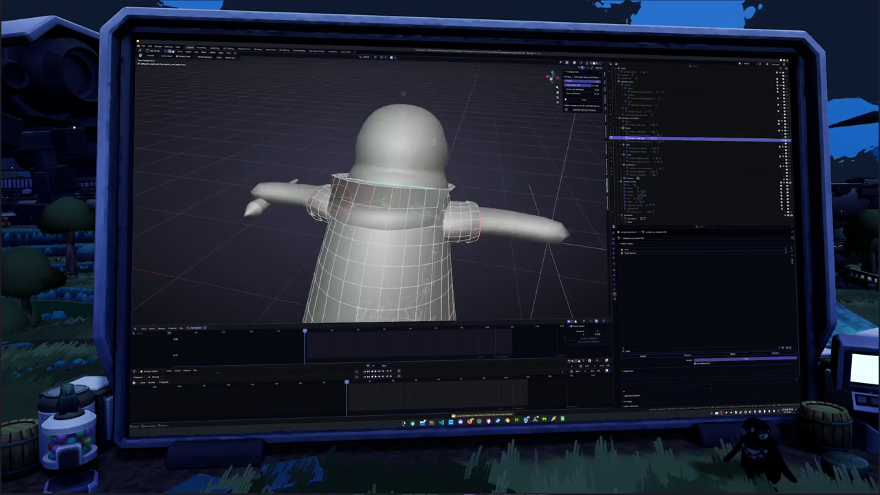
pyautogui.moveTo(412, 203); pyautogui.dragTo(483, 205, button='middle')
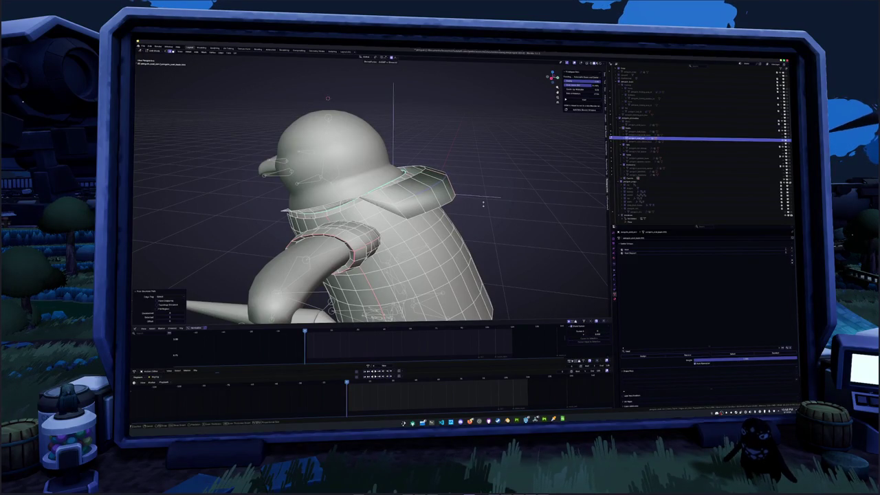
pyautogui.moveTo(482, 204); pyautogui.dragTo(453, 234, button='middle')
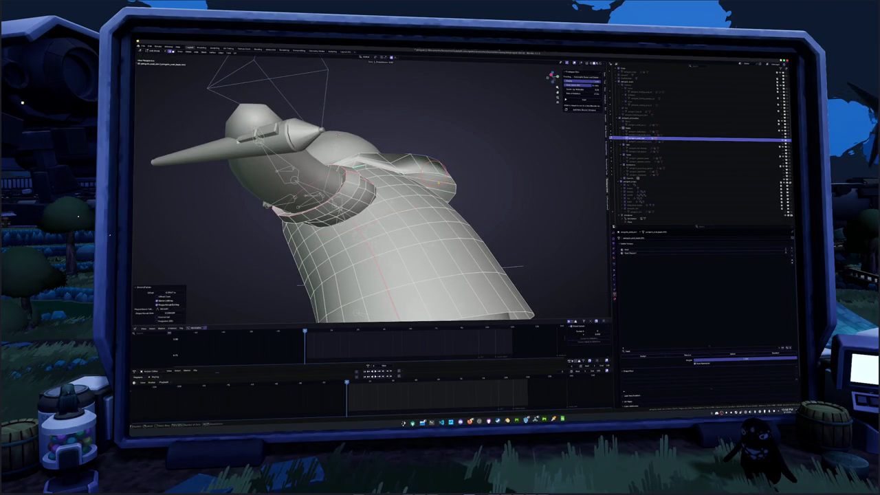
pyautogui.hotkey('shift', 'r')
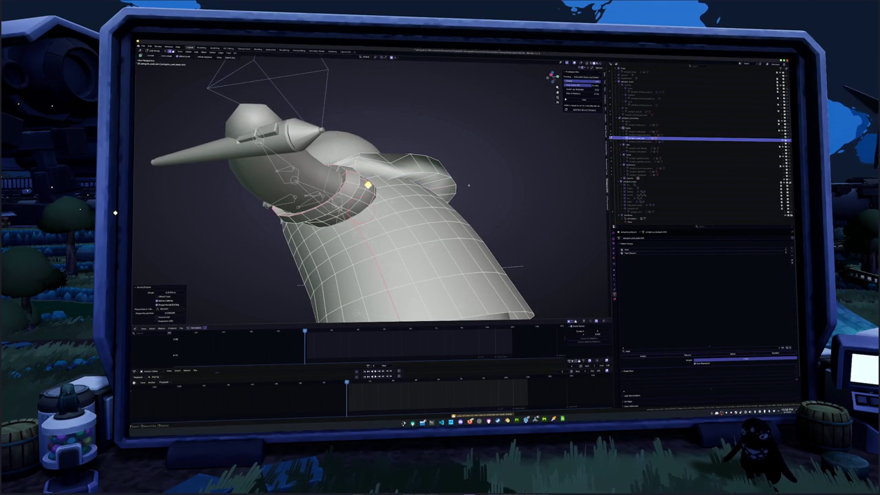
pyautogui.moveTo(475, 183); pyautogui.dragTo(407, 153, button='middle')
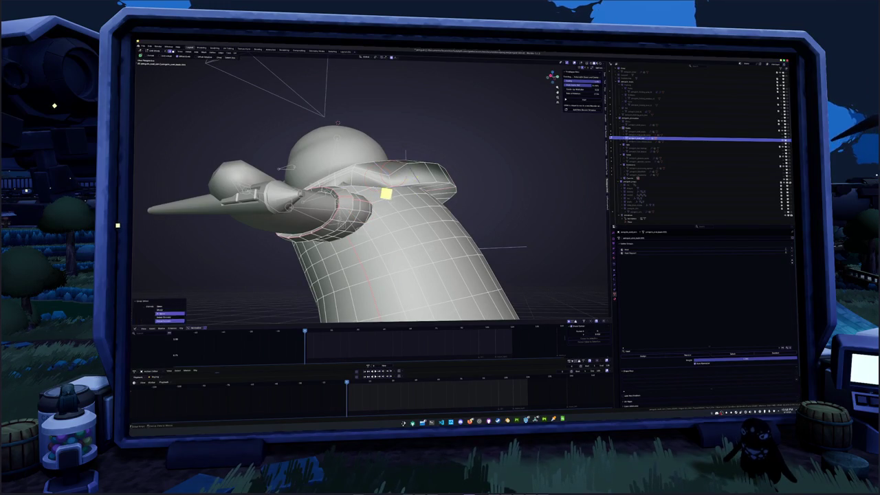
# Pull the collar vertices inward with a few confirmed grab moves to hug the neck.
pyautogui.moveTo(385, 206)
pyautogui.mouseDown(button='middle')
pyautogui.moveTo(427, 192)
pyautogui.moveTo(330, 193)
pyautogui.moveTo(371, 186)
pyautogui.moveTo(379, 155)
pyautogui.moveTo(365, 213)
pyautogui.moveTo(330, 220)
pyautogui.moveTo(365, 192)
pyautogui.moveTo(351, 172)
pyautogui.mouseUp(button='middle')
pyautogui.scroll(3, 372, 207)
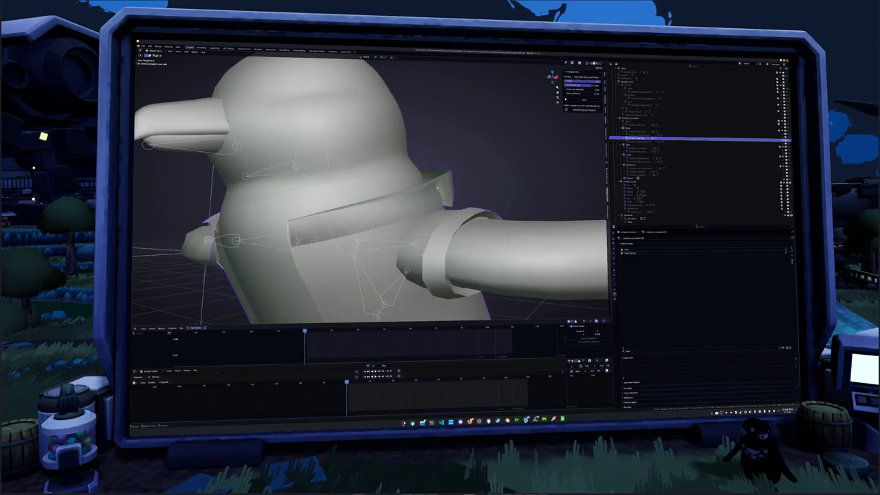
pyautogui.moveTo(371, 206)
pyautogui.mouseDown(button='middle')
pyautogui.moveTo(420, 175)
pyautogui.moveTo(371, 220)
pyautogui.mouseUp(button='middle')
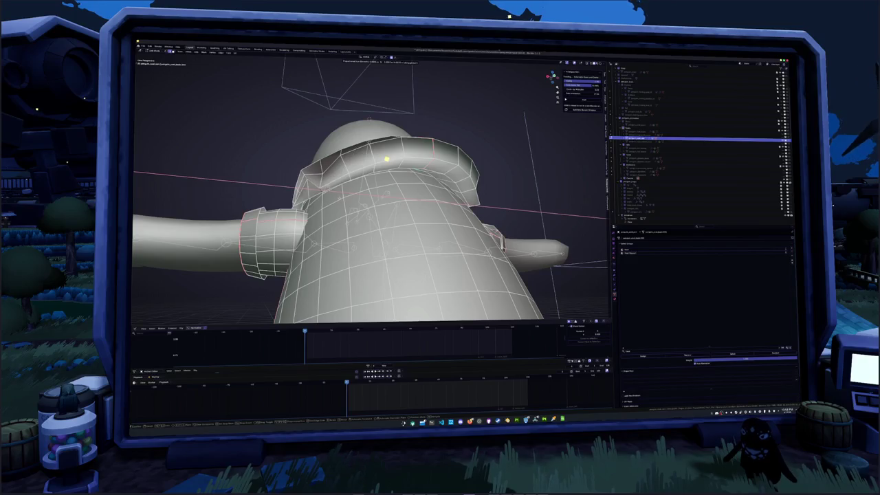
pyautogui.click(387, 160)
pyautogui.moveTo(323, 172)
pyautogui.mouseDown(button='middle')
pyautogui.moveTo(312, 173)
pyautogui.moveTo(313, 205)
pyautogui.moveTo(305, 187)
pyautogui.moveTo(307, 315)
pyautogui.mouseUp(button='middle')
pyautogui.press('g')
pyautogui.press('Return')
pyautogui.press('g')
pyautogui.press('Return')
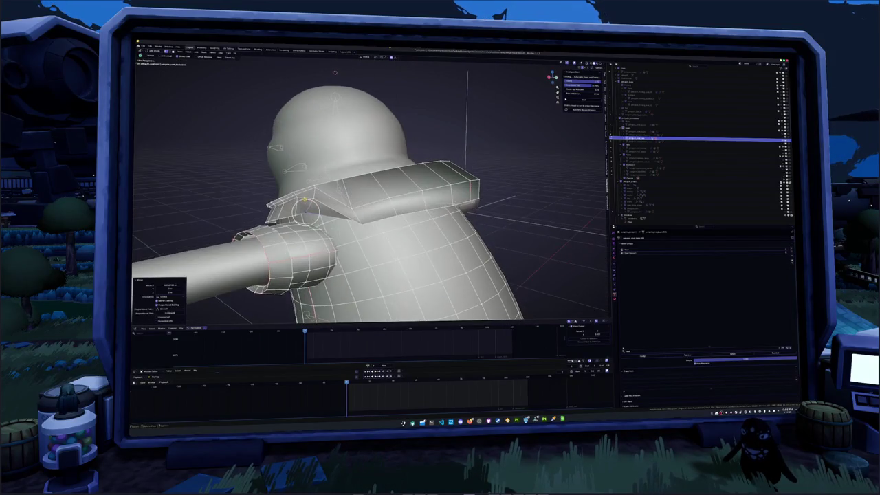
# Circle-select another group of collar vertices, then pick a part of the collar.
pyautogui.moveTo(307, 204)
pyautogui.mouseDown(button='middle')
pyautogui.moveTo(317, 227)
pyautogui.moveTo(337, 187)
pyautogui.mouseUp(button='middle')
pyautogui.press('c')
pyautogui.click(376, 192)
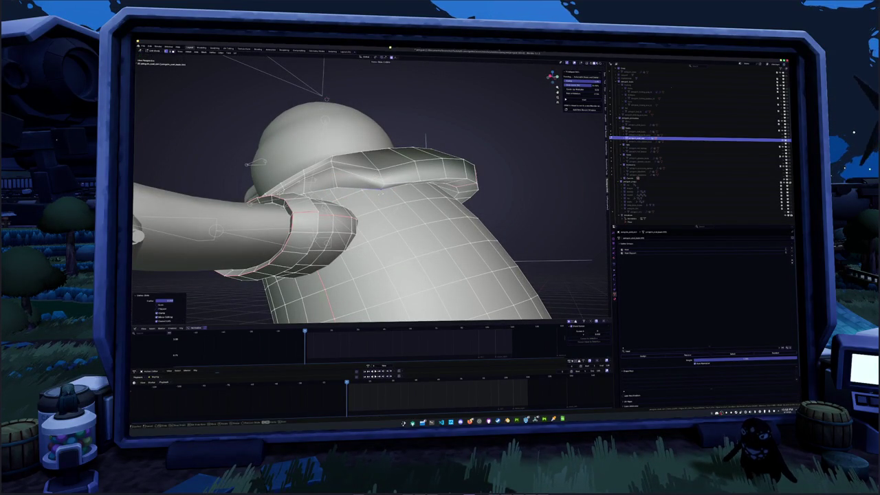
pyautogui.press('Escape')
pyautogui.moveTo(380, 194); pyautogui.dragTo(358, 196, button='middle')
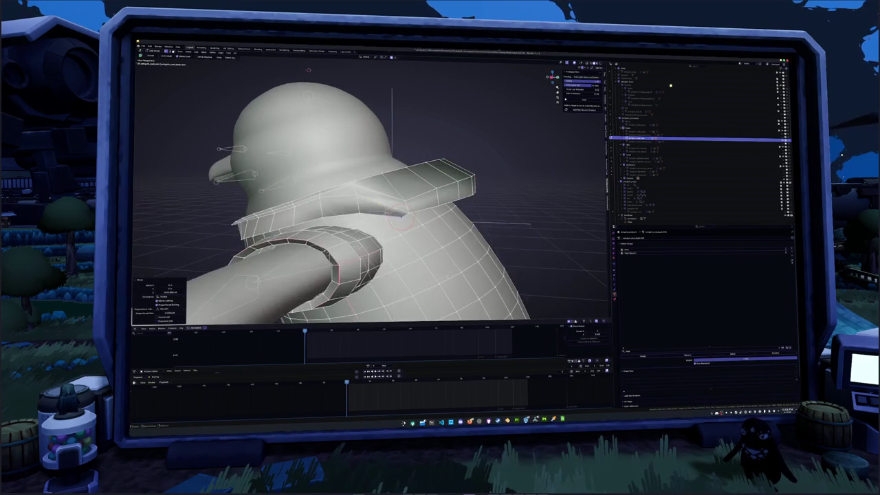
pyautogui.click(357, 196)
pyautogui.hotkey('ctrl', 'z')
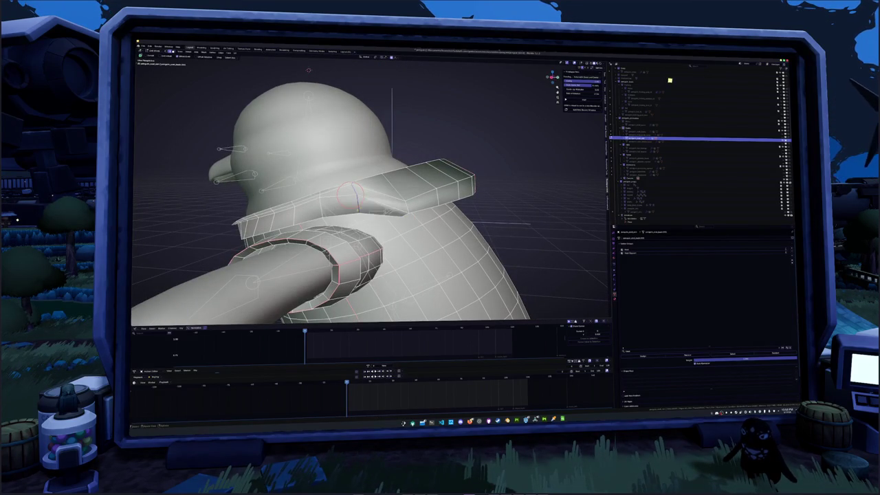
pyautogui.click(358, 196)
pyautogui.moveTo(358, 196)
pyautogui.mouseDown(button='middle')
pyautogui.moveTo(392, 215)
pyautogui.moveTo(406, 209)
pyautogui.mouseUp(button='middle')
pyautogui.click(405, 210)
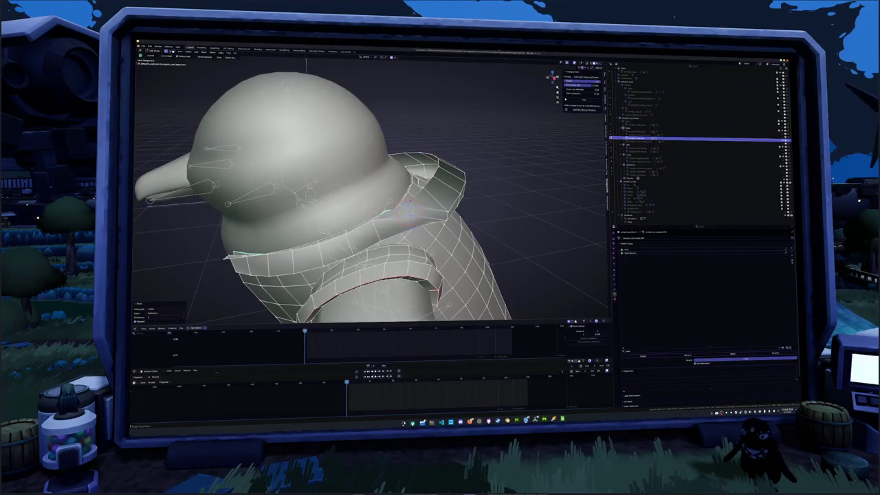
# Push the collar's lower ring into the body with a soft-falloff edge loop move.
pyautogui.moveTo(406, 209); pyautogui.dragTo(447, 199, button='middle')
pyautogui.click(350, 175)
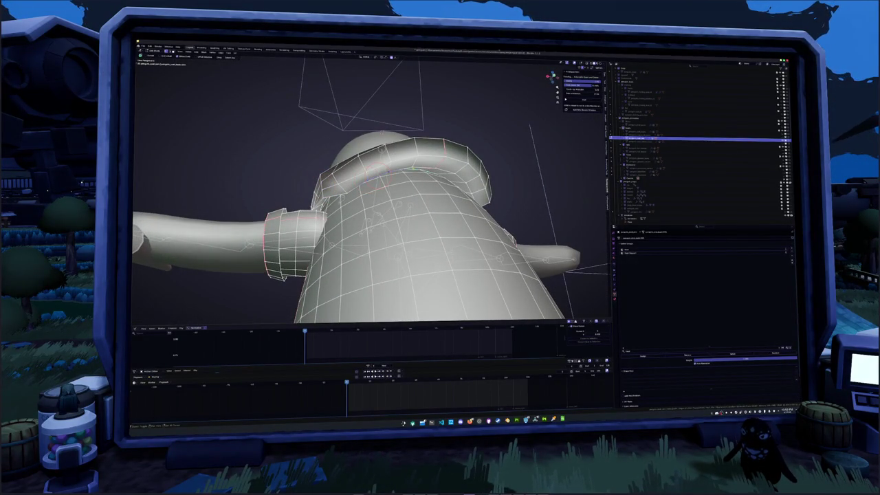
pyautogui.moveTo(447, 199); pyautogui.dragTo(550, 183, button='middle')
pyautogui.press('g')
pyautogui.moveTo(355, 181)
pyautogui.mouseDown(button='middle')
pyautogui.moveTo(362, 322)
pyautogui.moveTo(378, 288)
pyautogui.moveTo(420, 256)
pyautogui.mouseUp(button='middle')
pyautogui.keyDown('alt'); pyautogui.click(427, 204); pyautogui.keyUp('alt')
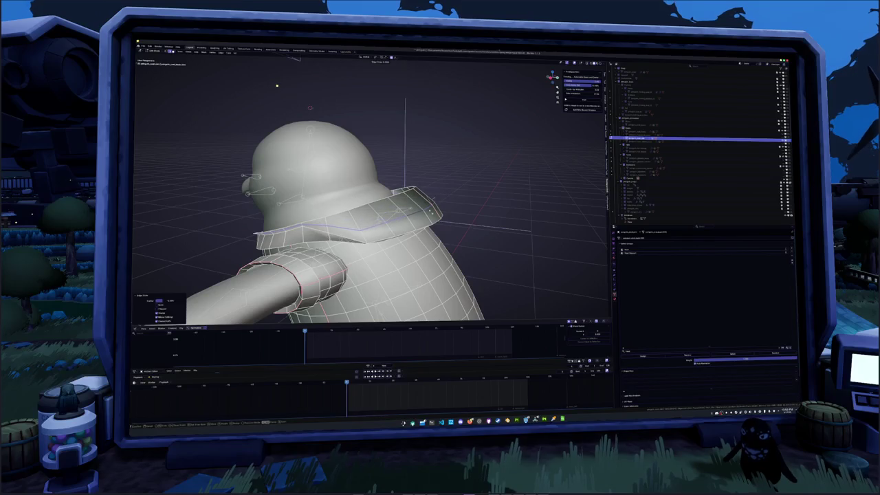
pyautogui.press('g')
pyautogui.click(358, 229)
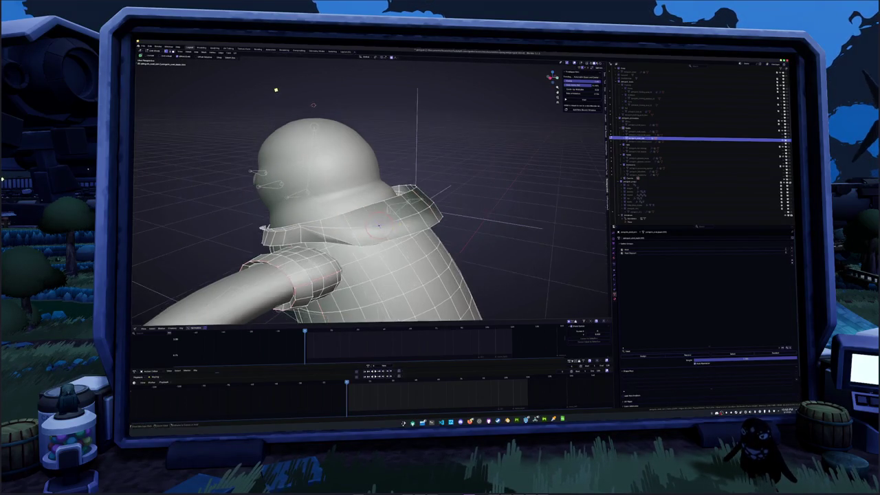
# Pick a path of collar edges and edge-slide them along the collar.
pyautogui.moveTo(385, 220); pyautogui.dragTo(403, 223, button='middle')
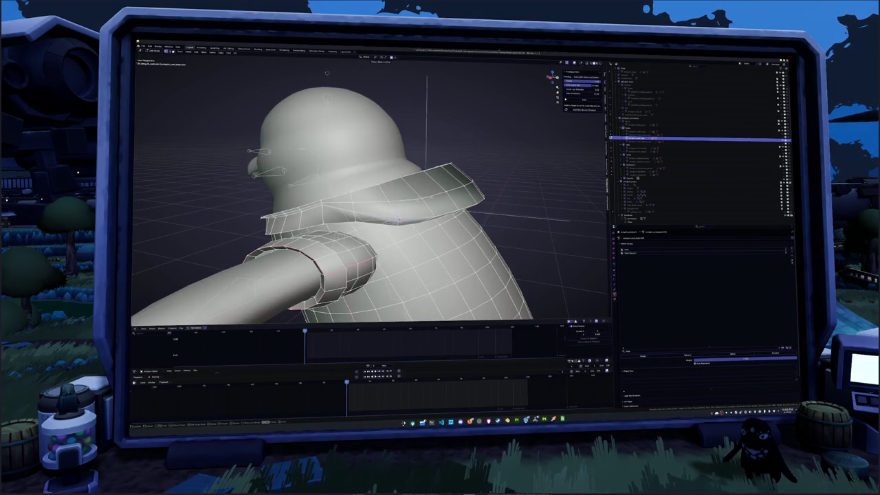
pyautogui.moveTo(435, 216); pyautogui.dragTo(468, 206, button='middle')
pyautogui.keyDown('alt'); pyautogui.click(356, 206); pyautogui.keyUp('alt')
pyautogui.moveTo(356, 206); pyautogui.dragTo(283, 214, button='middle')
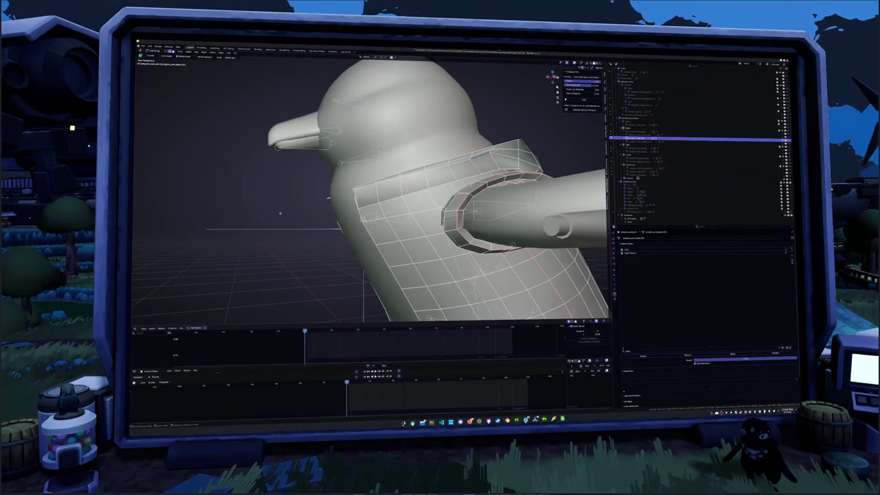
pyautogui.keyDown('ctrl'); pyautogui.click(328, 197); pyautogui.keyUp('ctrl')
pyautogui.moveTo(328, 197); pyautogui.dragTo(307, 225, button='middle')
pyautogui.click(318, 201)
pyautogui.hotkey('ctrl', 'z')
pyautogui.keyDown('ctrl'); pyautogui.click(307, 224); pyautogui.keyUp('ctrl')
pyautogui.press('g')
pyautogui.press('g')
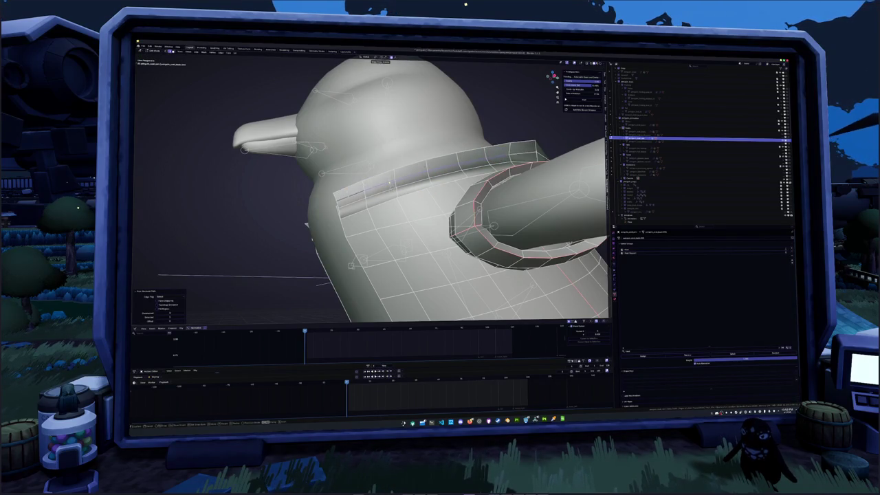
pyautogui.click(389, 183)
# Shift the collar piece sideways along X and place the 3D cursor on the collar.
pyautogui.moveTo(390, 182); pyautogui.dragTo(388, 184, button='middle')
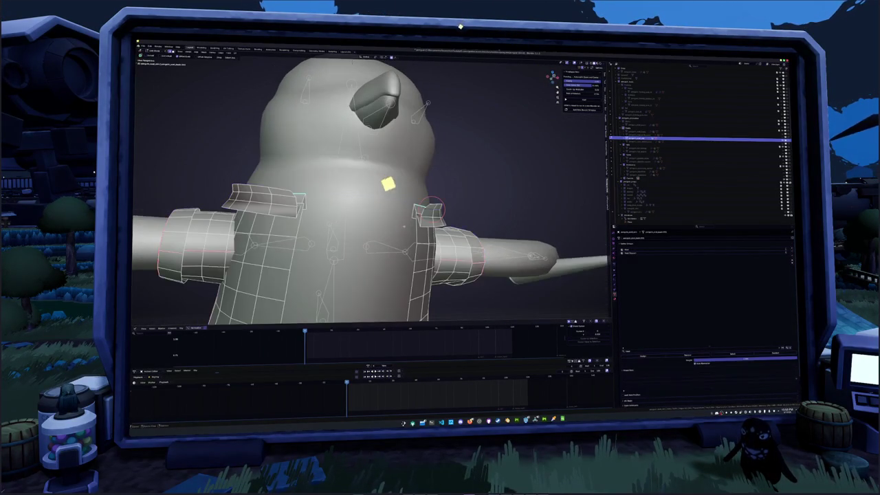
pyautogui.press('g')
pyautogui.press('x')
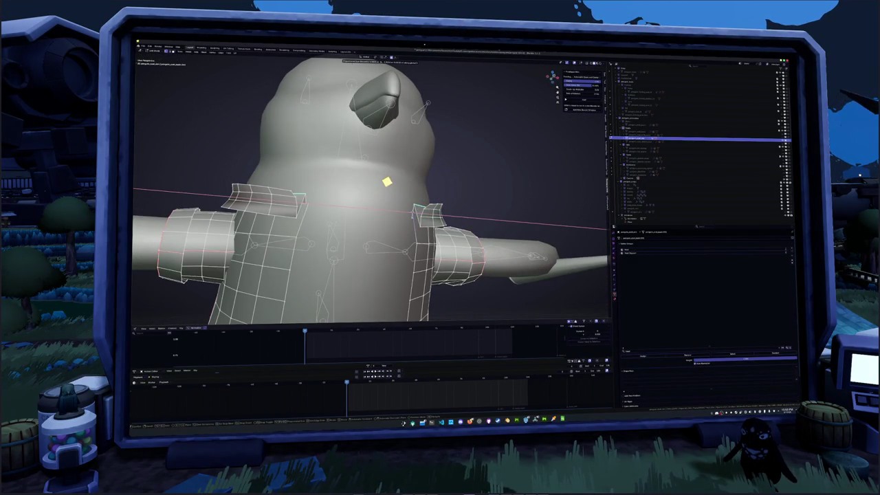
pyautogui.click(386, 181)
pyautogui.moveTo(387, 180)
pyautogui.mouseDown(button='middle')
pyautogui.moveTo(390, 218)
pyautogui.moveTo(406, 218)
pyautogui.moveTo(395, 213)
pyautogui.moveTo(416, 186)
pyautogui.moveTo(440, 207)
pyautogui.mouseUp(button='middle')
pyautogui.press('Tab')
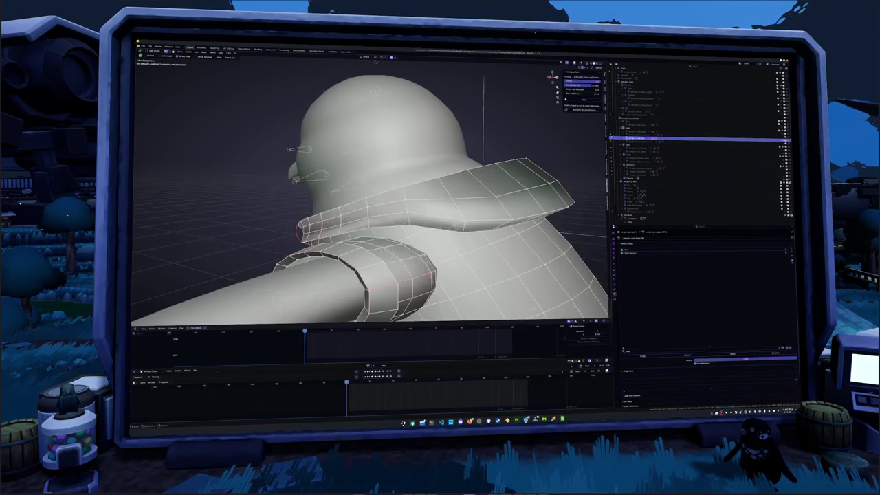
pyautogui.keyDown('shift'); pyautogui.rightClick(368, 210); pyautogui.keyUp('shift')
pyautogui.moveTo(366, 218)
pyautogui.mouseDown(button='middle')
pyautogui.moveTo(342, 178)
pyautogui.moveTo(330, 179)
pyautogui.moveTo(315, 208)
pyautogui.mouseUp(button='middle')
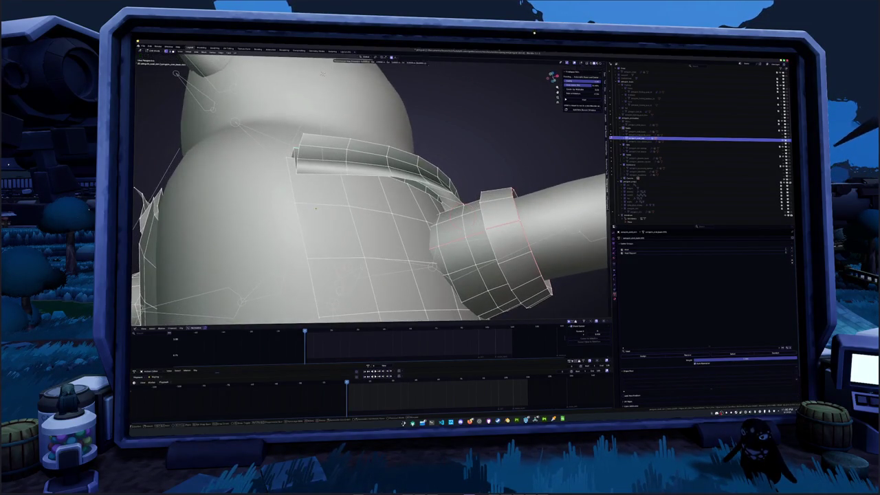
# Finish the collar edge slide, then select the connected collar and move it along Z.
pyautogui.click(259, 221)
pyautogui.press('g')
pyautogui.press('g')
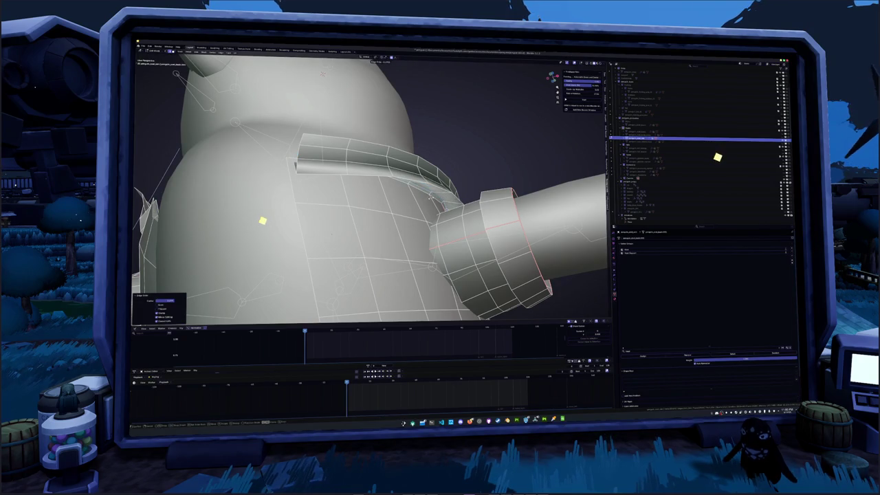
pyautogui.moveTo(261, 218); pyautogui.dragTo(285, 290, button='middle')
pyautogui.moveTo(605, 318); pyautogui.dragTo(555, 311, button='middle')
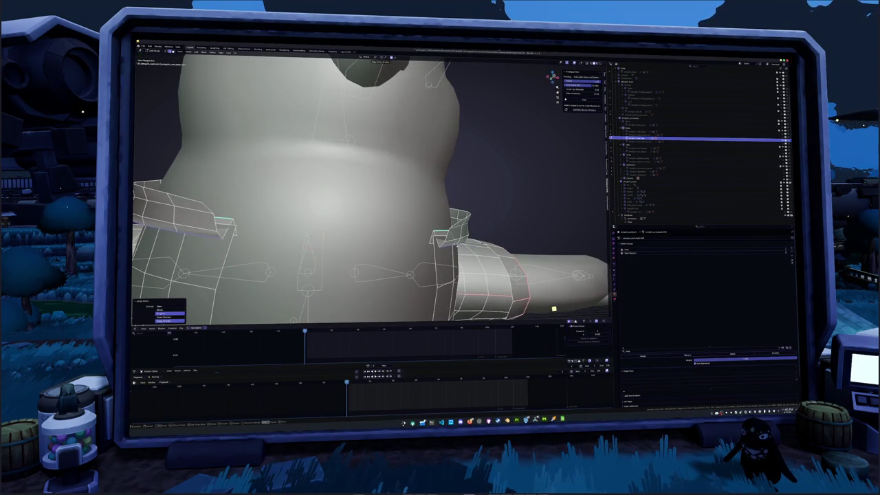
pyautogui.moveTo(548, 278); pyautogui.dragTo(421, 246, button='middle')
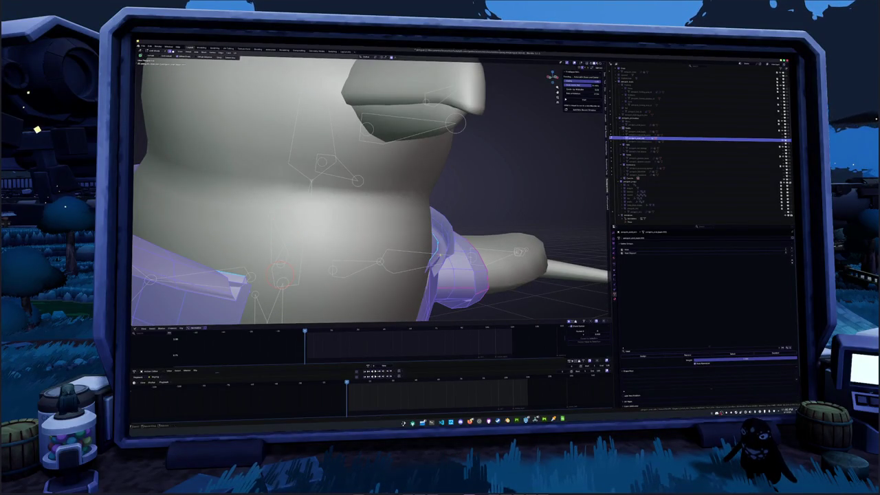
pyautogui.moveTo(358, 206); pyautogui.dragTo(353, 202, button='middle')
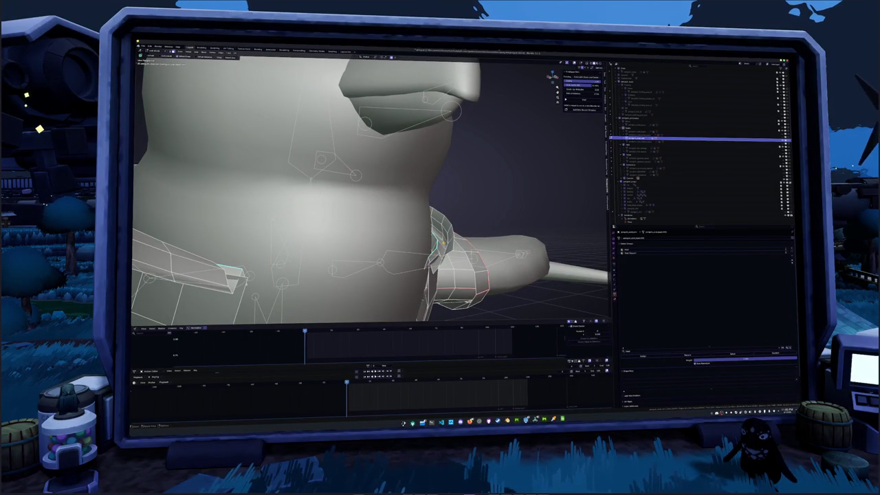
pyautogui.hotkey('ctrl', 'l')
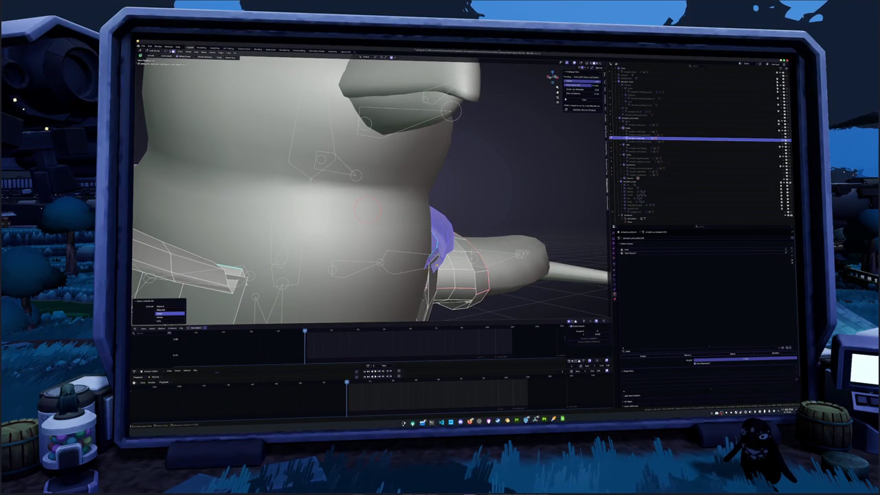
pyautogui.press('g')
pyautogui.press('z')
pyautogui.scroll(-5, 371, 186)
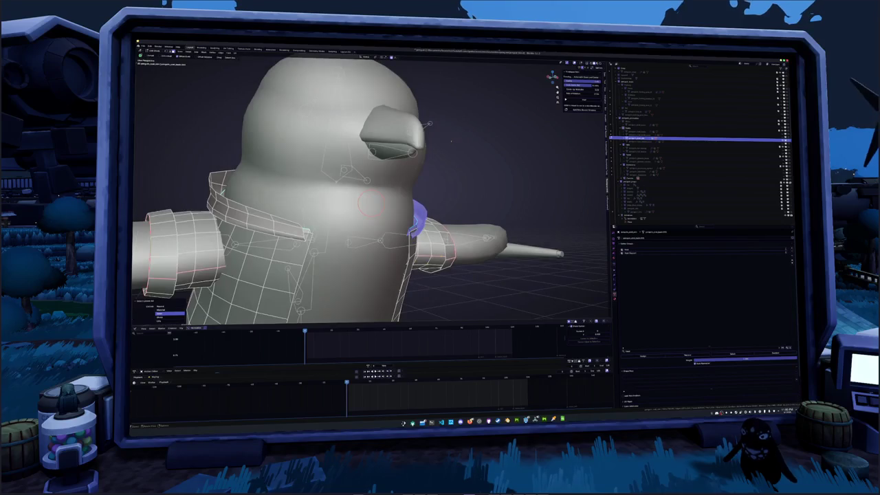
pyautogui.press('Return')
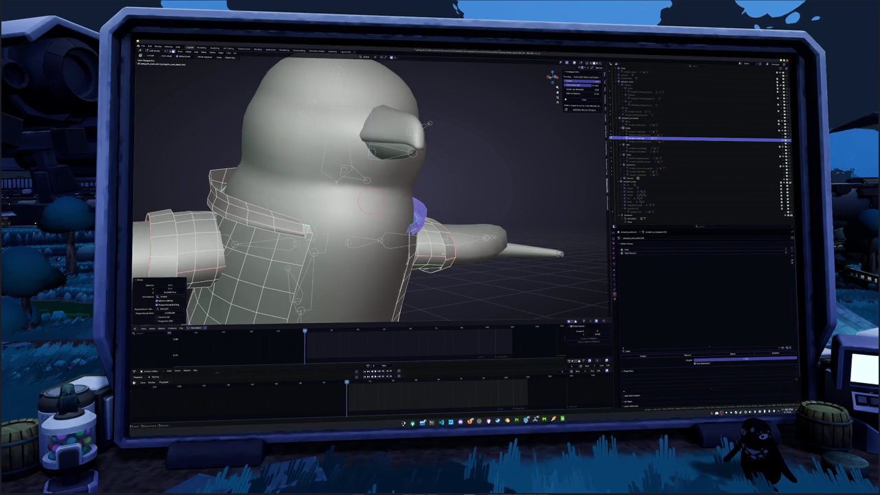
# Move the selection along Y and place the 3D cursor on the upper and lower collar.
pyautogui.moveTo(372, 206); pyautogui.dragTo(344, 220, button='middle')
pyautogui.moveTo(371, 193)
pyautogui.mouseDown(button='middle')
pyautogui.moveTo(412, 192)
pyautogui.moveTo(343, 193)
pyautogui.mouseUp(button='middle')
pyautogui.press('g')
pyautogui.press('y')
pyautogui.moveTo(481, 179); pyautogui.dragTo(538, 178, button='middle')
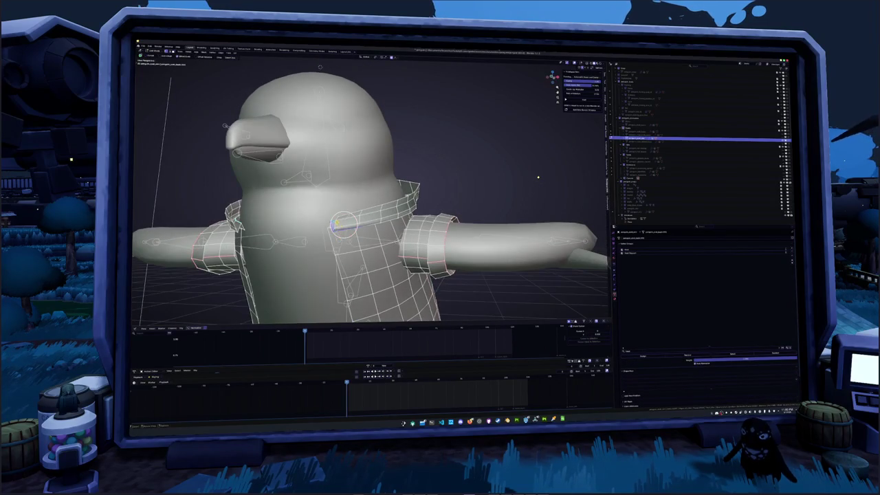
pyautogui.scroll(-5, 537, 177)
pyautogui.moveTo(536, 177); pyautogui.dragTo(564, 163, button='middle')
pyautogui.scroll(5, 550, 163)
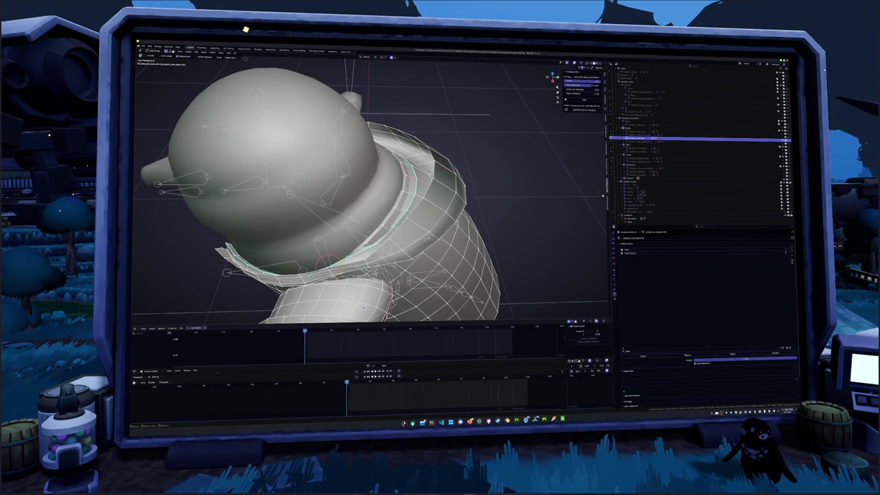
pyautogui.keyDown('shift'); pyautogui.rightClick(382, 234); pyautogui.keyUp('shift')
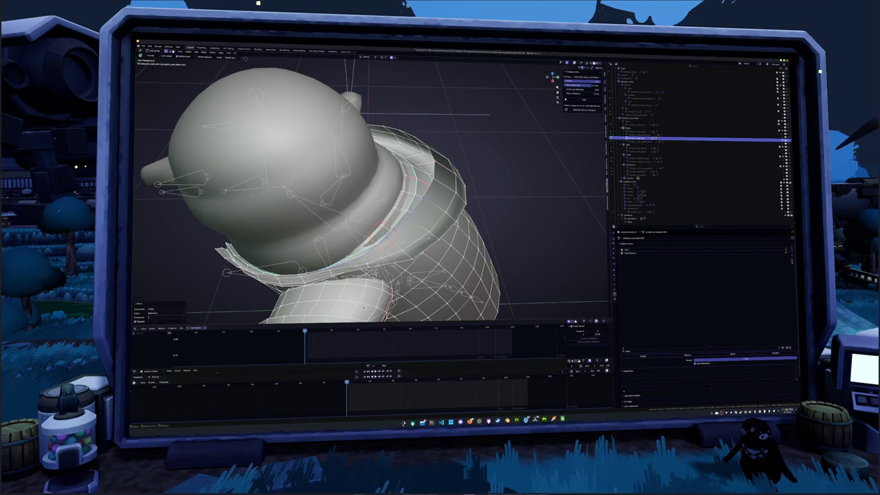
pyautogui.moveTo(563, 164); pyautogui.dragTo(574, 168, button='middle')
pyautogui.keyDown('shift'); pyautogui.rightClick(303, 276); pyautogui.keyUp('shift')
pyautogui.keyDown('ctrl'); pyautogui.rightClick(434, 226); pyautogui.keyUp('ctrl')
pyautogui.moveTo(437, 224)
pyautogui.mouseDown(button='middle')
pyautogui.moveTo(413, 206)
pyautogui.moveTo(386, 220)
pyautogui.moveTo(383, 155)
pyautogui.moveTo(339, 61)
pyautogui.moveTo(478, 229)
pyautogui.moveTo(371, 144)
pyautogui.mouseUp(button='middle')
# Move the collar and neck geometry along the Y axis.
pyautogui.press('g')
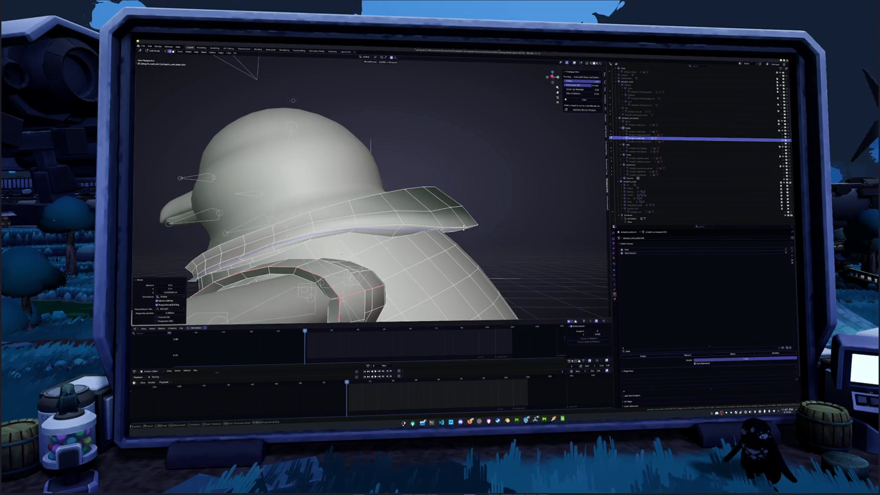
pyautogui.moveTo(473, 237); pyautogui.dragTo(480, 236, button='middle')
pyautogui.press('y')
pyautogui.click(485, 237)
pyautogui.scroll(4, 447, 241)
pyautogui.moveTo(447, 241); pyautogui.dragTo(410, 244, button='middle')
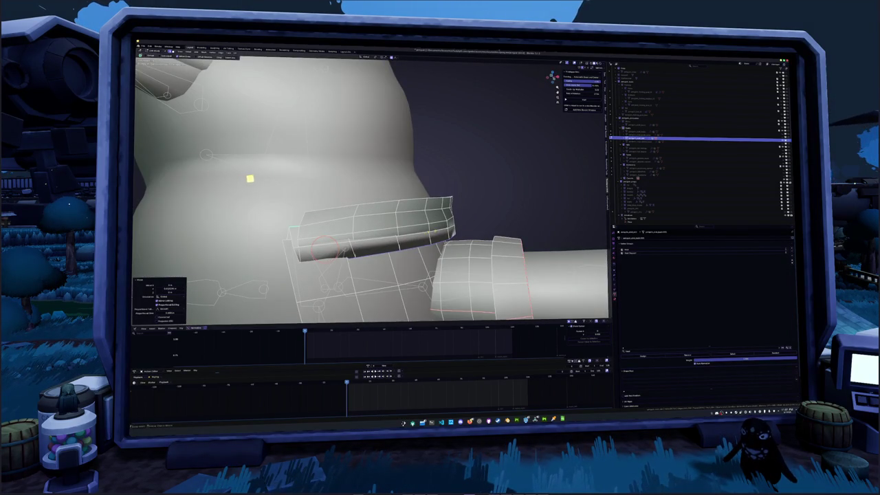
pyautogui.moveTo(295, 230); pyautogui.dragTo(412, 240, button='middle')
# Raise a collar part along Z and reposition the remaining collar pieces.
pyautogui.press('g')
pyautogui.press('z')
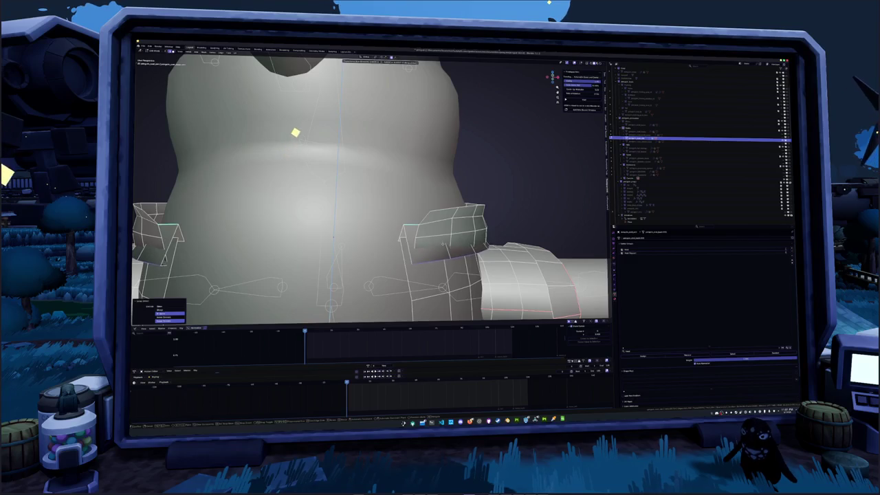
pyautogui.click(294, 133)
pyautogui.moveTo(295, 132); pyautogui.dragTo(305, 104, button='middle')
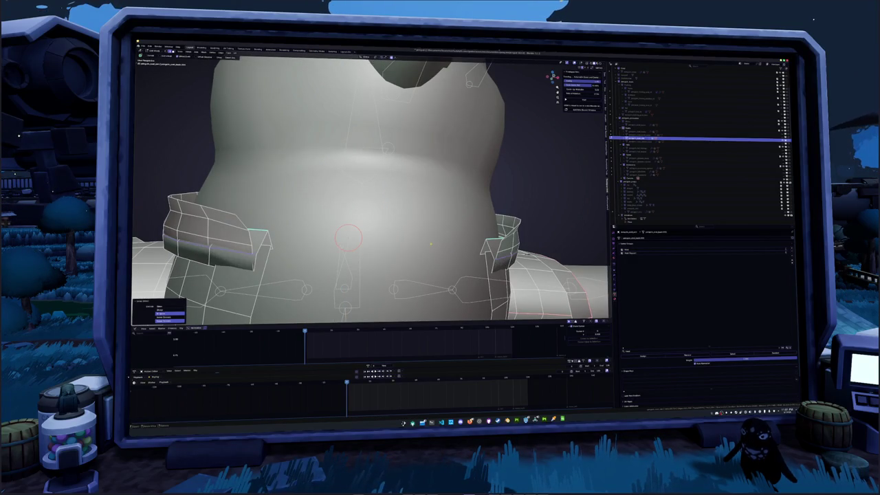
pyautogui.press('g')
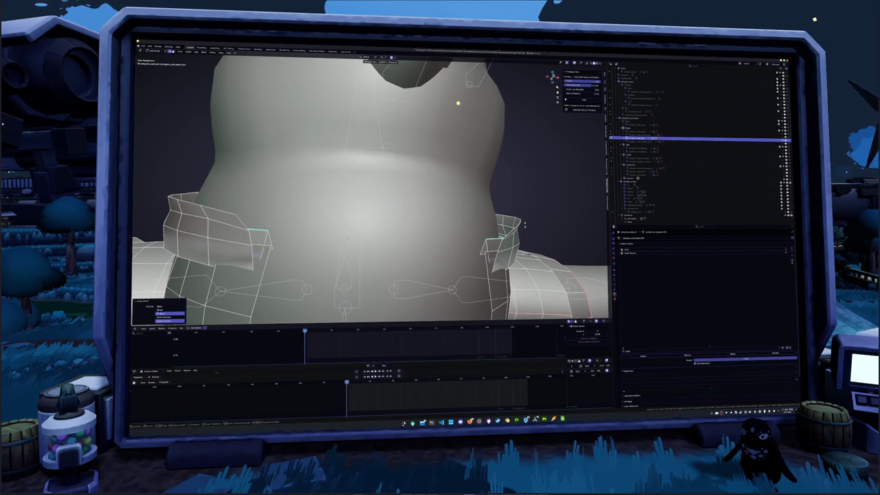
pyautogui.click(459, 108)
pyautogui.moveTo(459, 110); pyautogui.dragTo(672, 197, button='middle')
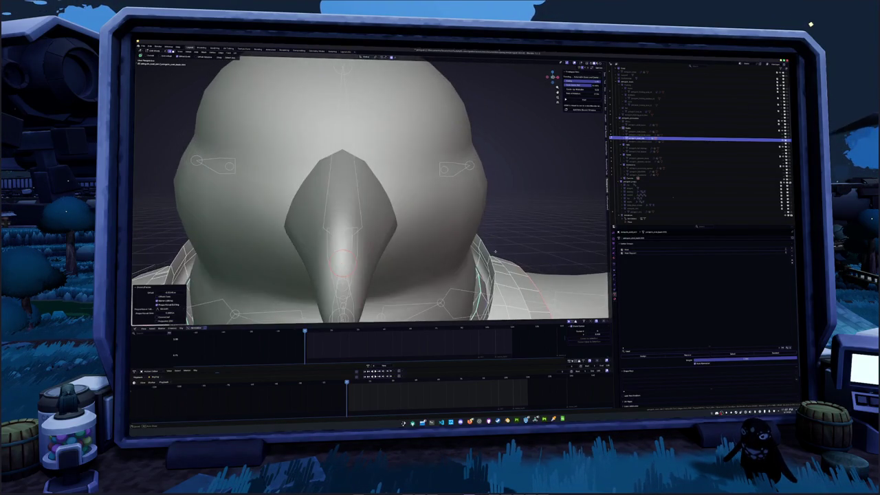
pyautogui.moveTo(473, 249)
pyautogui.mouseDown(button='middle')
pyautogui.moveTo(378, 228)
pyautogui.moveTo(385, 230)
pyautogui.moveTo(344, 199)
pyautogui.moveTo(385, 189)
pyautogui.moveTo(357, 206)
pyautogui.mouseUp(button='middle')
# Return to Object Mode and unhide the feather tuft and tail objects in the Outliner.
pyautogui.press('Tab')
pyautogui.scroll(-3, 371, 193)
pyautogui.scroll(-2, 372, 192)
pyautogui.scroll(3, 371, 207)
pyautogui.press('Tab')
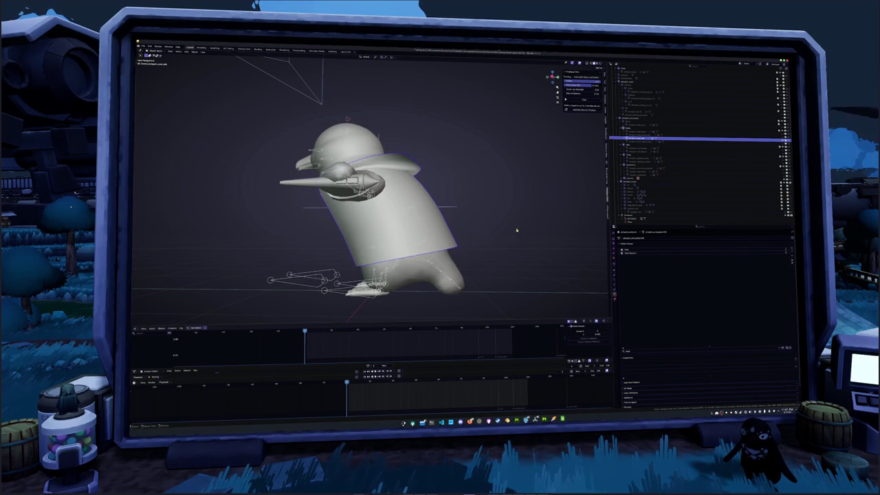
pyautogui.moveTo(508, 232); pyautogui.dragTo(499, 257, button='middle')
pyautogui.click(784, 196)
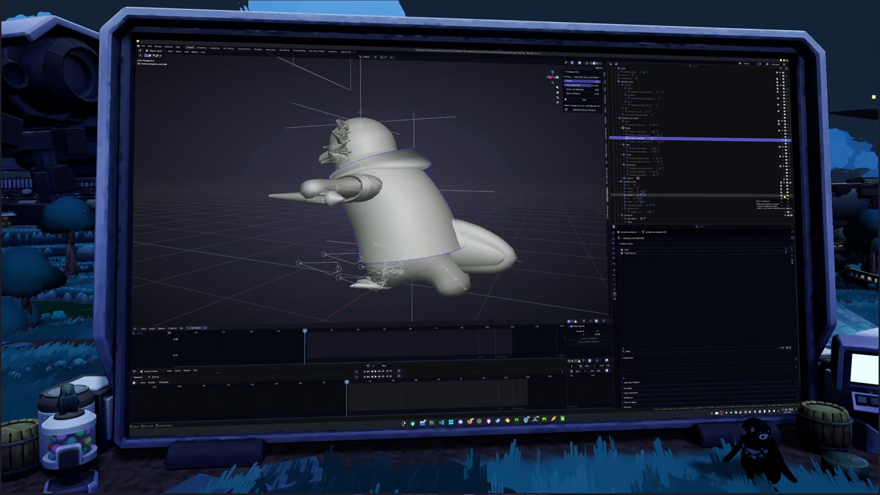
# In the shirt's Edit Mode, reshape the front-bottom notch with a right-click vertex operation.
pyautogui.press('Tab')
pyautogui.moveTo(413, 207)
pyautogui.mouseDown(button='middle')
pyautogui.moveTo(482, 206)
pyautogui.moveTo(399, 206)
pyautogui.mouseUp(button='middle')
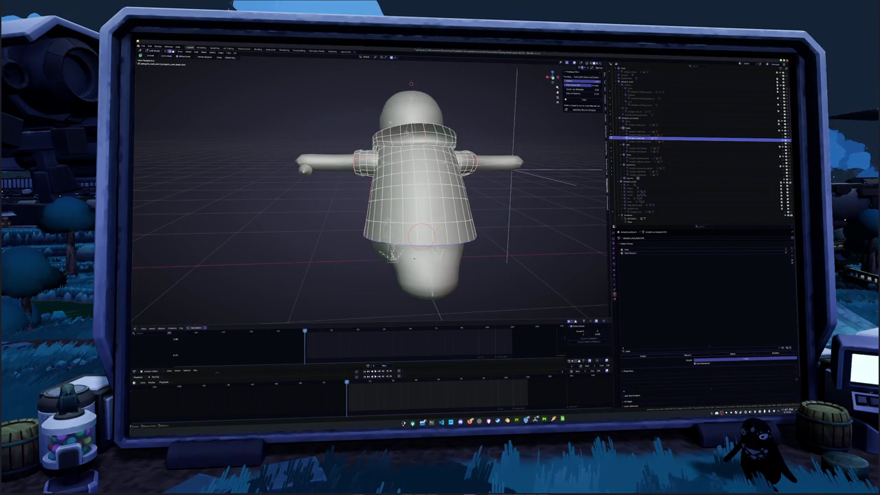
pyautogui.moveTo(414, 258); pyautogui.dragTo(420, 198, button='middle')
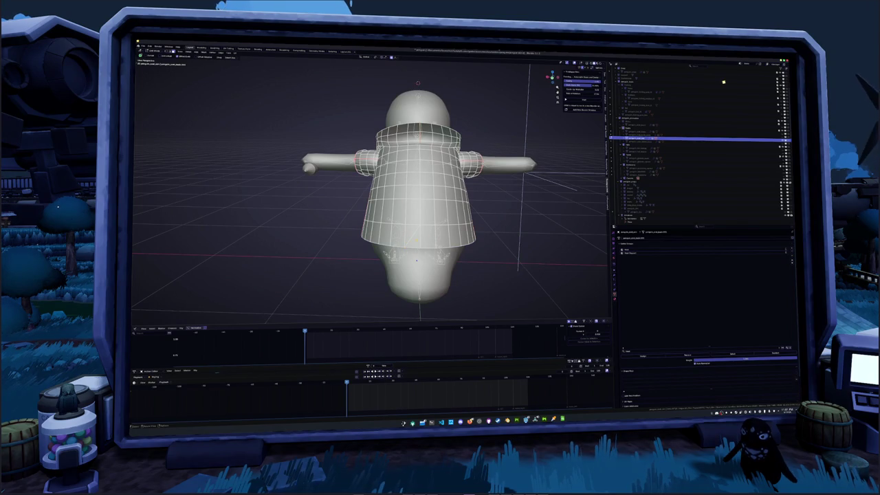
pyautogui.moveTo(418, 241); pyautogui.dragTo(423, 227, button='middle')
pyautogui.scroll(2, 423, 226)
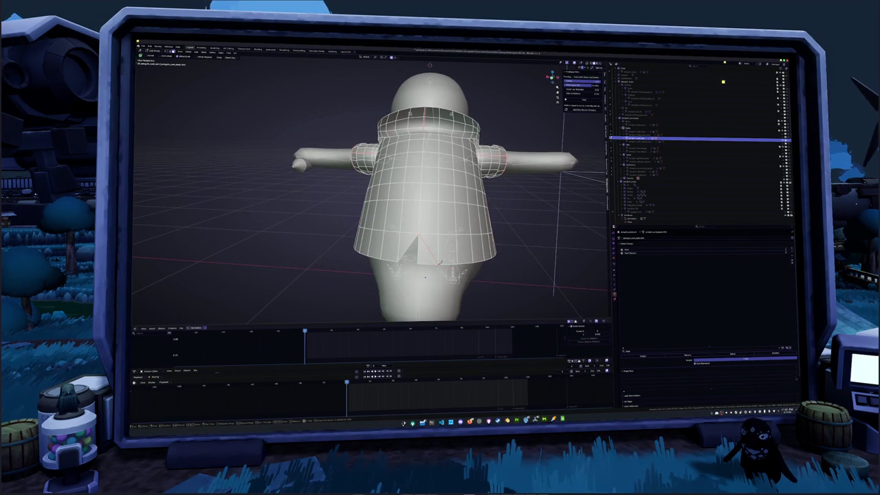
pyautogui.rightClick(425, 276)
pyautogui.click(425, 276)
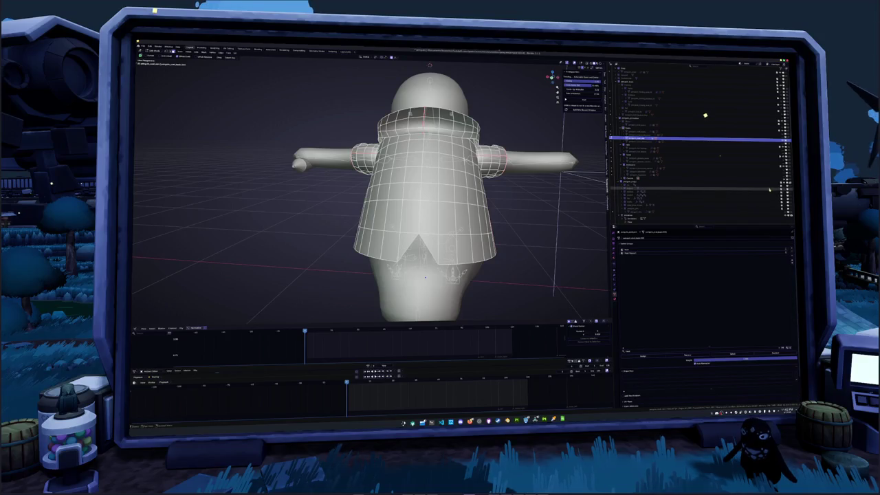
# Reveal the feather tufts and tail again and enter Edit Mode on the penguin body.
pyautogui.click(782, 196)
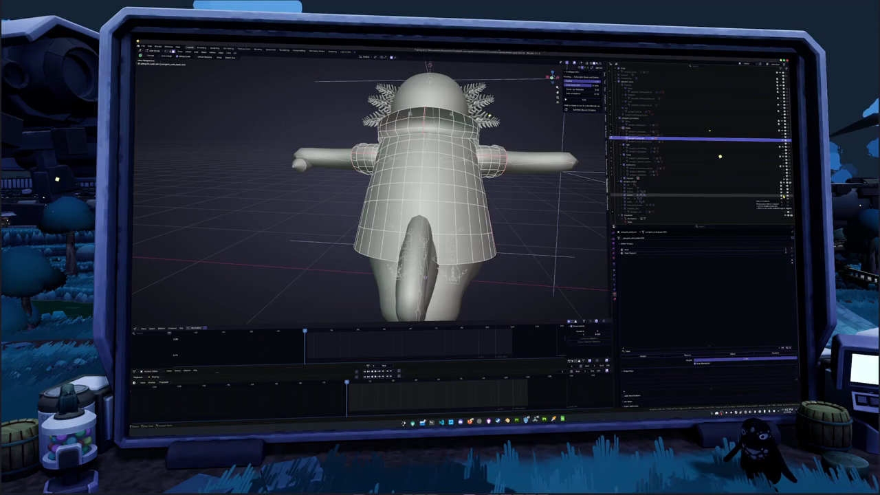
pyautogui.moveTo(490, 116)
pyautogui.mouseDown(button='middle')
pyautogui.moveTo(516, 162)
pyautogui.moveTo(523, 221)
pyautogui.moveTo(475, 237)
pyautogui.moveTo(445, 199)
pyautogui.moveTo(385, 172)
pyautogui.mouseUp(button='middle')
pyautogui.press('Tab')
pyautogui.scroll(3, 371, 206)
pyautogui.press('Tab')
pyautogui.scroll(5, 323, 203)
# Inspect the collar rim from several angles, tweaking and then undoing the last operation's option.
pyautogui.moveTo(323, 204)
pyautogui.mouseDown(button='middle')
pyautogui.moveTo(343, 308)
pyautogui.moveTo(375, 296)
pyautogui.moveTo(375, 323)
pyautogui.mouseUp(button='middle')
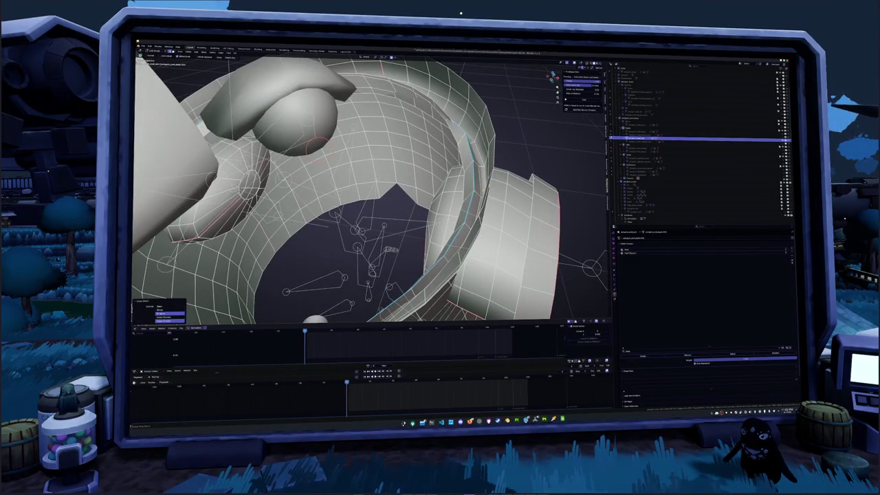
pyautogui.click(170, 315)
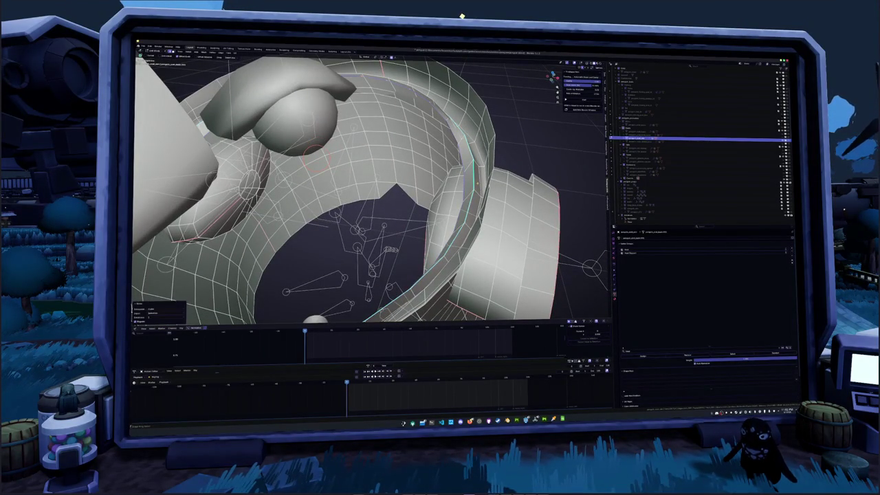
pyautogui.moveTo(375, 206); pyautogui.dragTo(375, 227, button='middle')
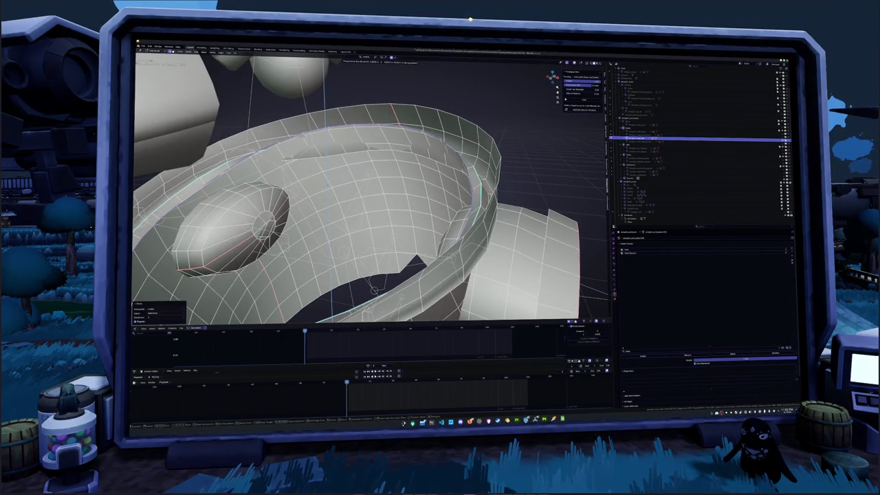
pyautogui.moveTo(375, 227); pyautogui.dragTo(375, 199, button='middle')
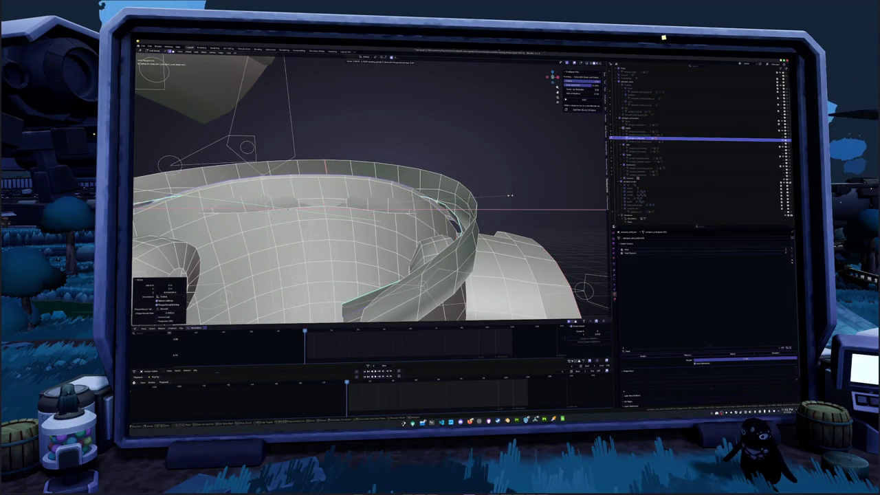
pyautogui.moveTo(498, 196)
pyautogui.mouseDown(button='middle')
pyautogui.moveTo(498, 220)
pyautogui.moveTo(497, 193)
pyautogui.mouseUp(button='middle')
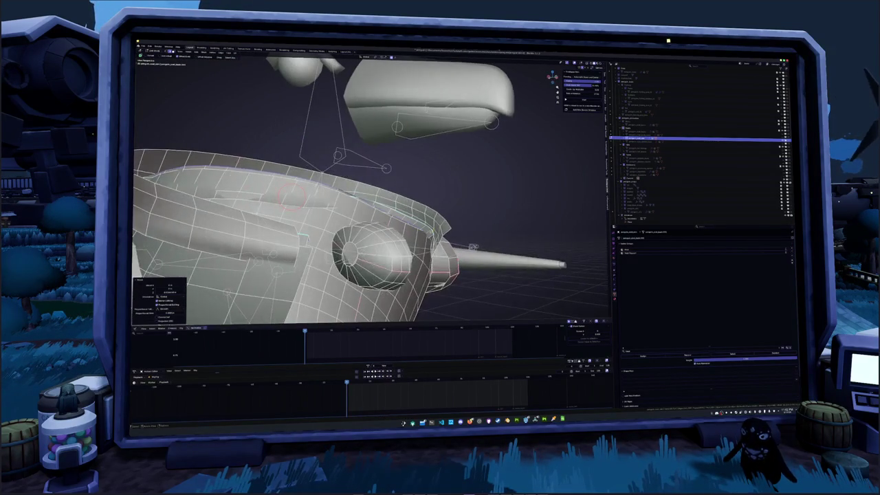
pyautogui.hotkey('ctrl', 'z')
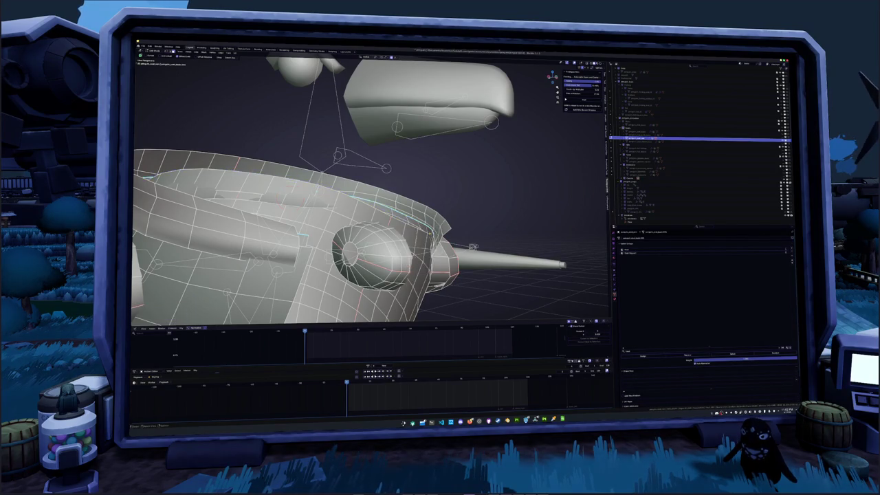
pyautogui.scroll(3, 412, 233)
pyautogui.moveTo(372, 206)
pyautogui.mouseDown(button='middle')
pyautogui.moveTo(330, 220)
pyautogui.moveTo(275, 220)
pyautogui.mouseUp(button='middle')
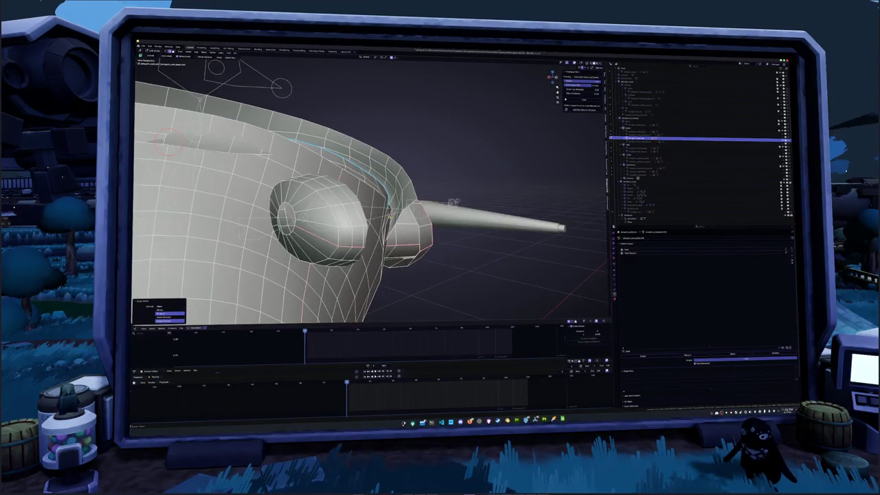
pyautogui.moveTo(220, 203); pyautogui.dragTo(378, 219, button='middle')
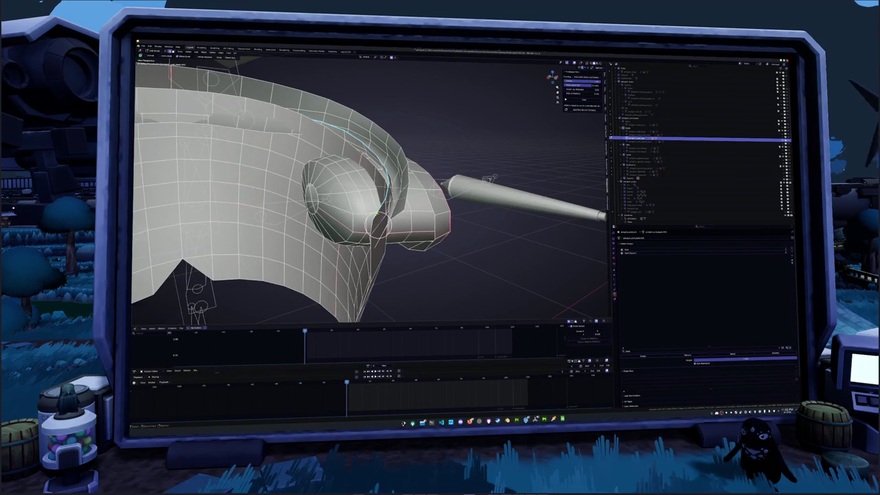
# Select the collar and body edge loops along the gap and bridge them with Bridge Edge Loops.
pyautogui.keyDown('alt'); pyautogui.click(355, 180); pyautogui.keyUp('alt')
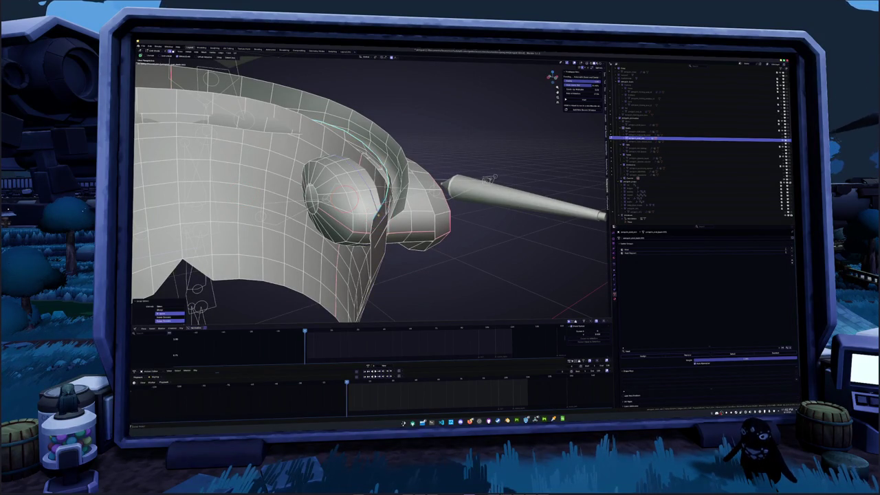
pyautogui.moveTo(371, 206); pyautogui.dragTo(399, 200, button='middle')
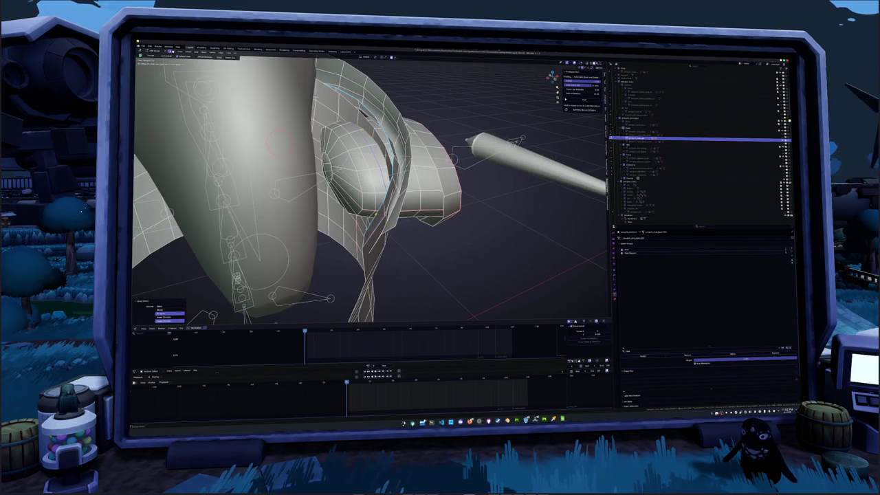
pyautogui.click(410, 245)
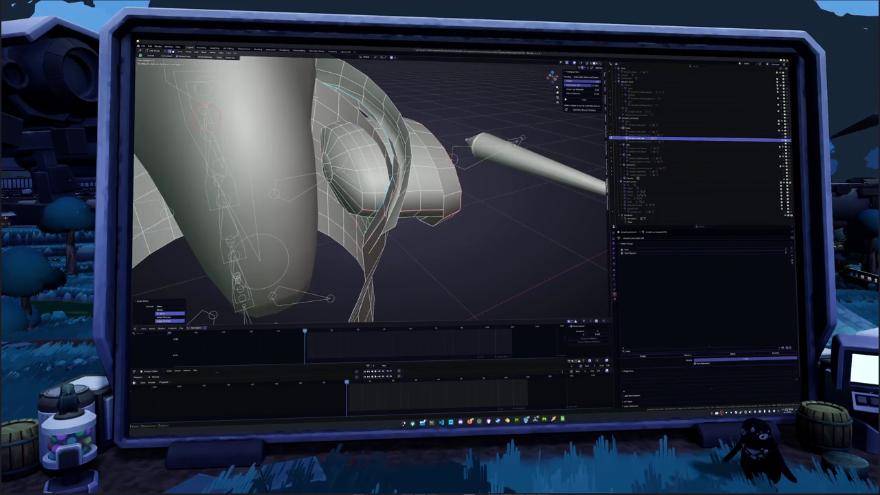
pyautogui.moveTo(371, 206); pyautogui.dragTo(413, 193, button='middle')
pyautogui.rightClick(351, 248)
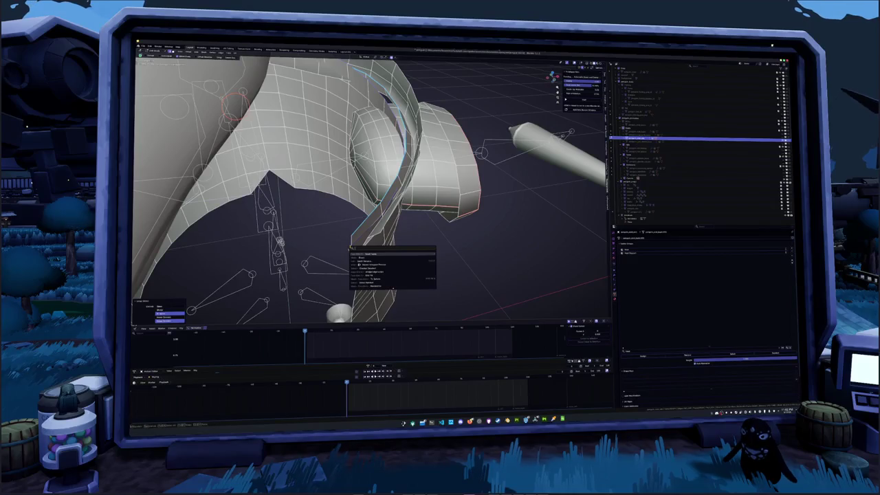
pyautogui.write('br')
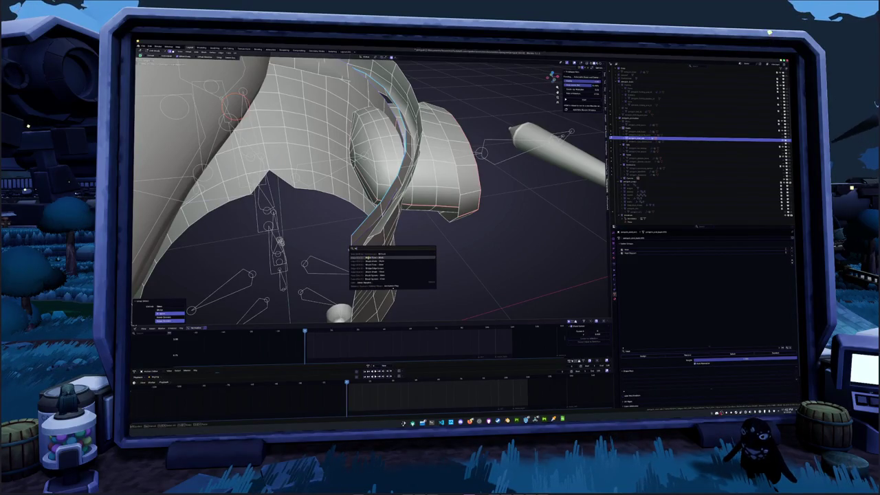
pyautogui.write('i')
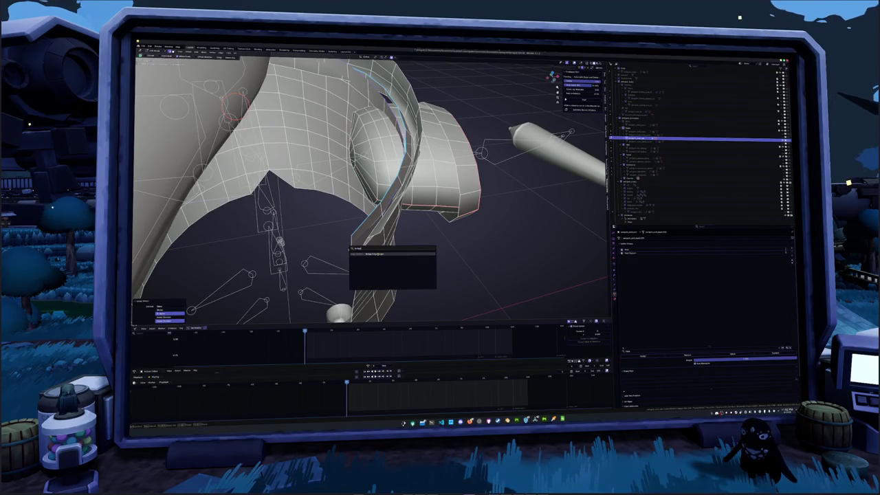
pyautogui.press('Return')
# In edge select mode, bridge another pair of edge loops from the Edge menu.
pyautogui.moveTo(381, 254); pyautogui.dragTo(385, 220, button='middle')
pyautogui.press('2')
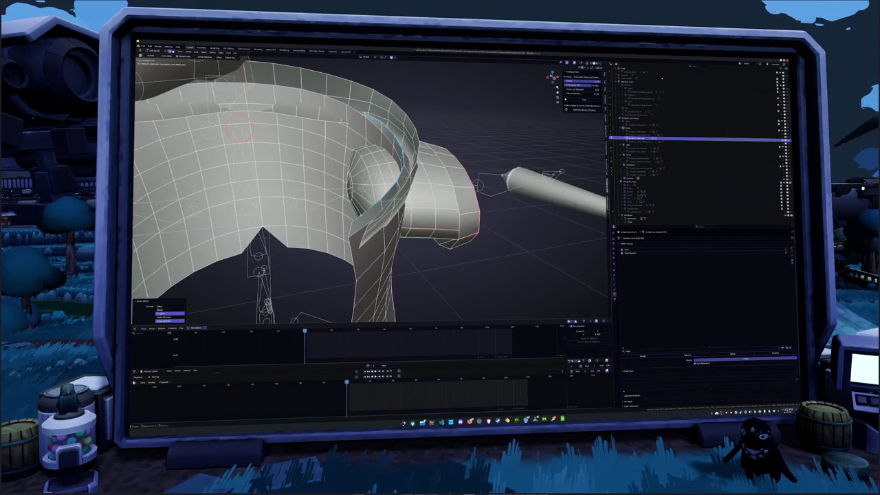
pyautogui.hotkey('ctrl', 'e')
pyautogui.click(360, 231)
pyautogui.moveTo(361, 231); pyautogui.dragTo(371, 235, button='middle')
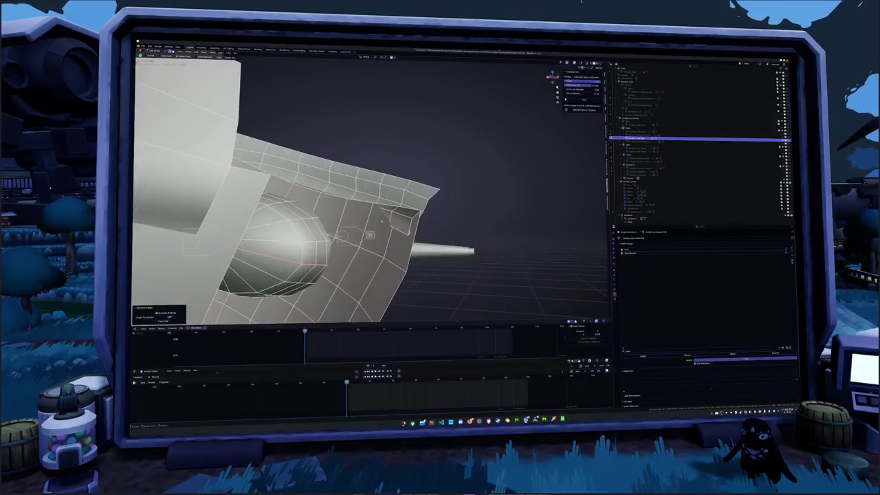
pyautogui.press('m')
pyautogui.press('Escape')
# Select the top rim edge loop and apply an Edge menu operation to it.
pyautogui.moveTo(404, 215); pyautogui.dragTo(422, 217, button='middle')
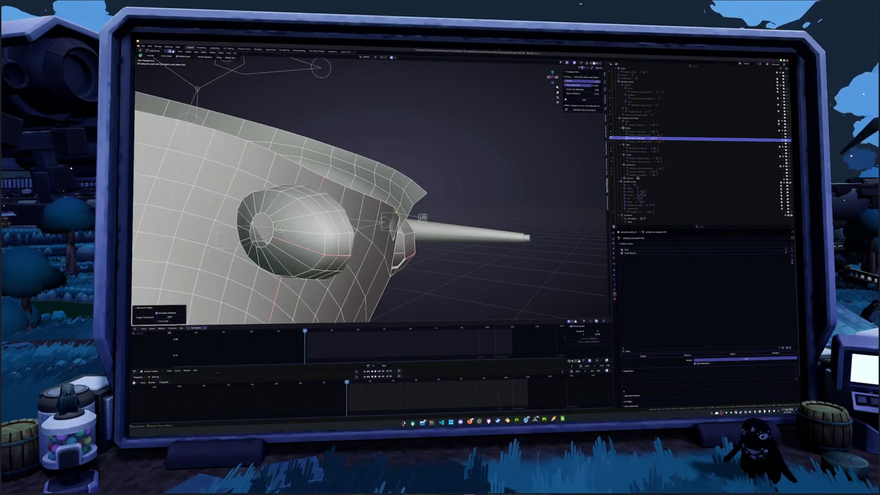
pyautogui.keyDown('alt'); pyautogui.click(395, 212); pyautogui.keyUp('alt')
pyautogui.hotkey('ctrl', 'e')
pyautogui.click(397, 212)
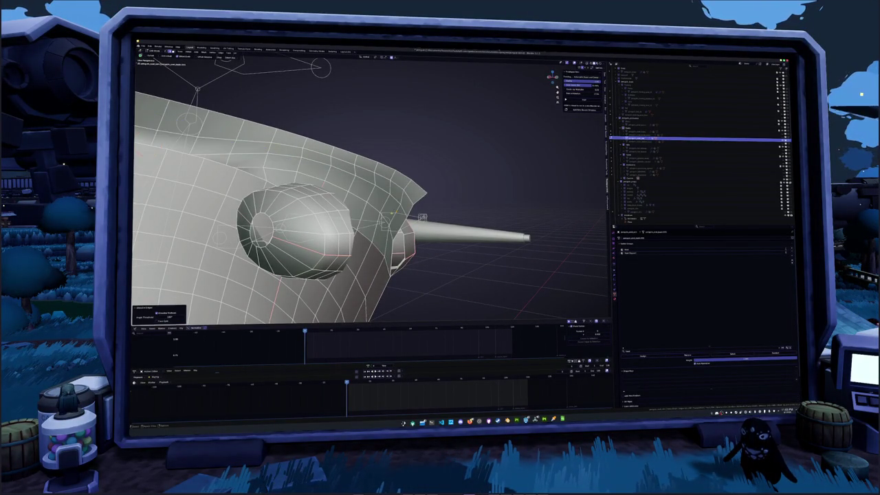
pyautogui.moveTo(396, 213); pyautogui.dragTo(420, 219, button='middle')
# Frame the whole shirt, check it shaded in Object Mode, then return to Edit Mode with nothing selected.
pyautogui.press('a')
pyautogui.press('KP_Decimal')
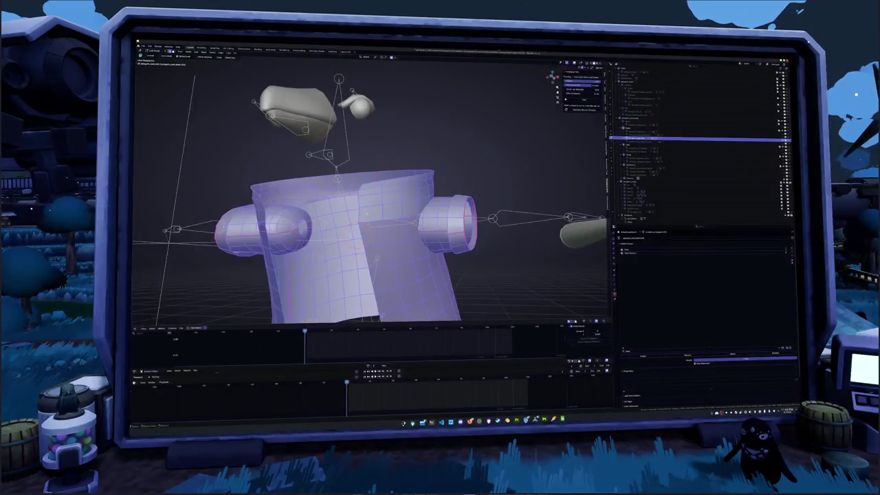
pyautogui.press('Tab')
pyautogui.moveTo(385, 220)
pyautogui.mouseDown(button='middle')
pyautogui.moveTo(335, 228)
pyautogui.moveTo(412, 219)
pyautogui.mouseUp(button='middle')
pyautogui.press('Tab')
pyautogui.hotkey('alt', 'a')
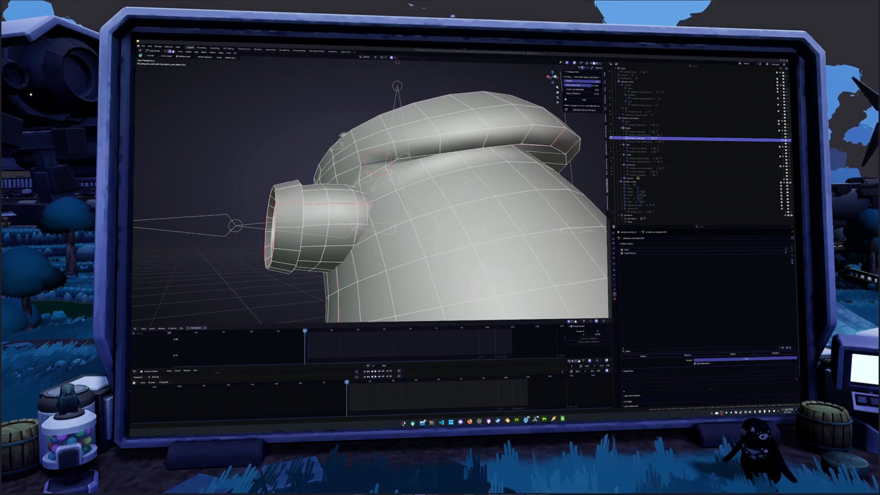
pyautogui.moveTo(385, 179)
pyautogui.mouseDown(button='middle')
pyautogui.moveTo(392, 173)
pyautogui.moveTo(440, 189)
pyautogui.moveTo(468, 182)
pyautogui.mouseUp(button='middle')
pyautogui.moveTo(385, 206); pyautogui.dragTo(412, 193, button='middle')
pyautogui.moveTo(475, 194); pyautogui.dragTo(526, 256, button='middle')
pyautogui.moveTo(371, 193); pyautogui.dragTo(409, 227, button='middle')
pyautogui.press('KP_1')
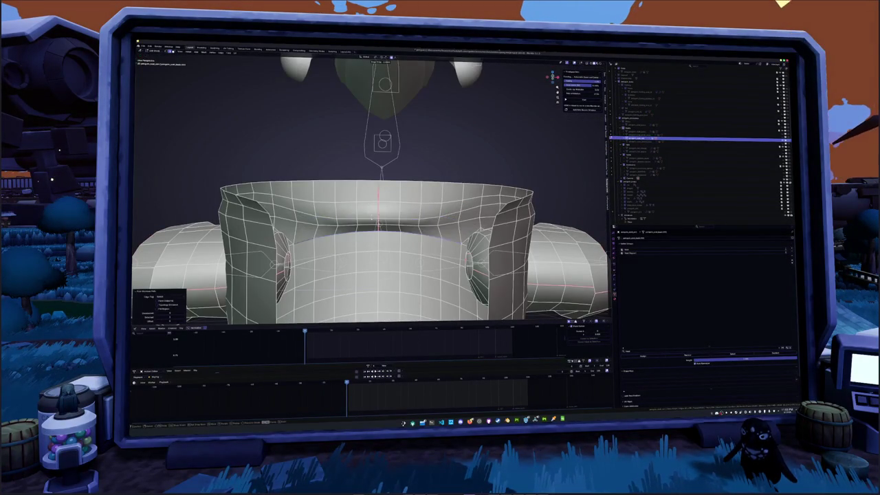
pyautogui.keyDown('alt'); pyautogui.click(378, 220); pyautogui.keyUp('alt')
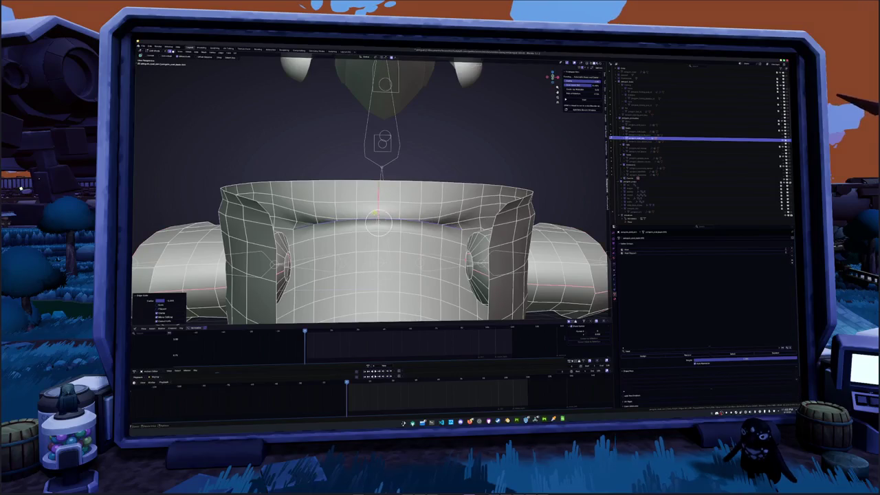
pyautogui.moveTo(378, 220); pyautogui.dragTo(427, 193, button='middle')
pyautogui.keyDown('alt'); pyautogui.click(385, 213); pyautogui.keyUp('alt')
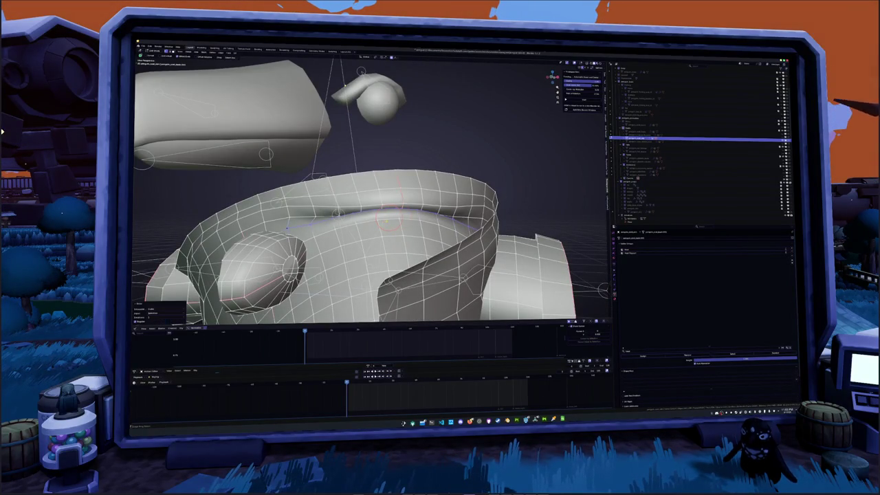
pyautogui.moveTo(385, 213); pyautogui.dragTo(433, 192, button='middle')
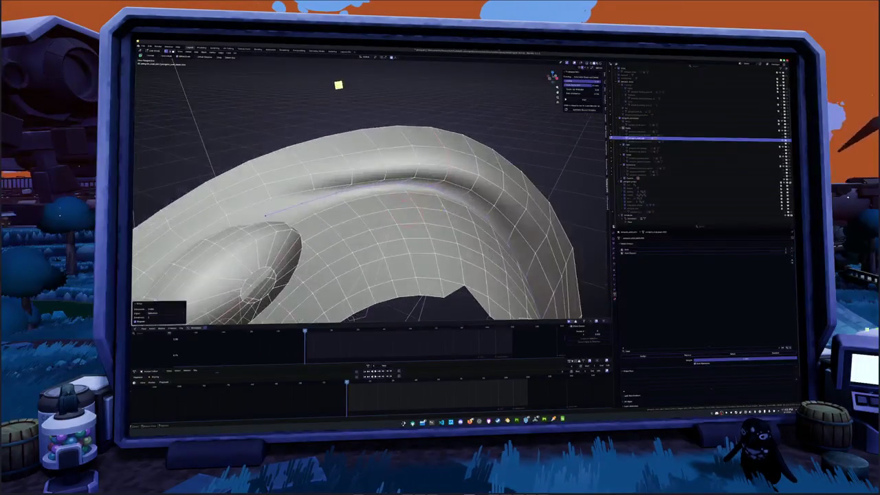
pyautogui.rightClick(416, 199)
pyautogui.press('Escape')
pyautogui.rightClick(444, 213)
pyautogui.press('Escape')
pyautogui.press('Tab')
pyautogui.scroll(-4, 483, 259)
pyautogui.moveTo(484, 258)
pyautogui.mouseDown(button='middle')
pyautogui.moveTo(485, 66)
pyautogui.moveTo(440, 206)
pyautogui.moveTo(454, 203)
pyautogui.mouseUp(button='middle')
pyautogui.press('Tab')
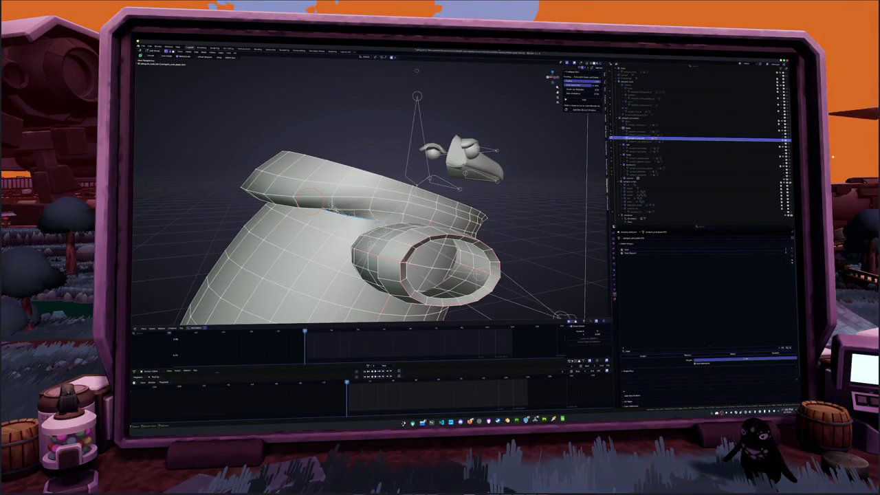
pyautogui.moveTo(375, 220)
pyautogui.mouseDown(button='middle')
pyautogui.moveTo(387, 192)
pyautogui.moveTo(395, 201)
pyautogui.moveTo(531, 179)
pyautogui.moveTo(516, 207)
pyautogui.moveTo(330, 203)
pyautogui.moveTo(349, 202)
pyautogui.moveTo(357, 218)
pyautogui.mouseUp(button='middle')
# Move the selected collar geometry and check its placement in Object Mode.
pyautogui.press('g')
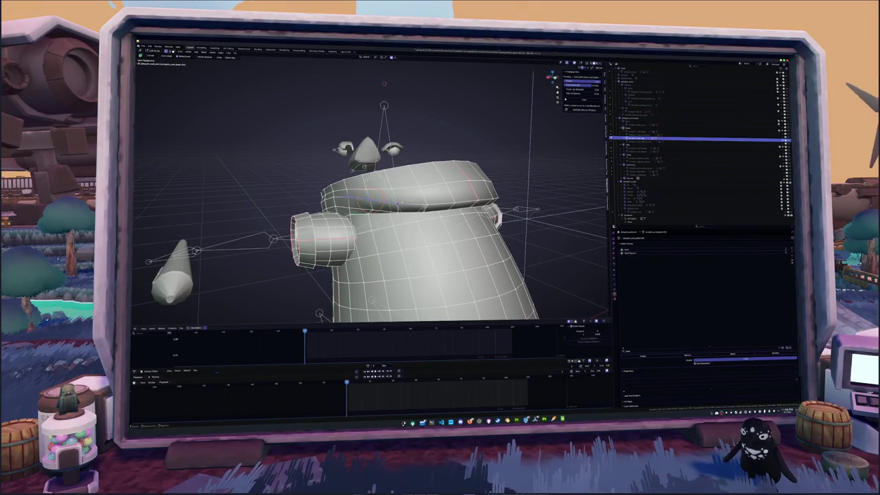
pyautogui.press('g')
pyautogui.press('Return')
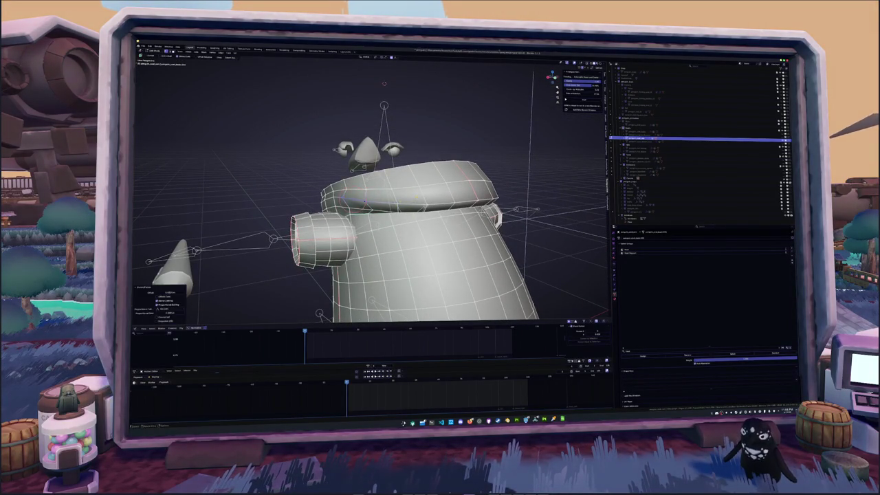
pyautogui.press('Tab')
pyautogui.moveTo(371, 206)
pyautogui.mouseDown(button='middle')
pyautogui.moveTo(385, 192)
pyautogui.moveTo(450, 203)
pyautogui.moveTo(419, 192)
pyautogui.mouseUp(button='middle')
pyautogui.press('Tab')
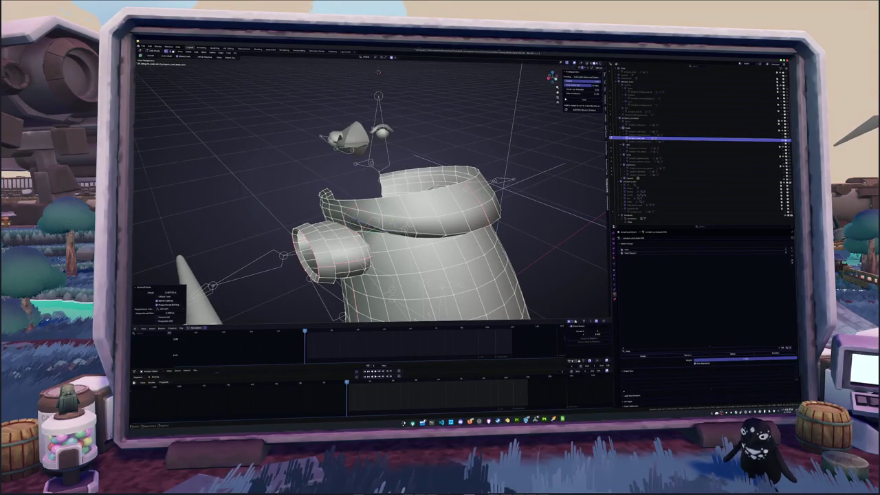
# Reposition the collar geometry again from the front view, then select the whole shirt mesh.
pyautogui.press('KP_1')
pyautogui.press('g')
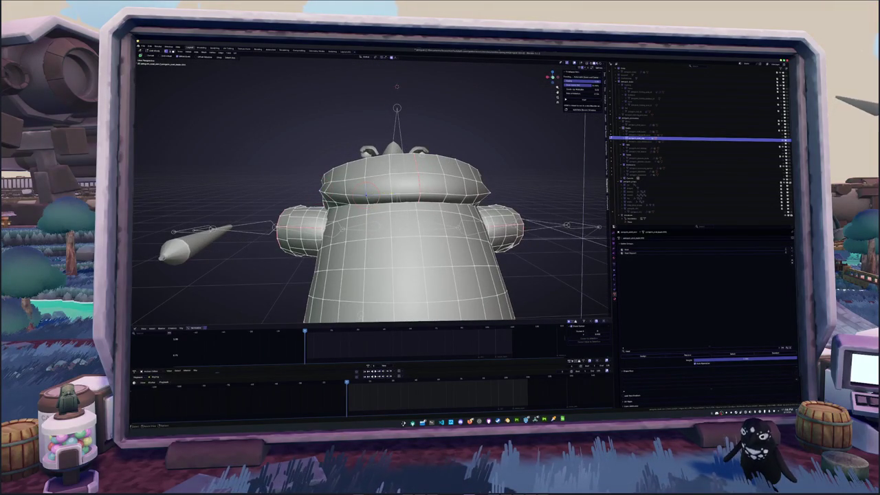
pyautogui.click(448, 195)
pyautogui.moveTo(448, 194)
pyautogui.mouseDown(button='middle')
pyautogui.moveTo(401, 208)
pyautogui.moveTo(323, 209)
pyautogui.moveTo(344, 217)
pyautogui.moveTo(357, 184)
pyautogui.moveTo(357, 206)
pyautogui.mouseUp(button='middle')
pyautogui.press('Tab')
pyautogui.press('Tab')
pyautogui.press('Tab')
pyautogui.press('a')
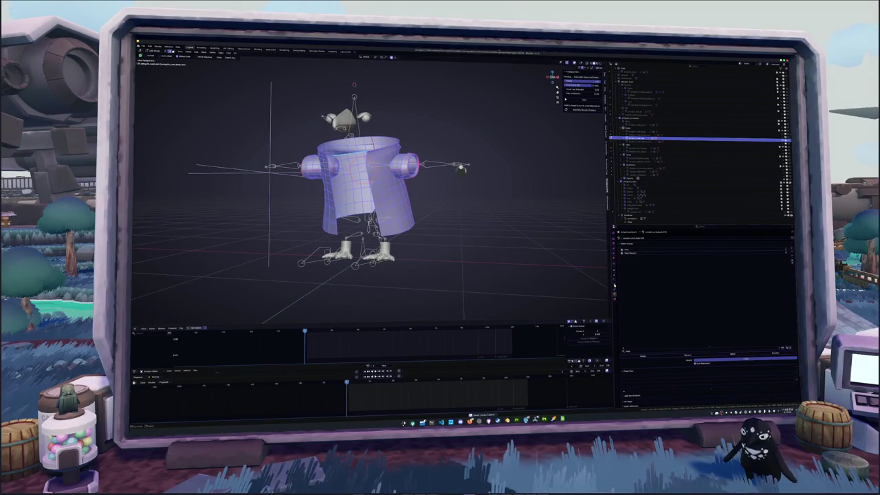
# Add another modifier to the shirt, apply its object transforms, and frame it from the front.
pyautogui.click(615, 279)
pyautogui.click(659, 239)
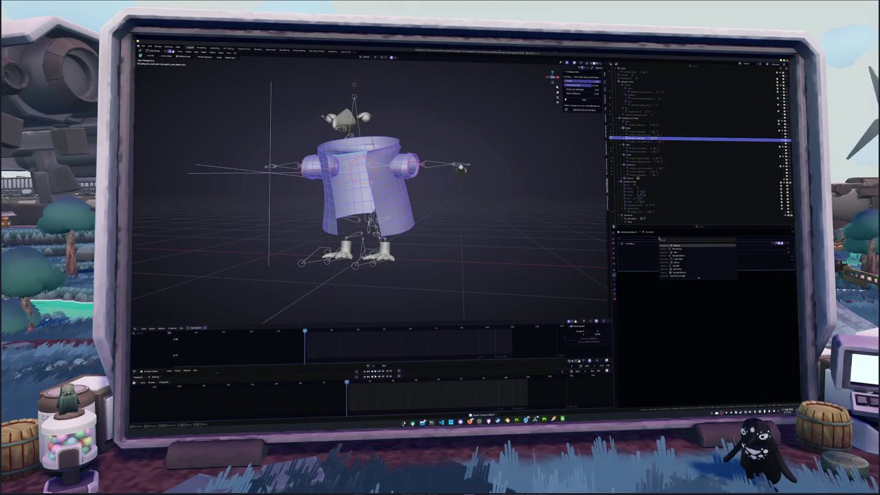
pyautogui.click(663, 256)
pyautogui.press('Tab')
pyautogui.hotkey('ctrl', 'a')
pyautogui.click(522, 244)
pyautogui.moveTo(522, 244); pyautogui.dragTo(515, 232, button='middle')
pyautogui.press('KP_1')
pyautogui.press('KP_Decimal')
# In Edit Mode with X-ray on, select the entire right sleeve cuff via its rim loop.
pyautogui.press('Tab')
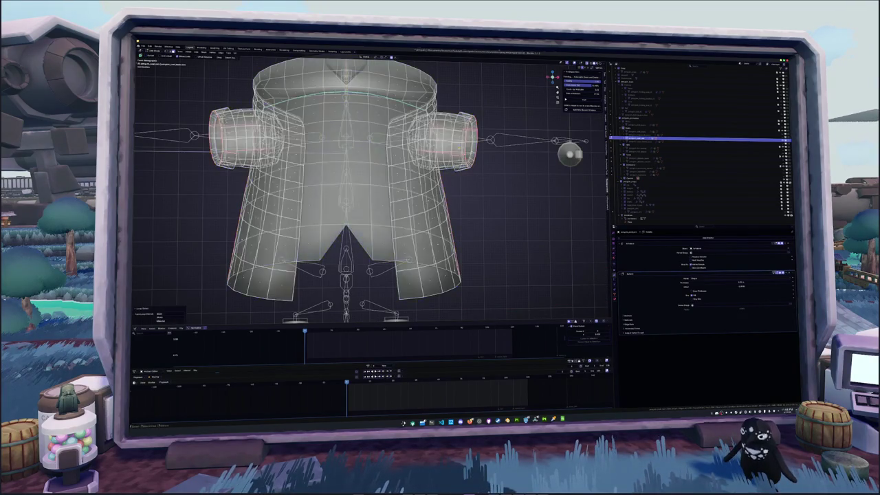
pyautogui.hotkey('alt', 'z')
pyautogui.press('l')
pyautogui.moveTo(468, 155); pyautogui.dragTo(464, 176, button='middle')
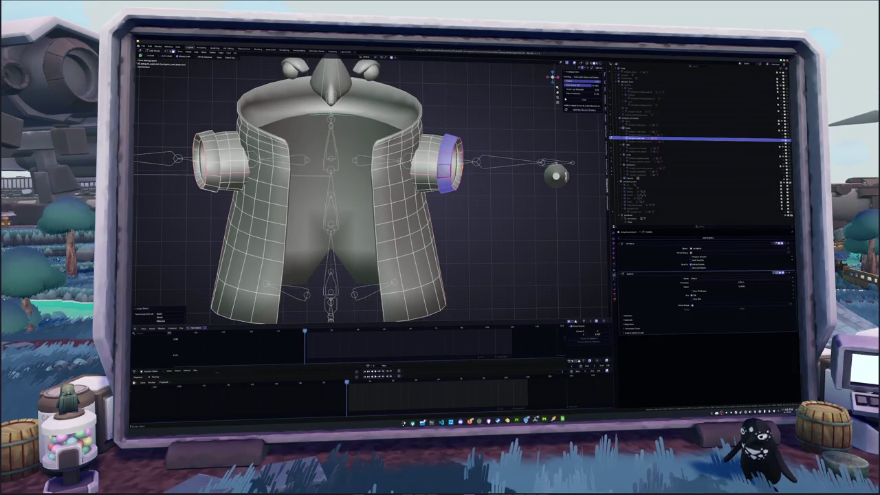
pyautogui.click(170, 318)
pyautogui.keyDown('alt'); pyautogui.click(458, 164); pyautogui.keyUp('alt')
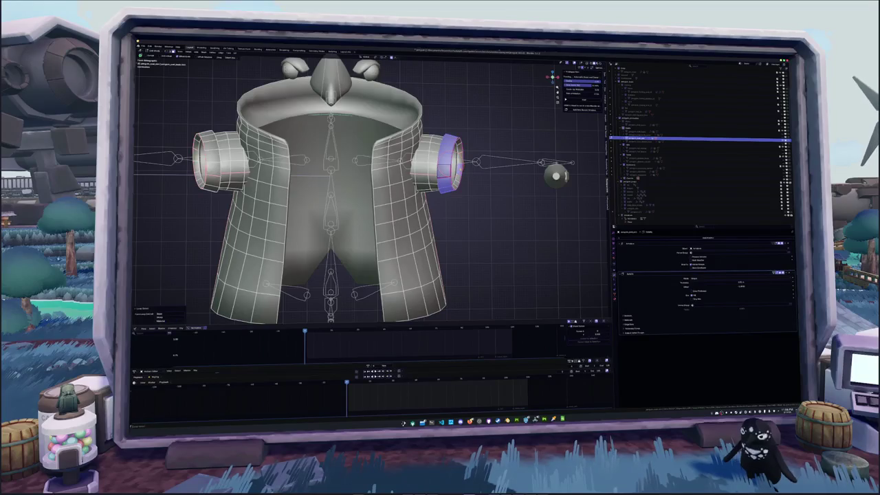
pyautogui.hotkey('alt', 'z')
pyautogui.scroll(1, 457, 163)
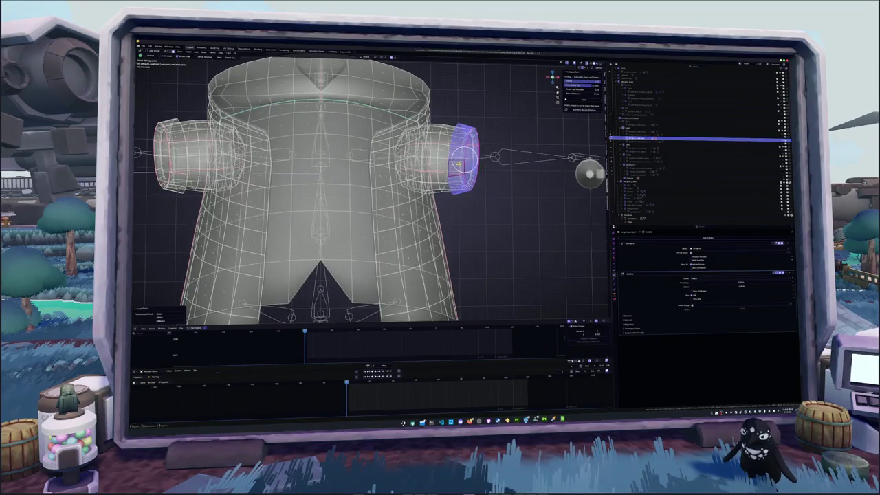
pyautogui.hotkey('ctrl', 'l')
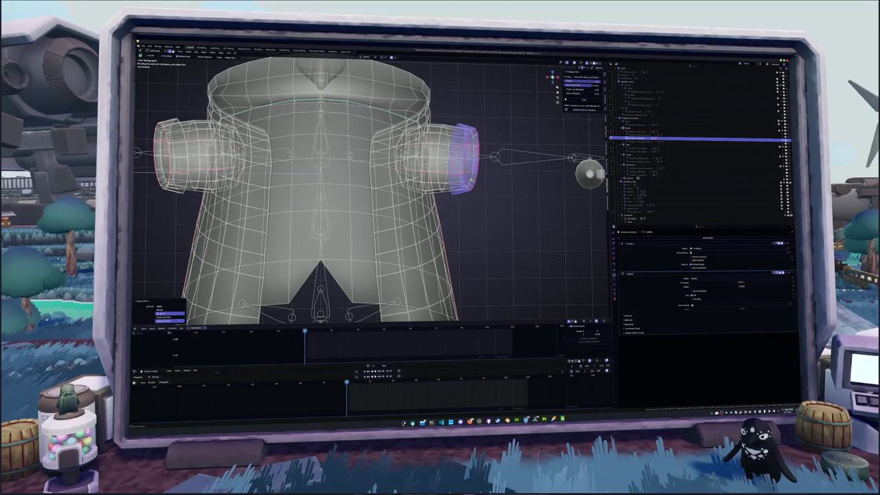
# Slide the cuff outward along the X axis, deselect it, and zoom out in Object Mode.
pyautogui.press('g')
pyautogui.press('x')
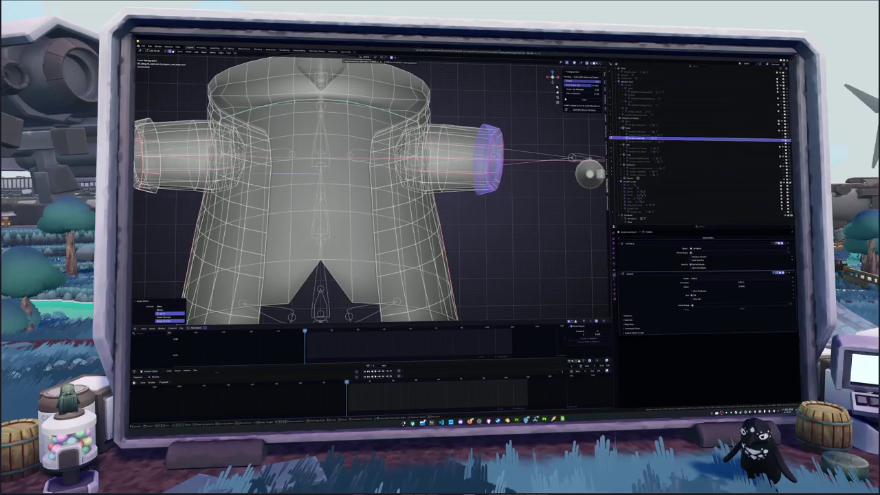
pyautogui.press('Return')
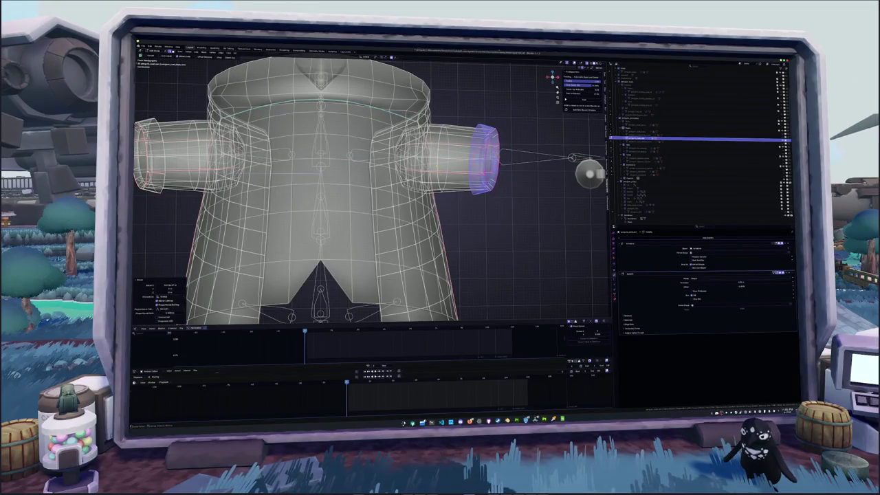
pyautogui.keyDown('alt'); pyautogui.click(449, 165); pyautogui.keyUp('alt')
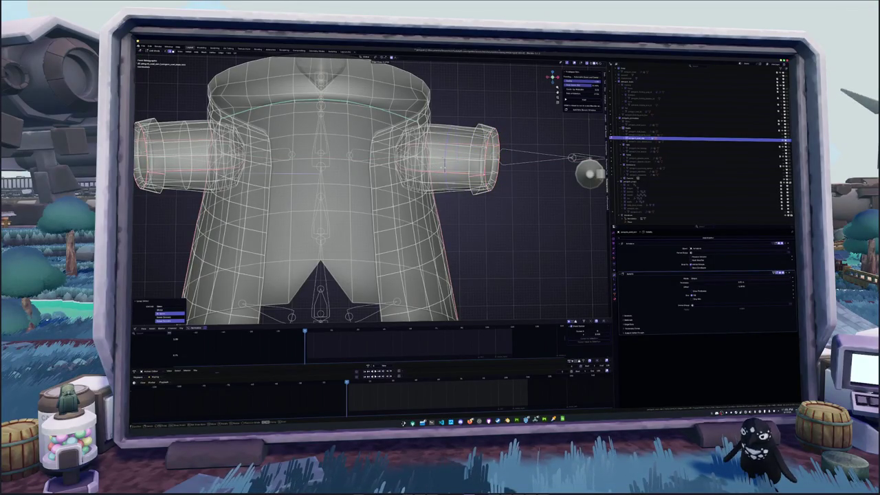
pyautogui.press('Tab')
pyautogui.scroll(-3, 454, 179)
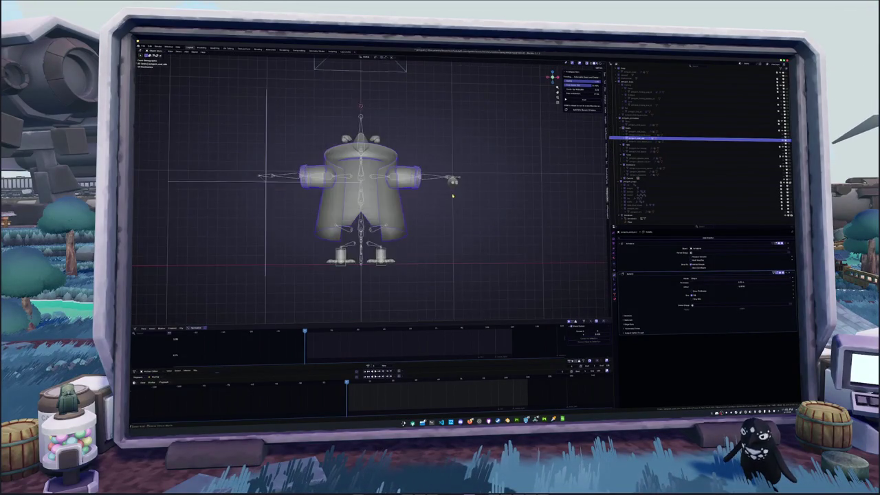
# Select the penguin's armature and assign it an action from the Action Editor dropdown.
pyautogui.moveTo(457, 189); pyautogui.dragTo(413, 165, button='middle')
pyautogui.scroll(-2, 663, 146)
pyautogui.scroll(-2, 653, 158)
pyautogui.scroll(-2, 643, 176)
pyautogui.scroll(-1, 636, 186)
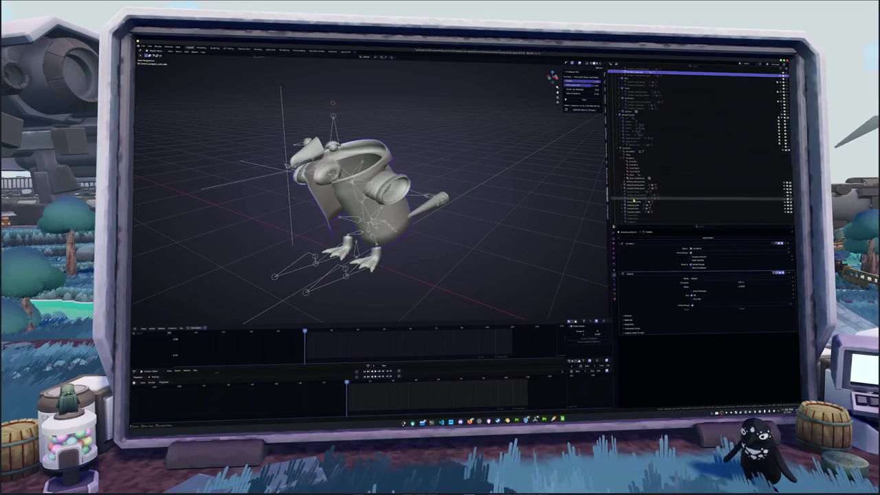
pyautogui.click(767, 195)
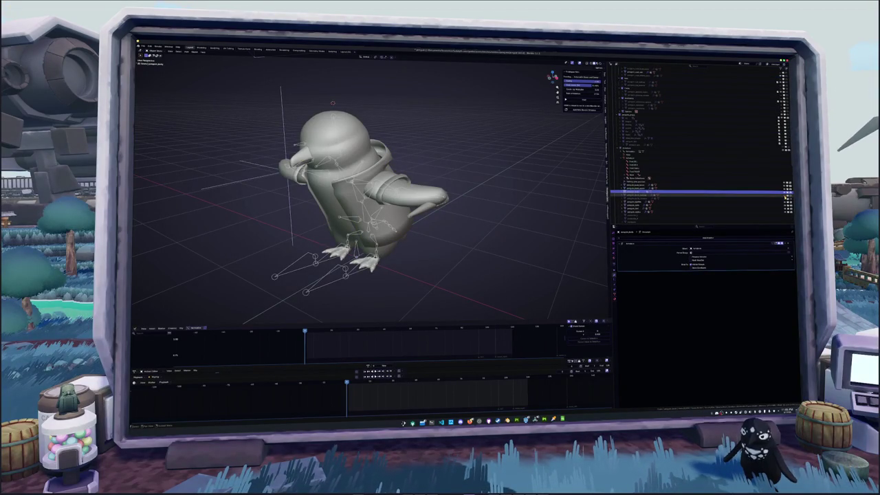
pyautogui.moveTo(491, 197); pyautogui.dragTo(472, 178, button='middle')
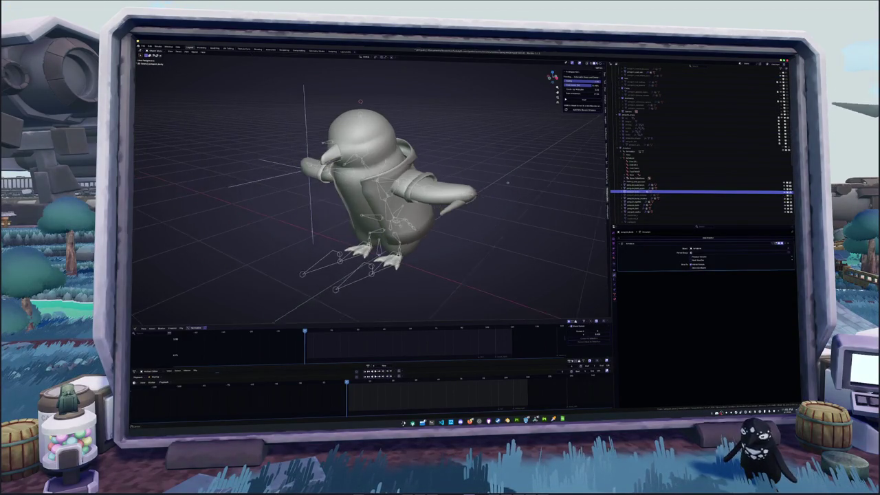
pyautogui.click(466, 200)
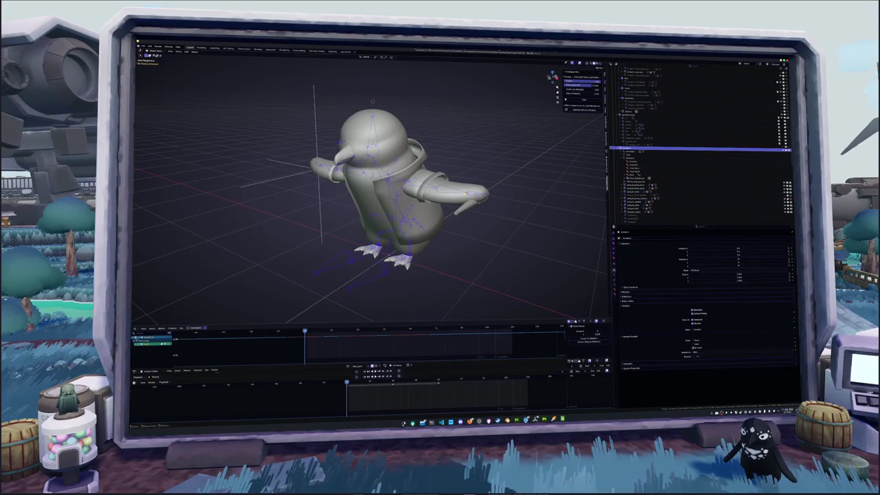
pyautogui.click(348, 367)
pyautogui.click(356, 374)
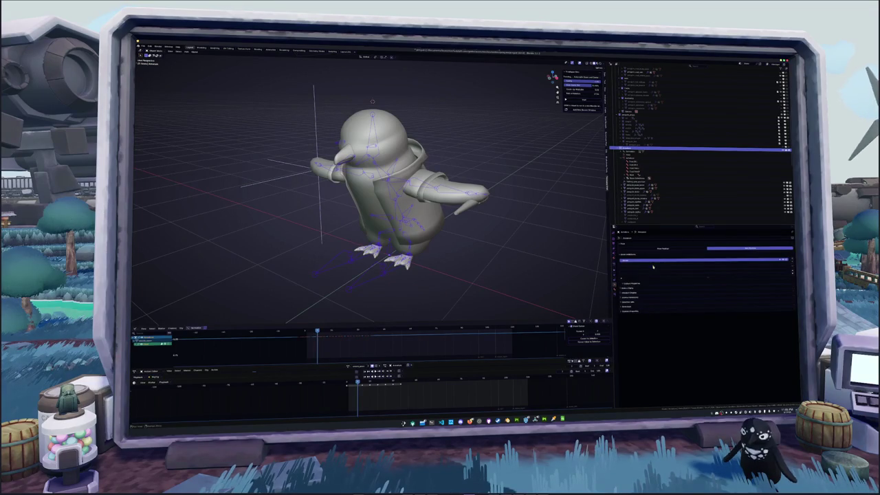
# Inspect the animated penguin in Pose Mode and briefly in the vest's Edit Mode.
pyautogui.moveTo(362, 267)
pyautogui.mouseDown(button='middle')
pyautogui.moveTo(515, 270)
pyautogui.moveTo(495, 262)
pyautogui.mouseUp(button='middle')
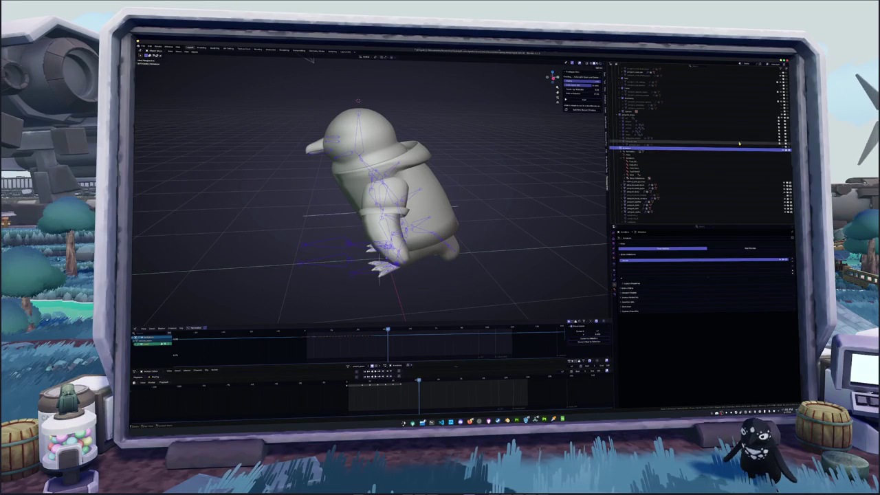
pyautogui.scroll(-2, 756, 197)
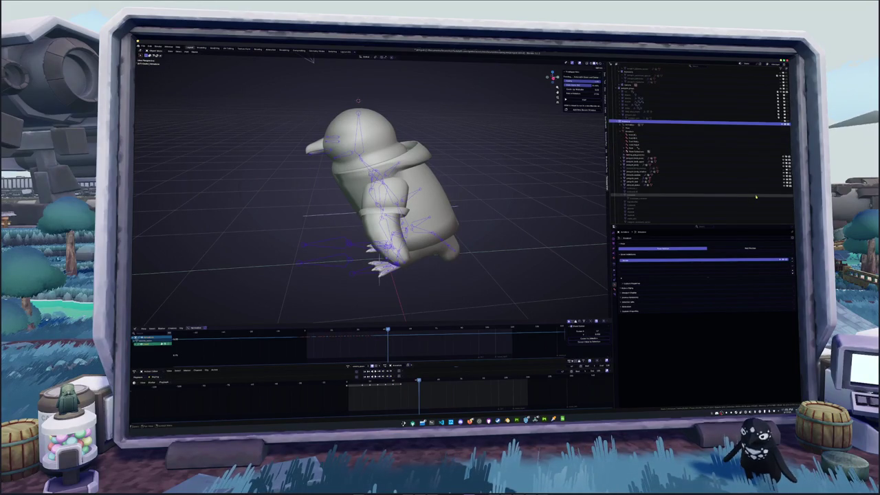
pyautogui.scroll(3, 756, 192)
pyautogui.scroll(2, 757, 179)
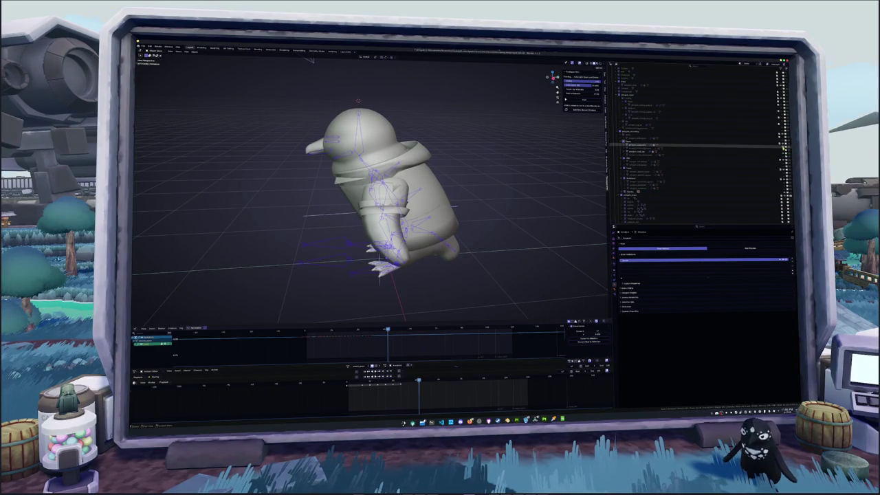
pyautogui.scroll(4, 440, 215)
pyautogui.hotkey('ctrl', 'Tab')
pyautogui.hotkey('ctrl', 'Tab')
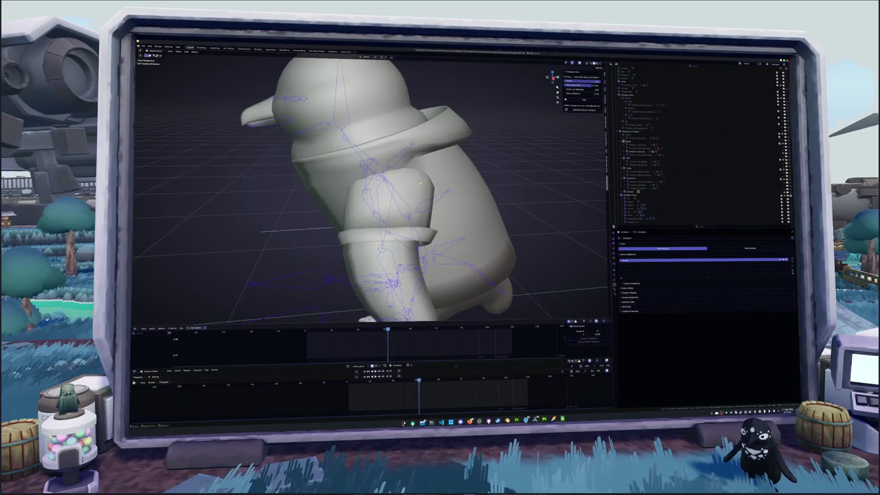
pyautogui.click(647, 150)
pyautogui.press('Tab')
pyautogui.moveTo(372, 192)
pyautogui.mouseDown(button='middle')
pyautogui.moveTo(392, 184)
pyautogui.moveTo(440, 193)
pyautogui.mouseUp(button='middle')
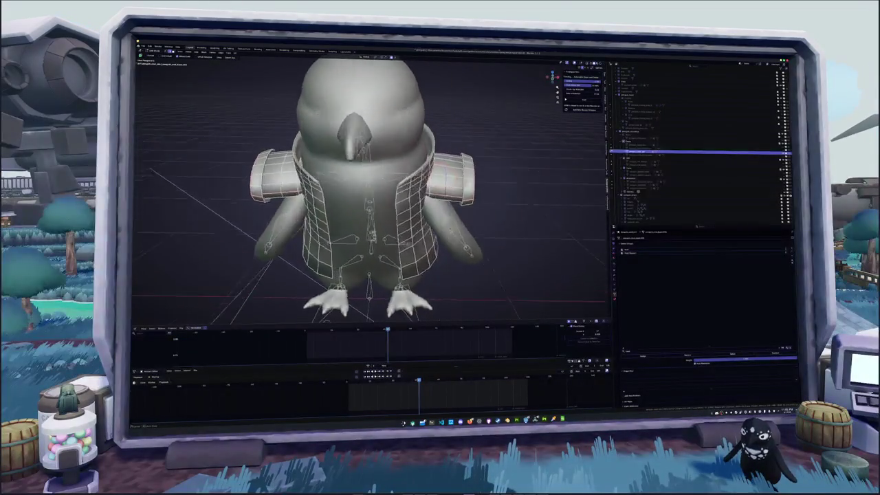
pyautogui.moveTo(385, 206); pyautogui.dragTo(464, 264, button='middle')
pyautogui.press('Tab')
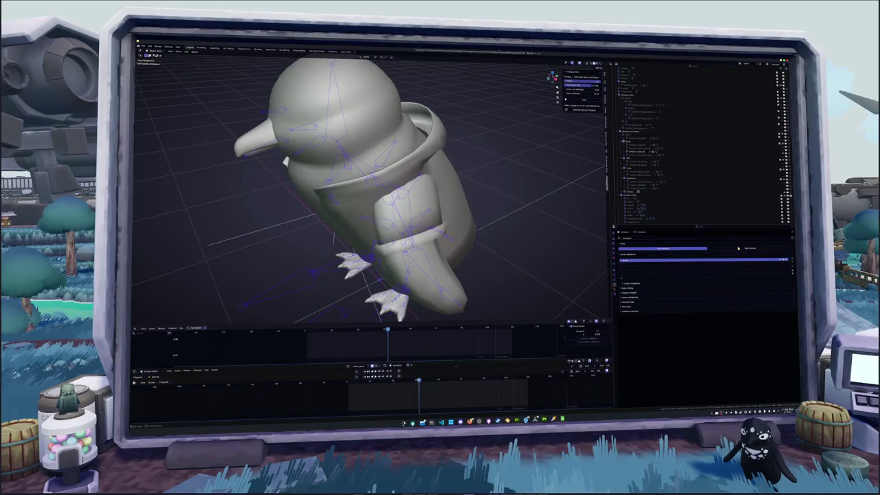
# Pose the wings extended, show bones as wire sticks, and switch the viewport to Material Preview.
pyautogui.click(739, 248)
pyautogui.click(473, 228)
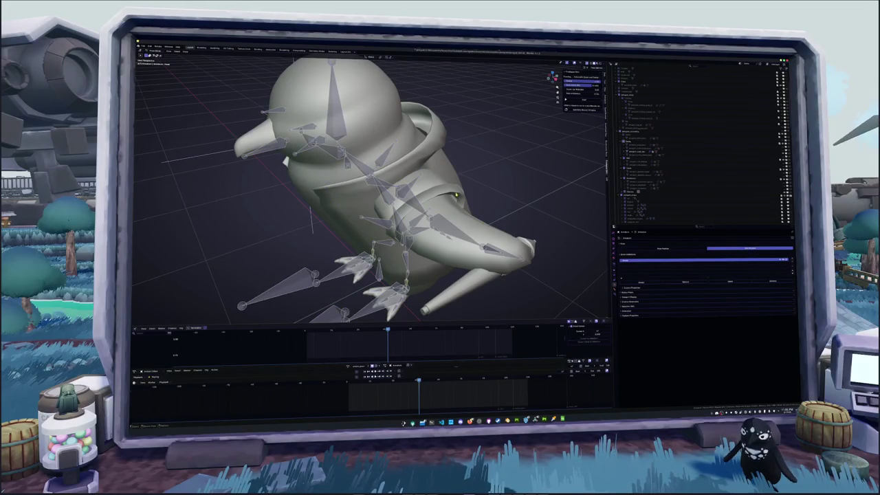
pyautogui.click(695, 151)
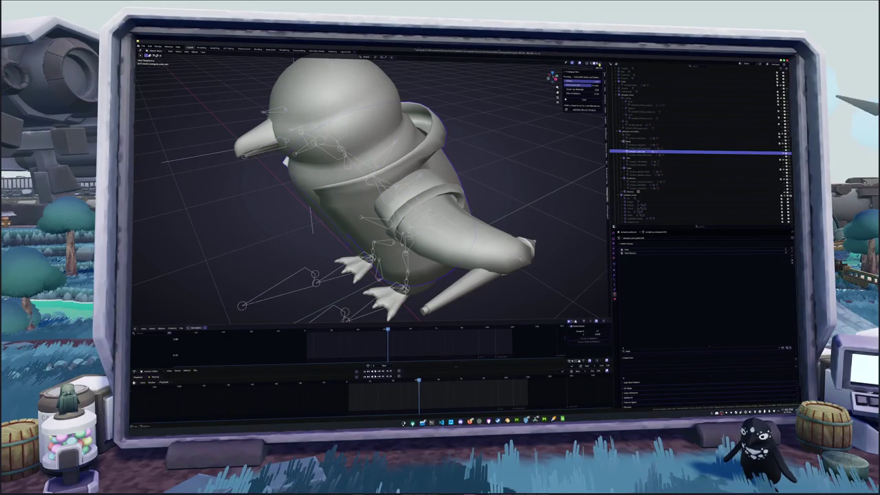
pyautogui.click(599, 65)
pyautogui.click(601, 64)
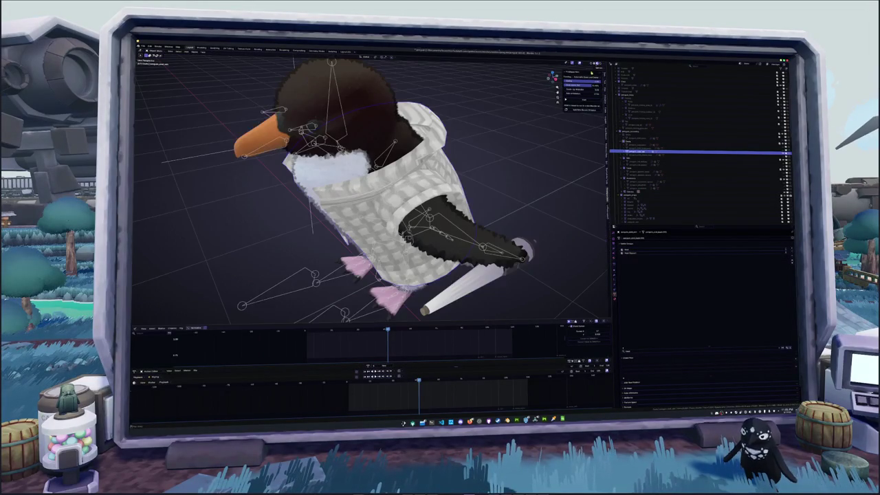
# From top view in solid shading, select and delete the cuff's outer face.
pyautogui.press('KP_7')
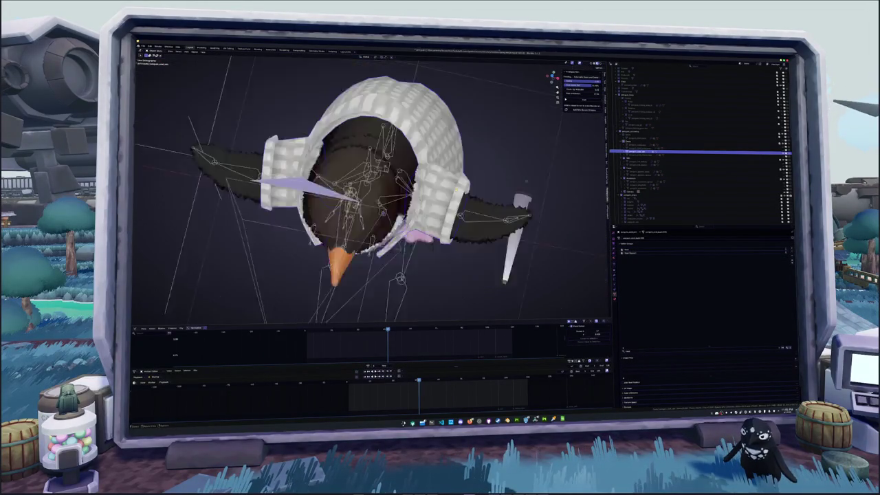
pyautogui.scroll(1, 521, 159)
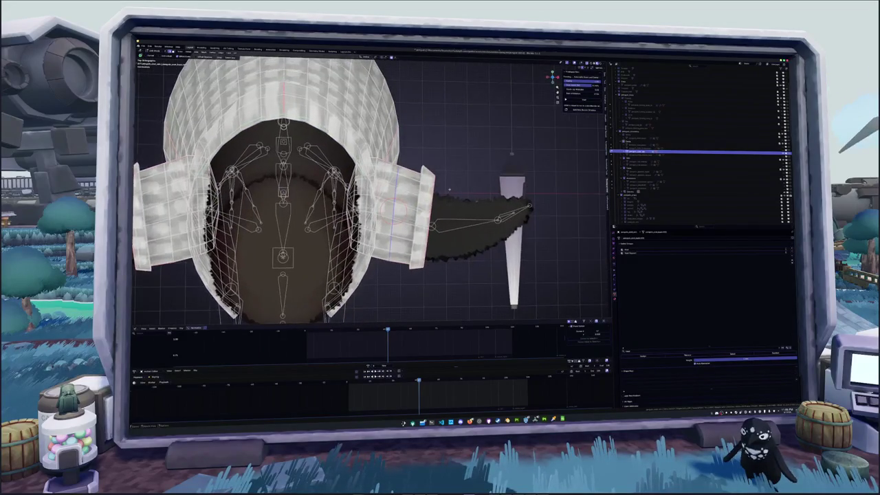
pyautogui.scroll(1, 522, 158)
pyautogui.click(593, 64)
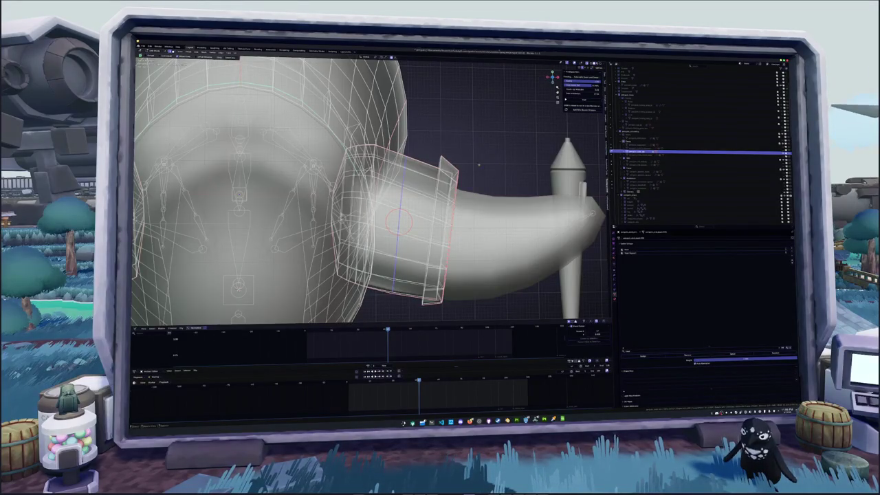
pyautogui.click(444, 168)
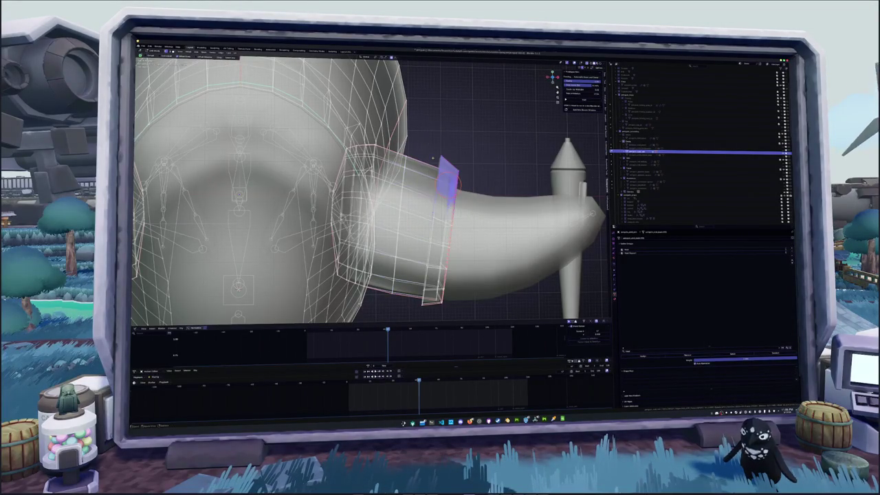
pyautogui.press('x')
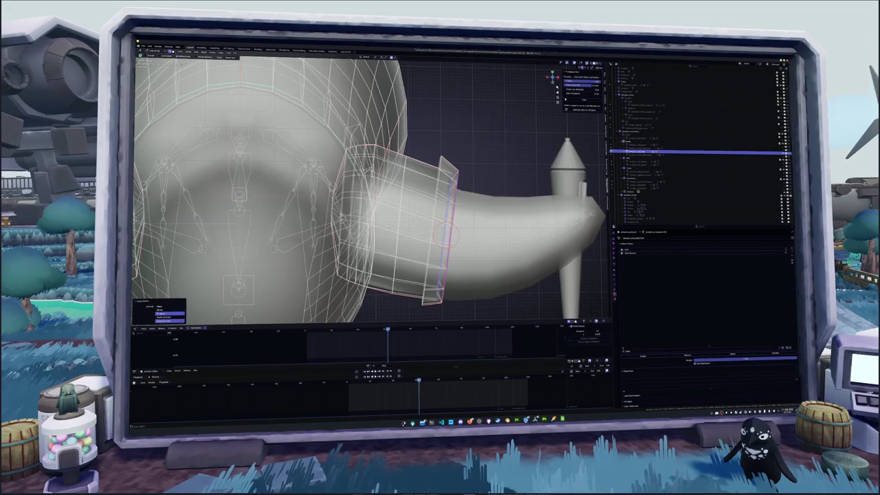
# Select the cuff's outer edge loop and shift it outward in several small moves.
pyautogui.click(443, 234)
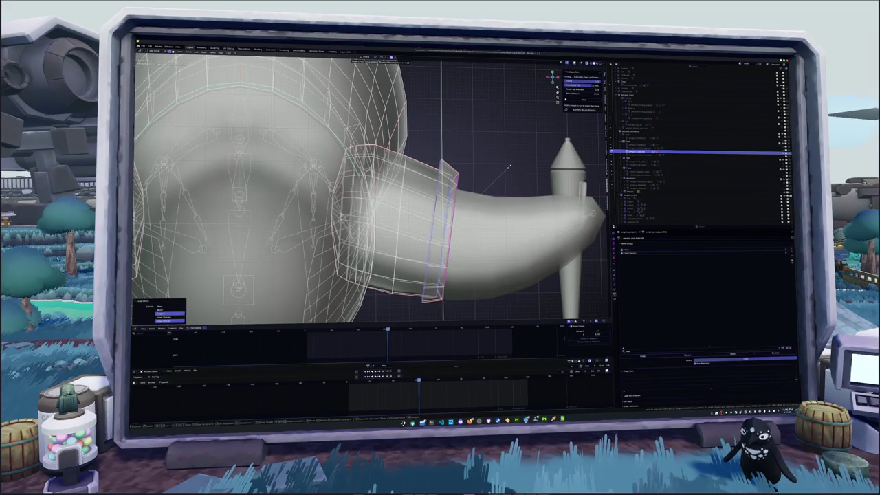
pyautogui.press('g')
pyautogui.click(508, 167)
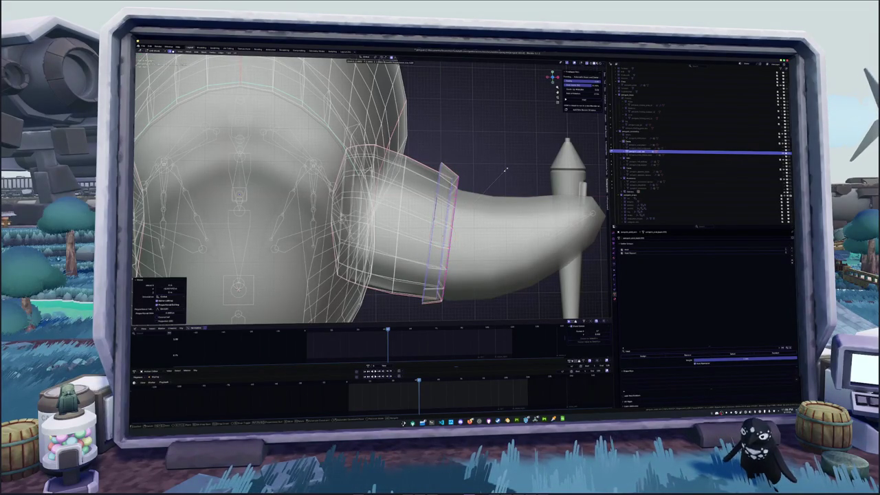
pyautogui.press('g')
pyautogui.click(501, 171)
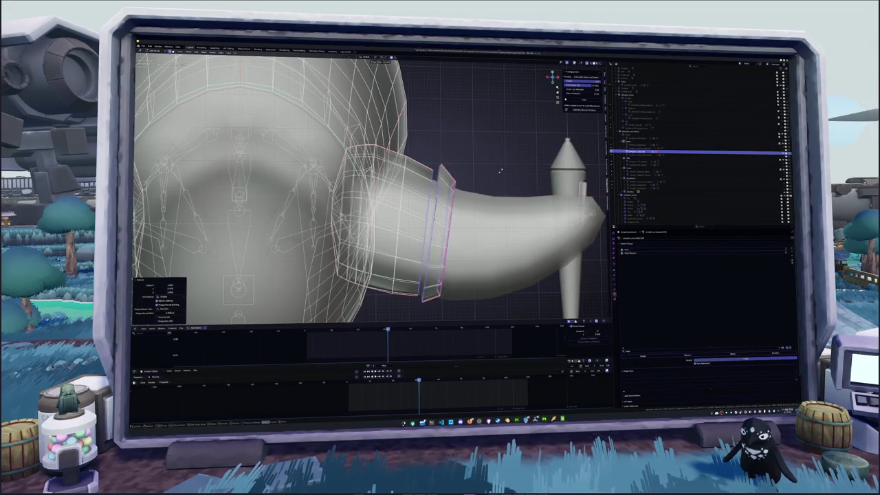
pyautogui.press('g')
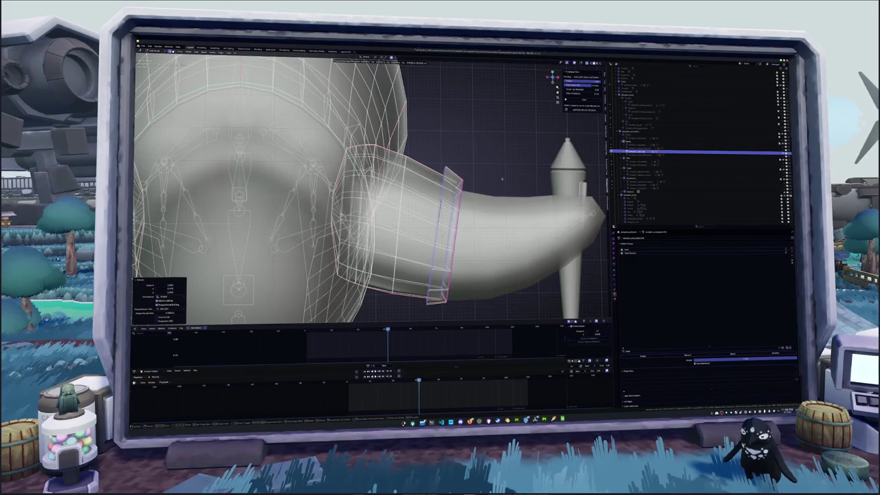
pyautogui.click(501, 179)
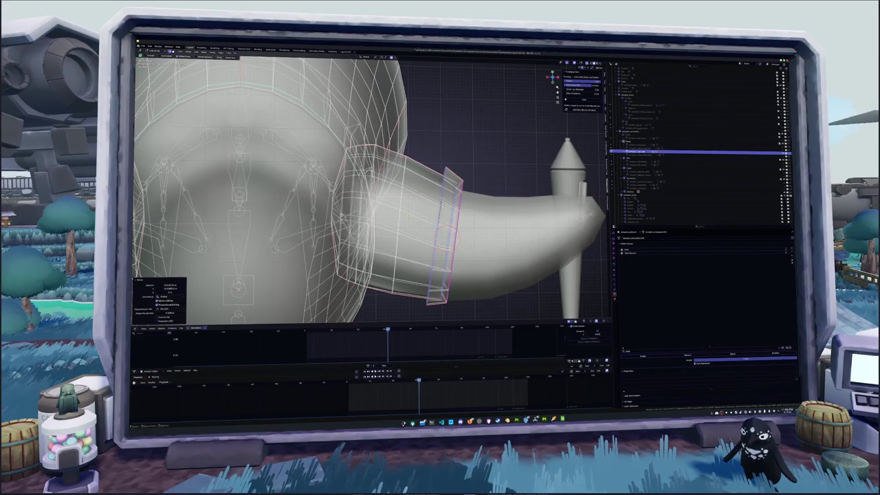
pyautogui.keyDown('alt'); pyautogui.click(401, 227); pyautogui.keyUp('alt')
pyautogui.press('Tab')
pyautogui.moveTo(371, 193)
pyautogui.mouseDown(button='middle')
pyautogui.moveTo(406, 200)
pyautogui.moveTo(440, 179)
pyautogui.moveTo(392, 179)
pyautogui.moveTo(427, 158)
pyautogui.mouseUp(button='middle')
# Scale the cuff ring around the sleeve end and orbit to check its fit on the flipper.
pyautogui.press('Tab')
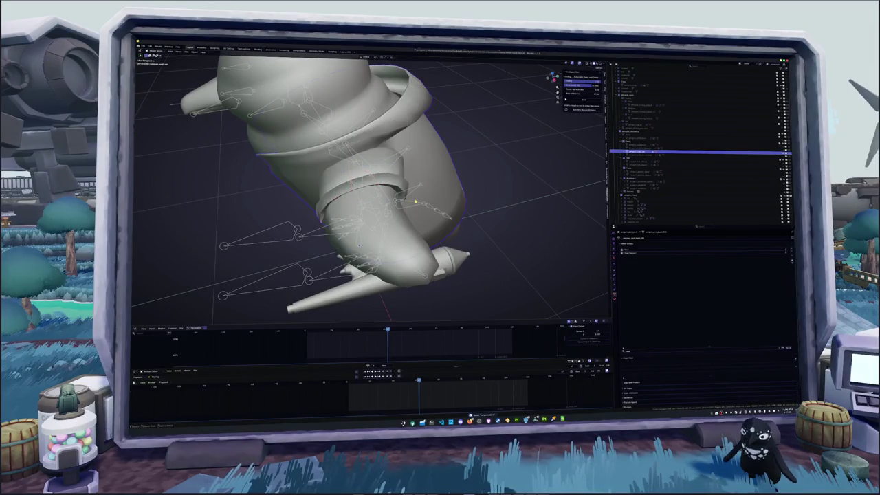
pyautogui.scroll(5, 371, 189)
pyautogui.press('s')
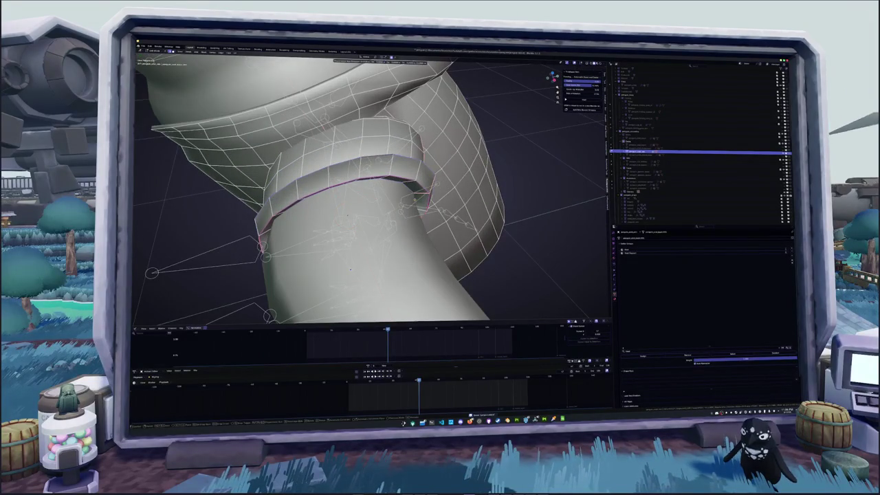
pyautogui.press('Return')
pyautogui.press('s')
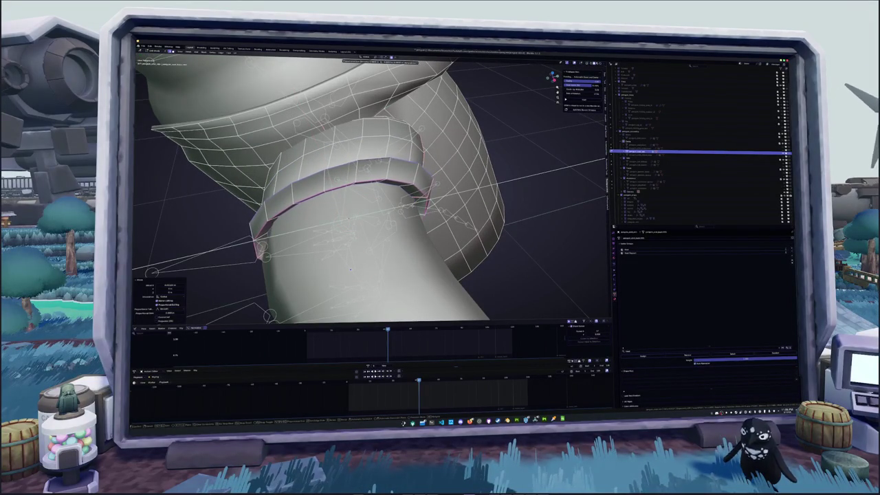
pyautogui.press('Return')
pyautogui.moveTo(351, 269); pyautogui.dragTo(512, 135, button='middle')
pyautogui.moveTo(372, 206)
pyautogui.mouseDown(button='middle')
pyautogui.moveTo(412, 138)
pyautogui.moveTo(440, 178)
pyautogui.moveTo(468, 161)
pyautogui.moveTo(490, 238)
pyautogui.mouseUp(button='middle')
pyautogui.scroll(-5, 468, 162)
# Move the selected collar vertices near the neck and view the penguin from the front.
pyautogui.press('g')
pyautogui.click(473, 182)
pyautogui.moveTo(473, 182); pyautogui.dragTo(440, 206, button='middle')
pyautogui.click(161, 306)
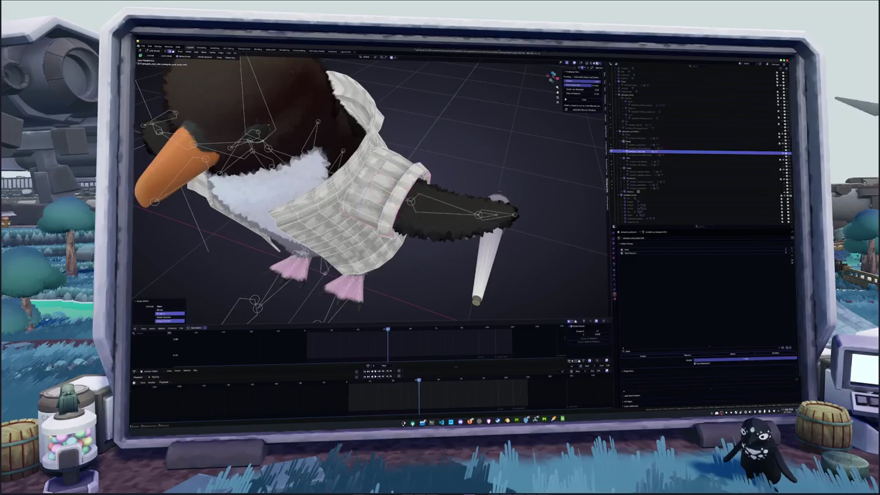
pyautogui.press('KP_1')
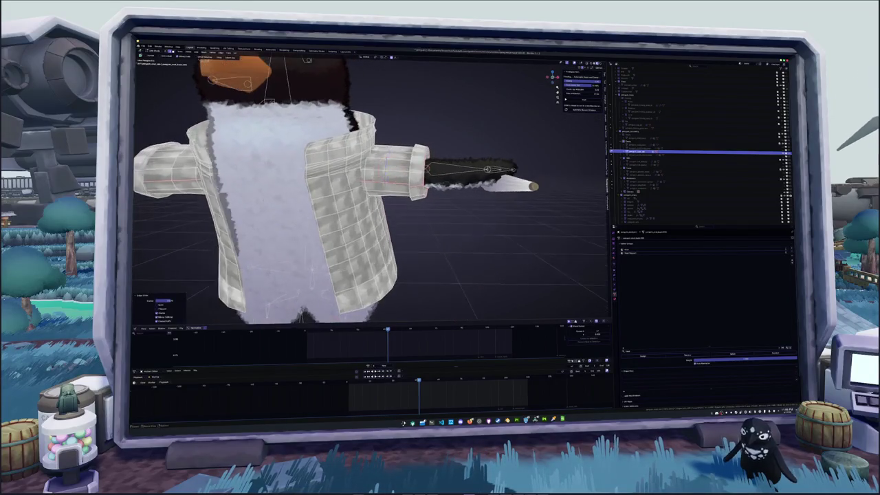
pyautogui.scroll(-5, 372, 193)
pyautogui.moveTo(371, 193)
pyautogui.mouseDown(button='middle')
pyautogui.moveTo(413, 220)
pyautogui.moveTo(399, 206)
pyautogui.moveTo(391, 213)
pyautogui.mouseUp(button='middle')
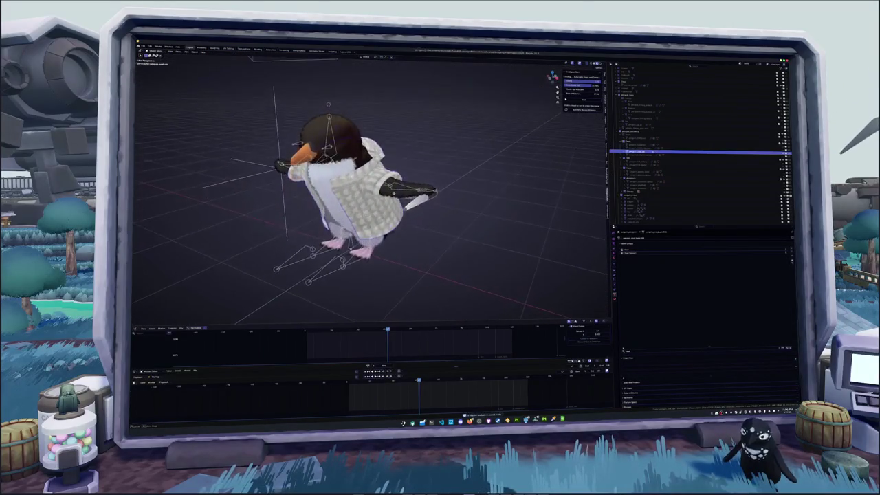
# Orbit around the head and hood, toggling collar editing to compare the collar with the bones.
pyautogui.scroll(4, 390, 214)
pyautogui.scroll(3, 390, 213)
pyautogui.scroll(3, 390, 211)
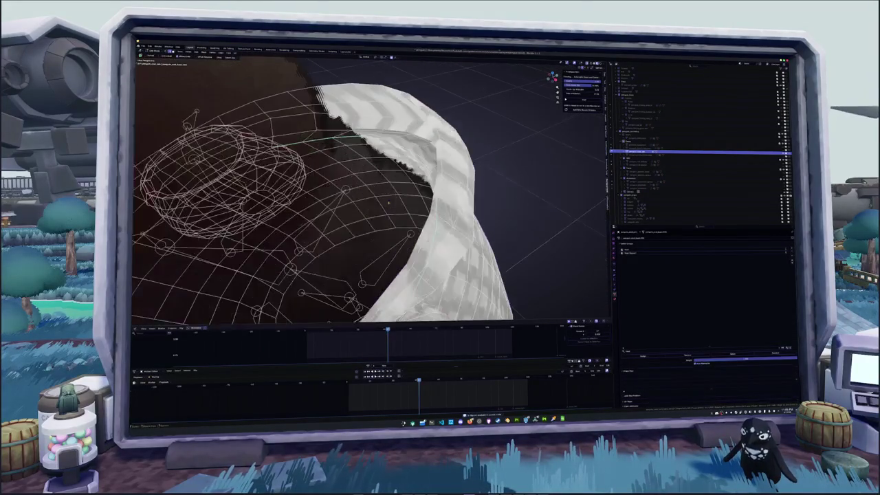
pyautogui.scroll(-3, 390, 213)
pyautogui.moveTo(390, 214); pyautogui.dragTo(412, 204, button='middle')
pyautogui.press('Tab')
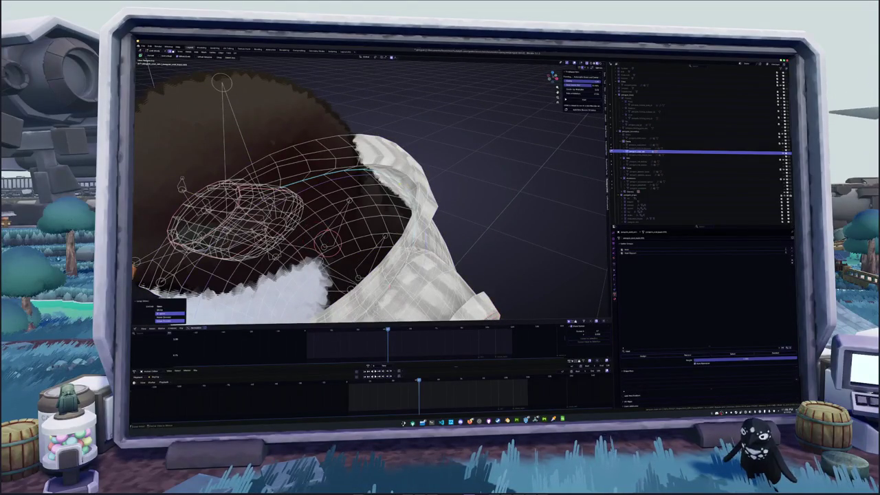
pyautogui.press('Tab')
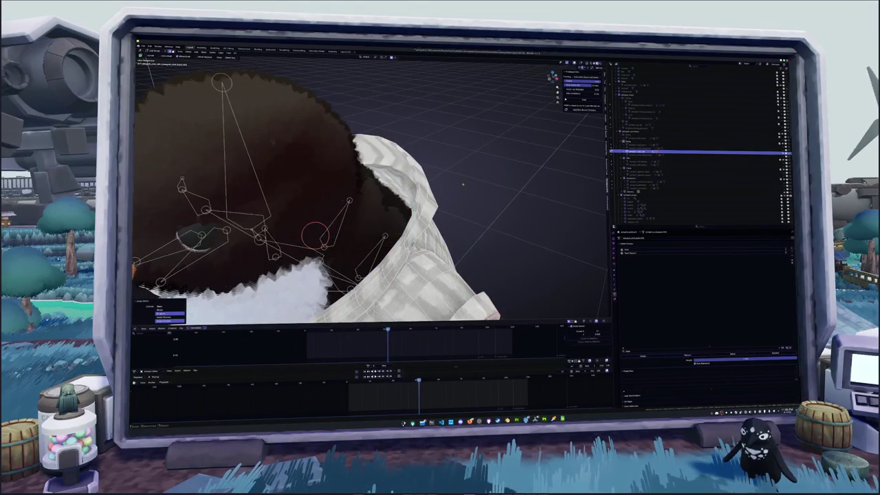
pyautogui.moveTo(412, 204); pyautogui.dragTo(421, 199, button='middle')
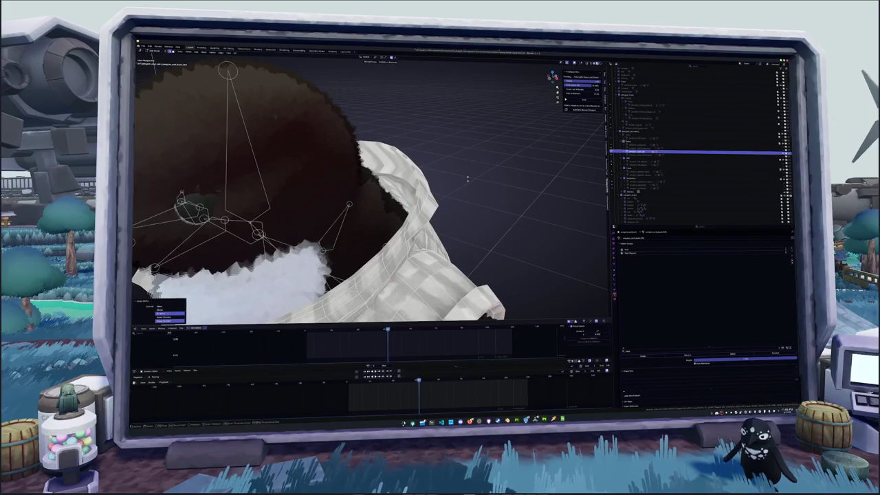
pyautogui.moveTo(467, 180); pyautogui.dragTo(475, 178, button='middle')
pyautogui.press('Tab')
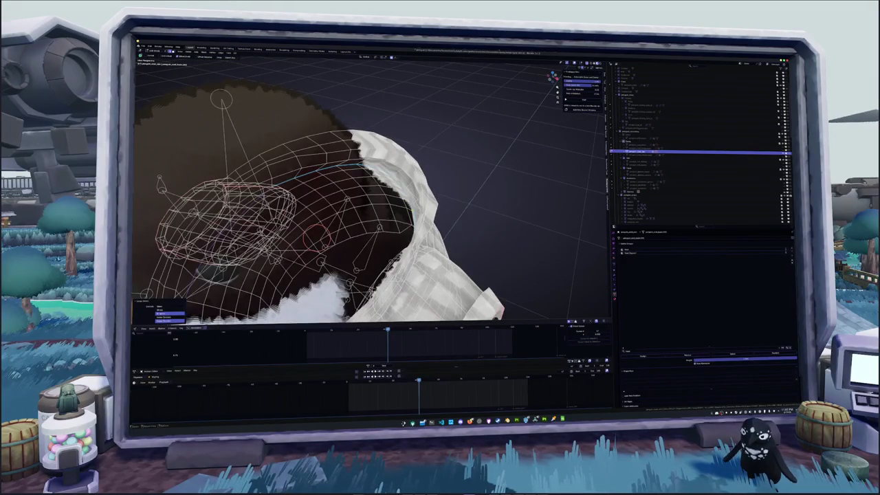
pyautogui.moveTo(371, 206)
pyautogui.mouseDown(button='middle')
pyautogui.moveTo(454, 186)
pyautogui.moveTo(399, 200)
pyautogui.moveTo(447, 189)
pyautogui.mouseUp(button='middle')
pyautogui.press('Tab')
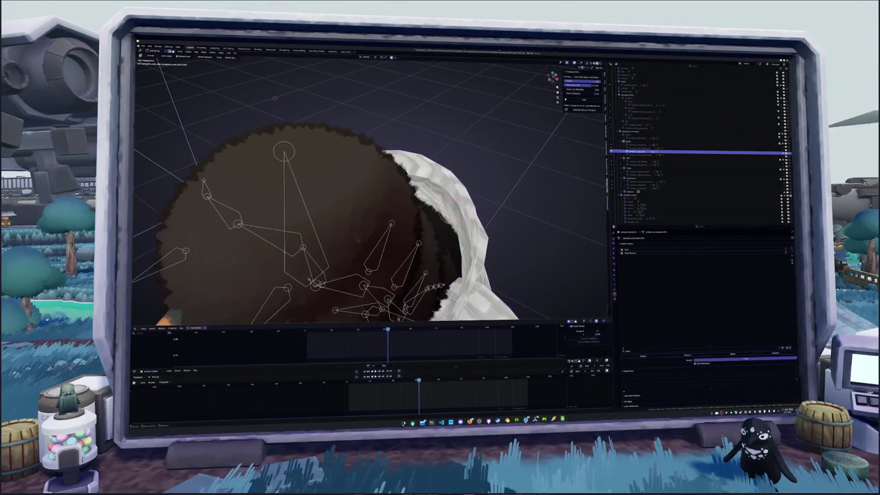
pyautogui.press('Tab')
pyautogui.moveTo(371, 206)
pyautogui.mouseDown(button='middle')
pyautogui.moveTo(412, 199)
pyautogui.moveTo(275, 206)
pyautogui.moveTo(240, 193)
pyautogui.moveTo(233, 172)
pyautogui.moveTo(310, 192)
pyautogui.moveTo(330, 220)
pyautogui.moveTo(302, 165)
pyautogui.mouseUp(button='middle')
# Mirror the collar vertex selection to the hood's other side with Select Mirror.
pyautogui.press('Tab')
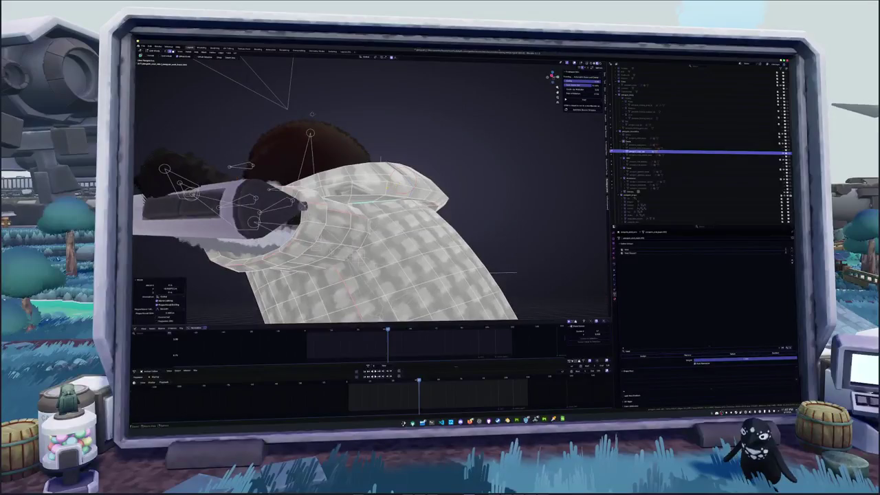
pyautogui.moveTo(386, 206)
pyautogui.mouseDown(button='middle')
pyautogui.moveTo(414, 193)
pyautogui.moveTo(391, 205)
pyautogui.mouseUp(button='middle')
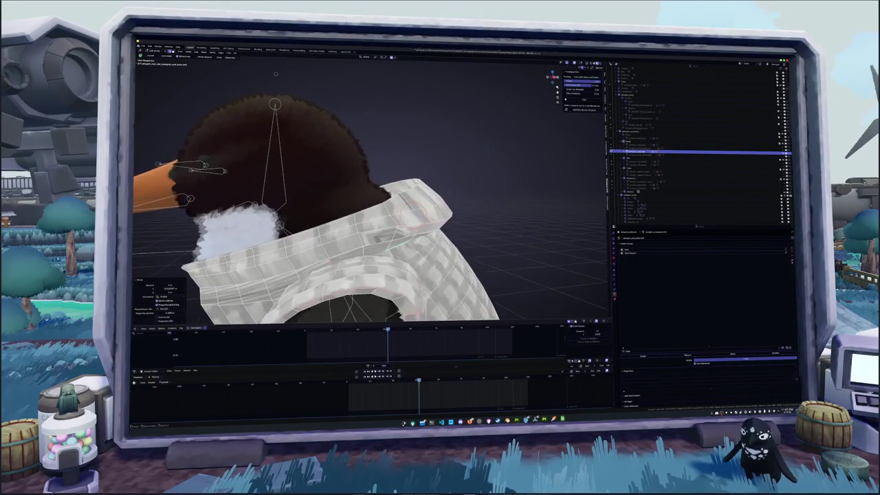
pyautogui.hotkey('shift', 'ctrl', 'm')
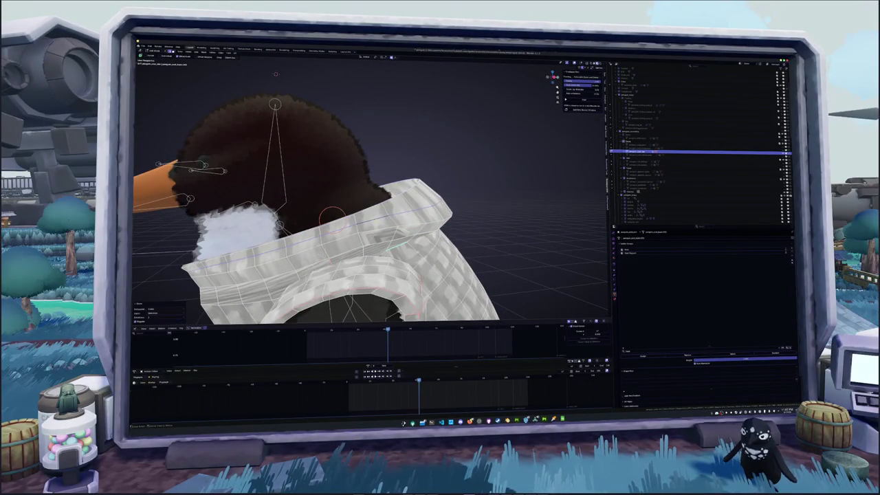
pyautogui.moveTo(371, 227)
pyautogui.mouseDown(button='middle')
pyautogui.moveTo(361, 232)
pyautogui.moveTo(413, 231)
pyautogui.mouseUp(button='middle')
pyautogui.hotkey('shift', 'ctrl', 'm')
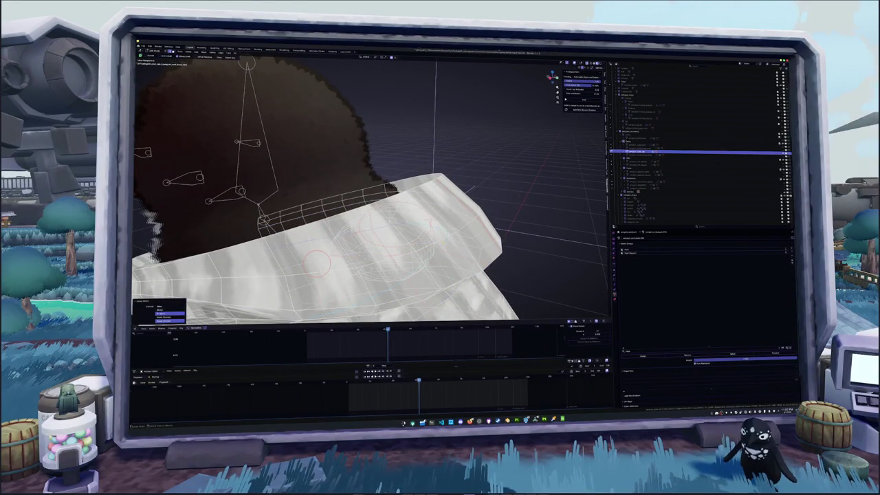
# In side orthographic view, select an edge loop along the collar fold.
pyautogui.moveTo(413, 231); pyautogui.dragTo(437, 231, button='middle')
pyautogui.press('KP_3')
pyautogui.scroll(5, 337, 192)
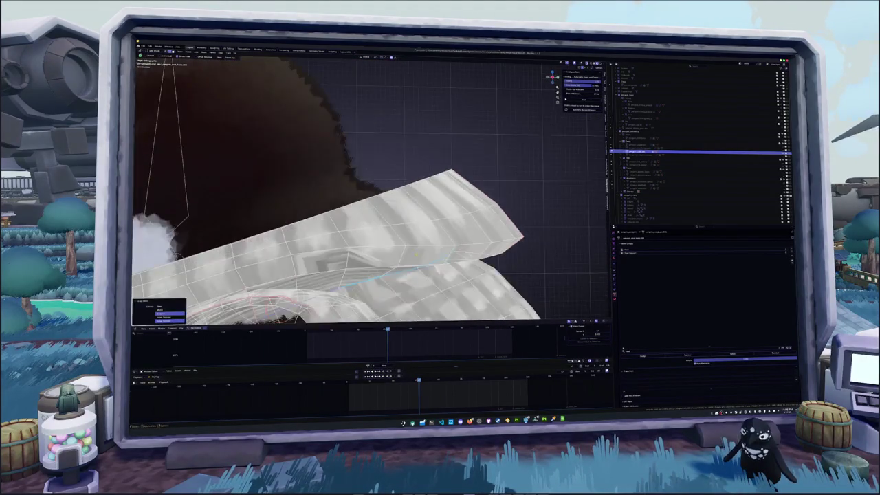
pyautogui.click(430, 260)
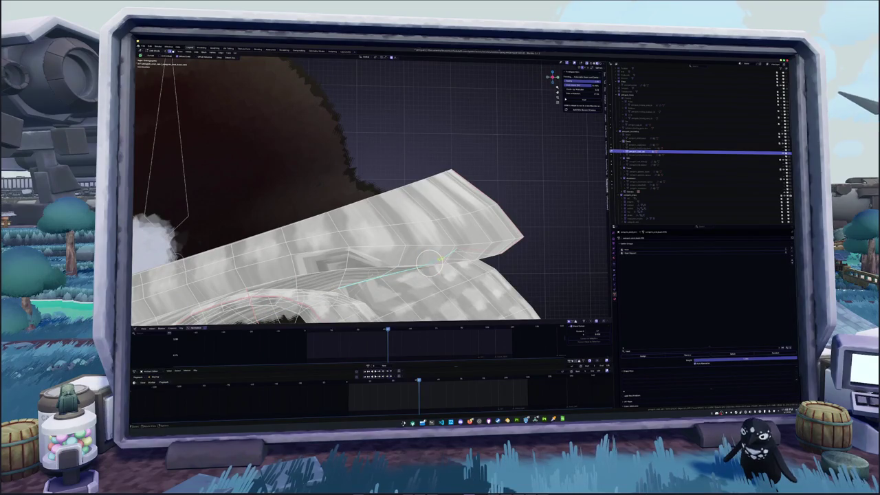
pyautogui.moveTo(445, 256)
pyautogui.mouseDown(button='middle')
pyautogui.moveTo(429, 253)
pyautogui.moveTo(410, 216)
pyautogui.mouseUp(button='middle')
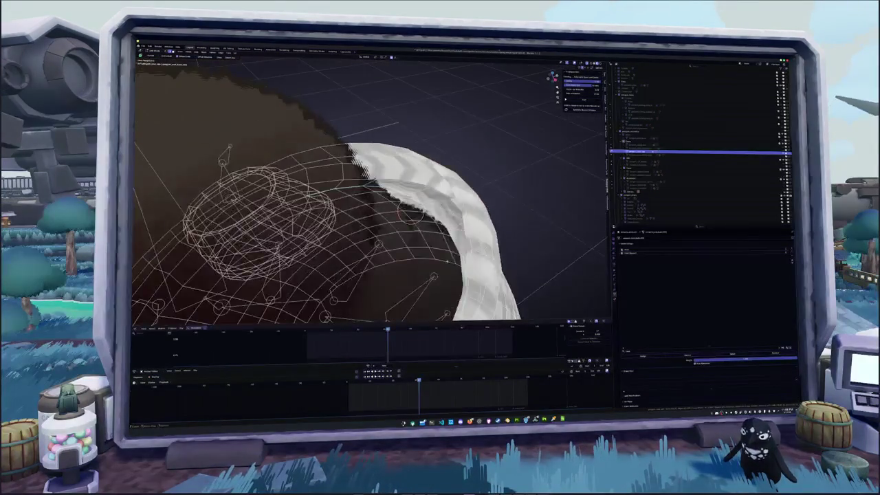
# Switch to Solid shading with X-ray on to see through the collar.
pyautogui.press('z')
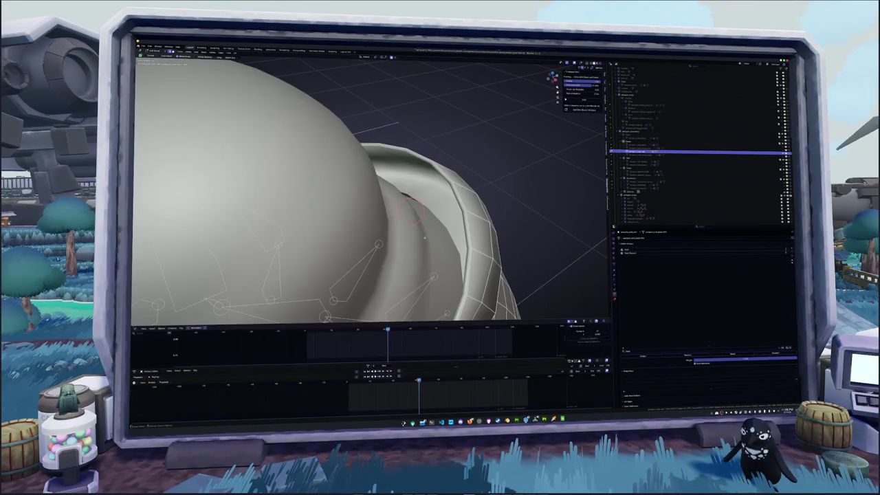
pyautogui.hotkey('alt', 'z')
pyautogui.moveTo(411, 212)
pyautogui.mouseDown(button='middle')
pyautogui.moveTo(413, 228)
pyautogui.moveTo(454, 255)
pyautogui.moveTo(264, 68)
pyautogui.mouseUp(button='middle')
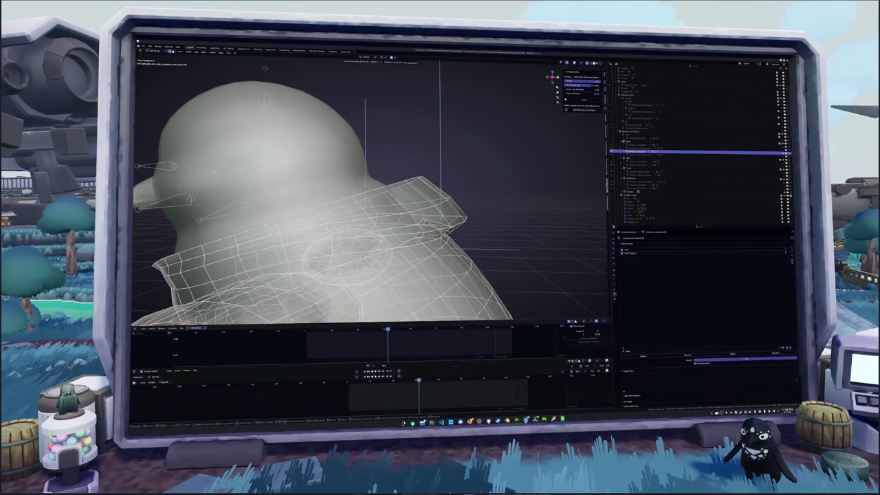
pyautogui.moveTo(474, 243)
pyautogui.mouseDown(button='middle')
pyautogui.moveTo(275, 142)
pyautogui.moveTo(139, 239)
pyautogui.moveTo(289, 152)
pyautogui.mouseUp(button='middle')
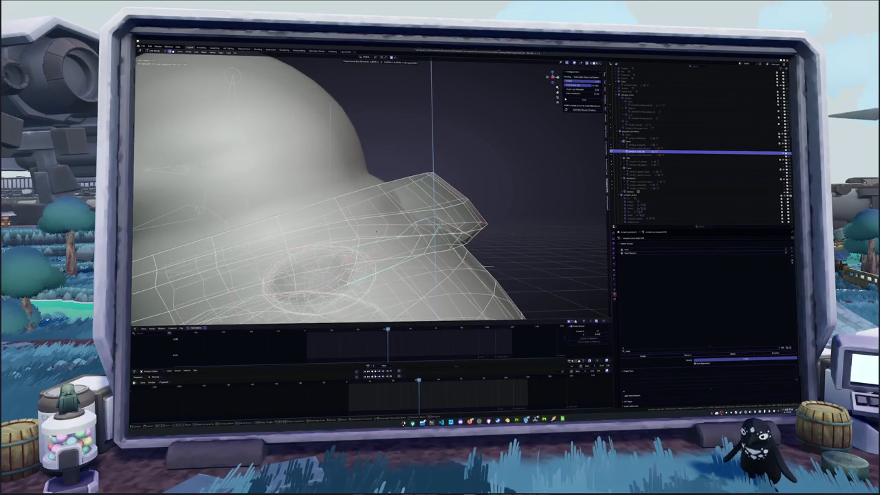
# Undo the stray head mesh move, exit Edit Mode, and inspect the collar around the head.
pyautogui.press('Return')
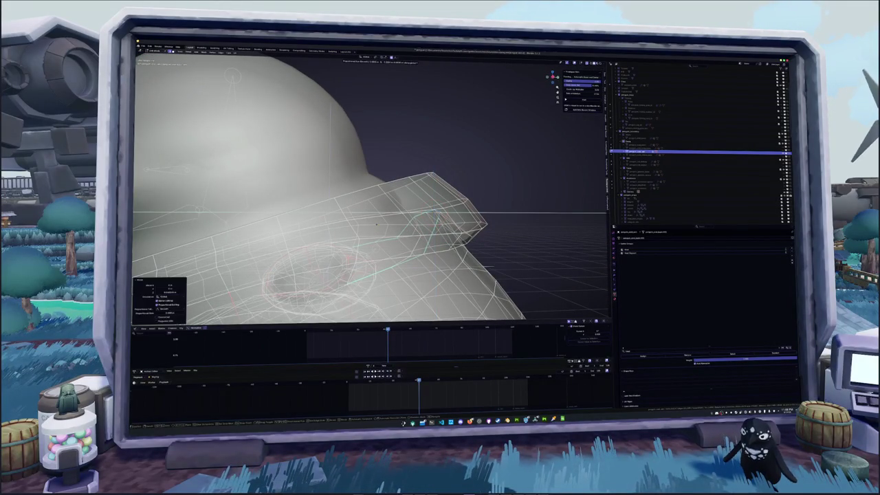
pyautogui.hotkey('ctrl', 'z')
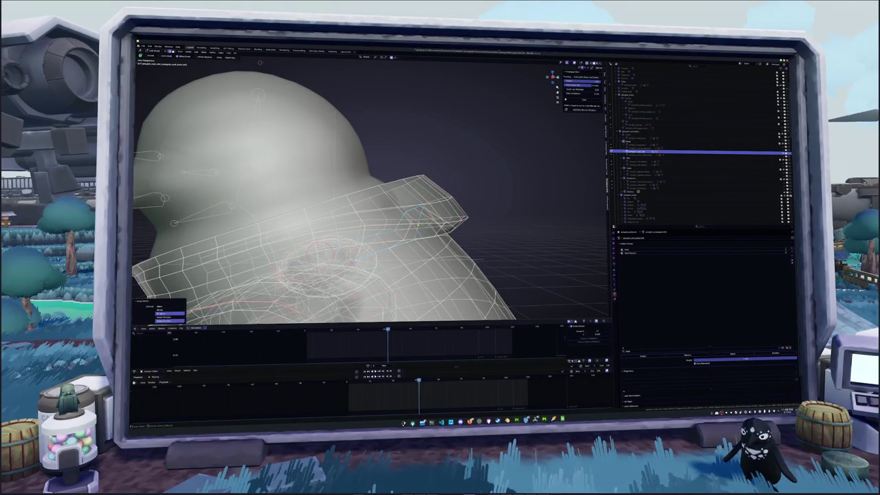
pyautogui.press('Tab')
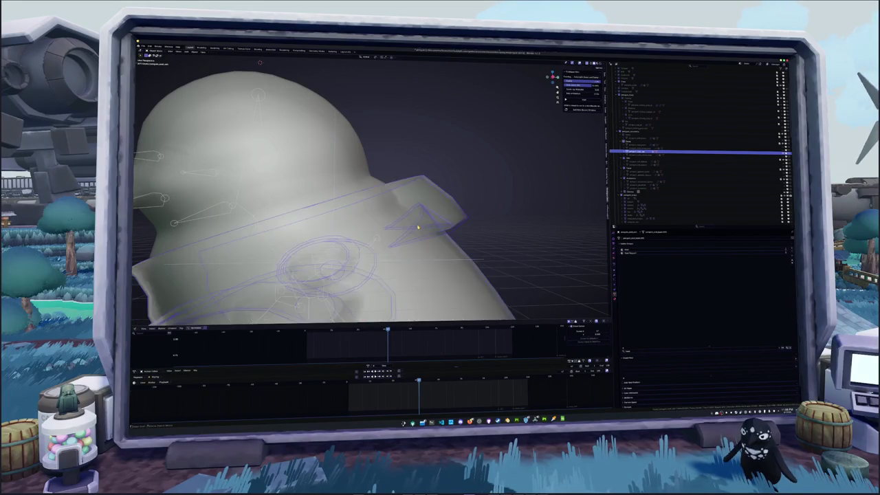
pyautogui.moveTo(385, 206); pyautogui.dragTo(456, 240, button='middle')
pyautogui.scroll(-3, 456, 240)
pyautogui.scroll(5, 457, 240)
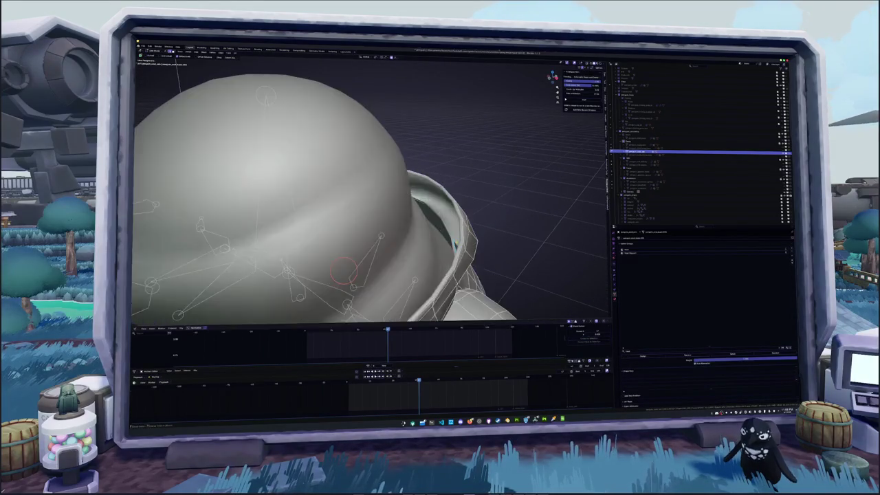
pyautogui.scroll(3, 456, 240)
pyautogui.scroll(-4, 457, 240)
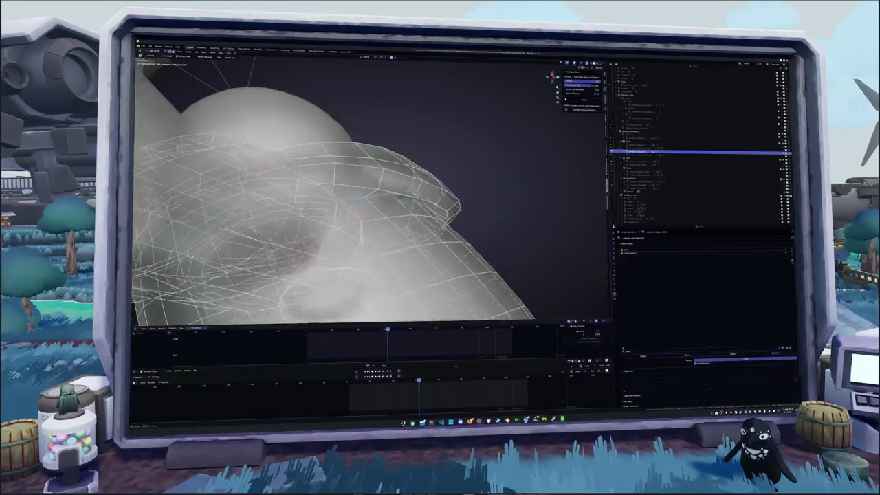
pyautogui.scroll(-2, 457, 240)
pyautogui.scroll(2, 456, 240)
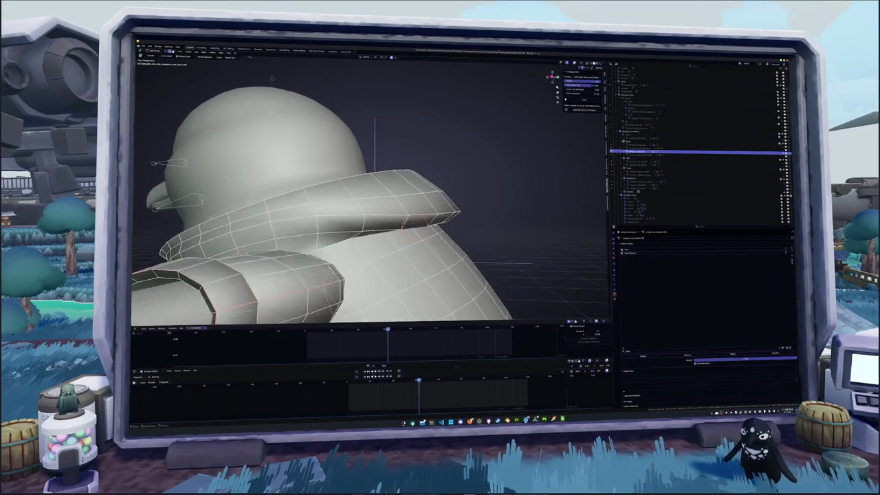
pyautogui.moveTo(457, 240); pyautogui.dragTo(440, 233, button='middle')
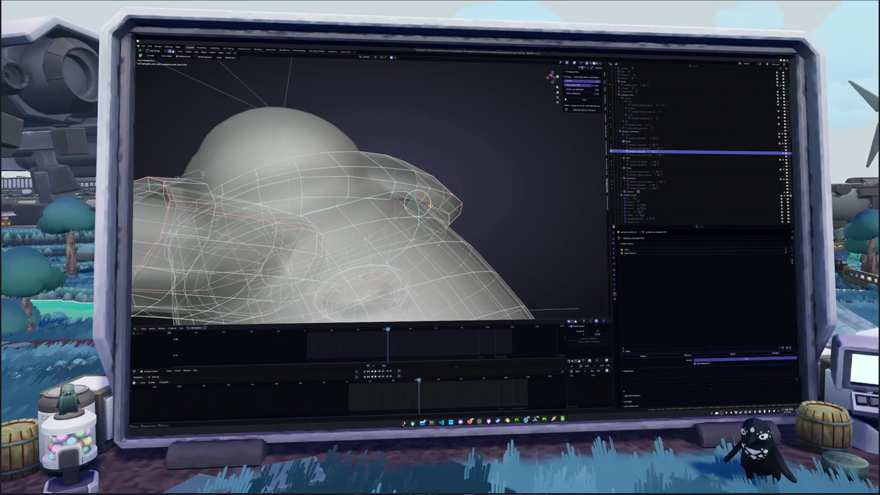
pyautogui.scroll(-2, 371, 192)
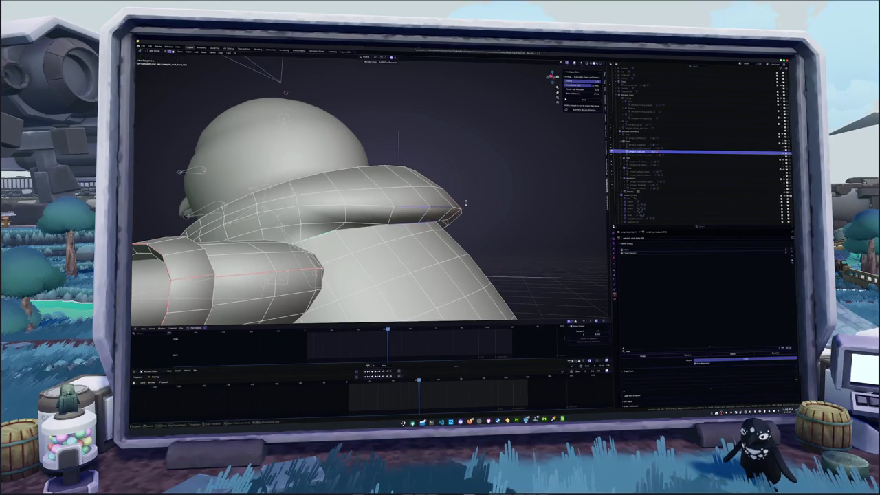
# Scale the collar tip while excluding the Z axis, then check the result.
pyautogui.press('s')
pyautogui.hotkey('shift', 'z')
pyautogui.click(468, 199)
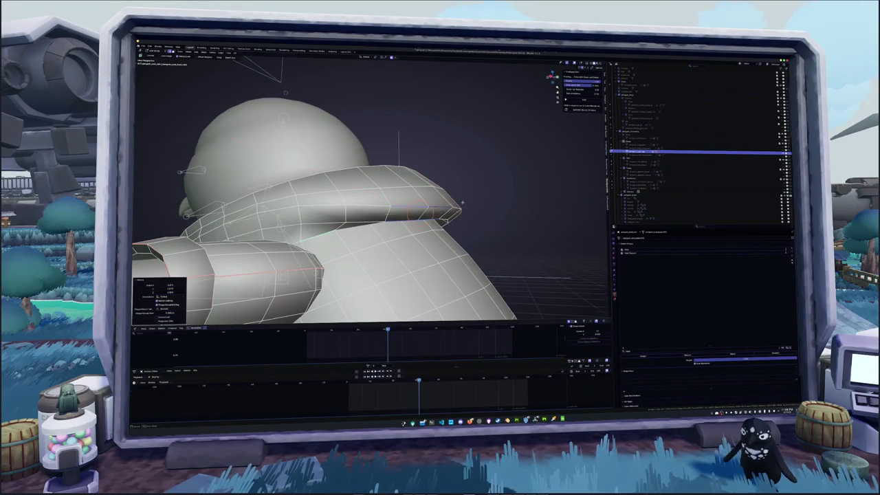
pyautogui.moveTo(469, 200); pyautogui.dragTo(444, 180, button='middle')
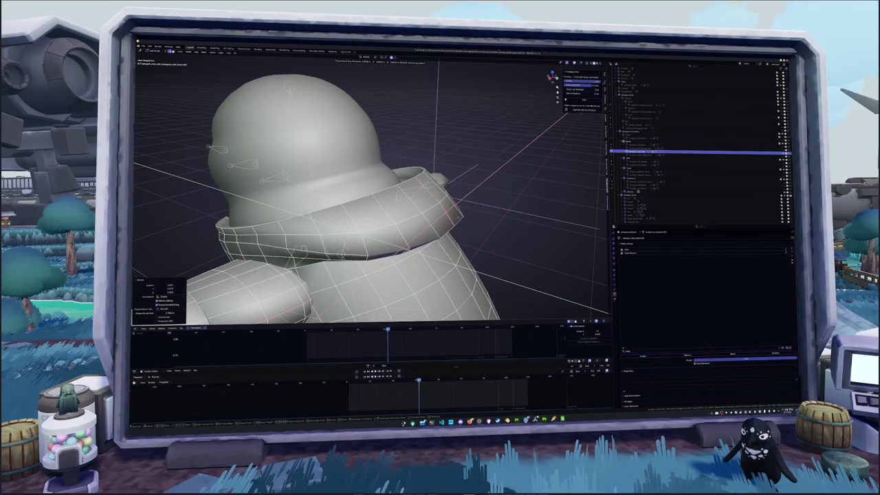
pyautogui.scroll(5, 316, 193)
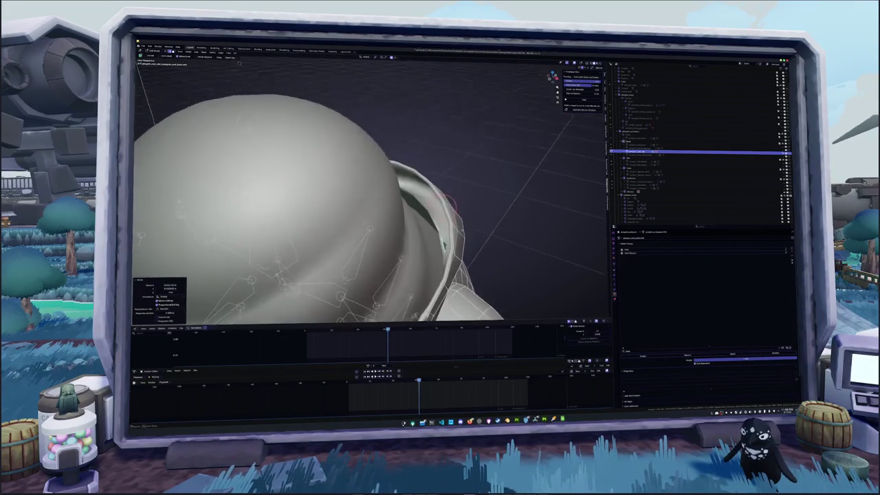
pyautogui.moveTo(317, 193)
pyautogui.mouseDown(button='middle')
pyautogui.moveTo(323, 220)
pyautogui.moveTo(296, 206)
pyautogui.mouseUp(button='middle')
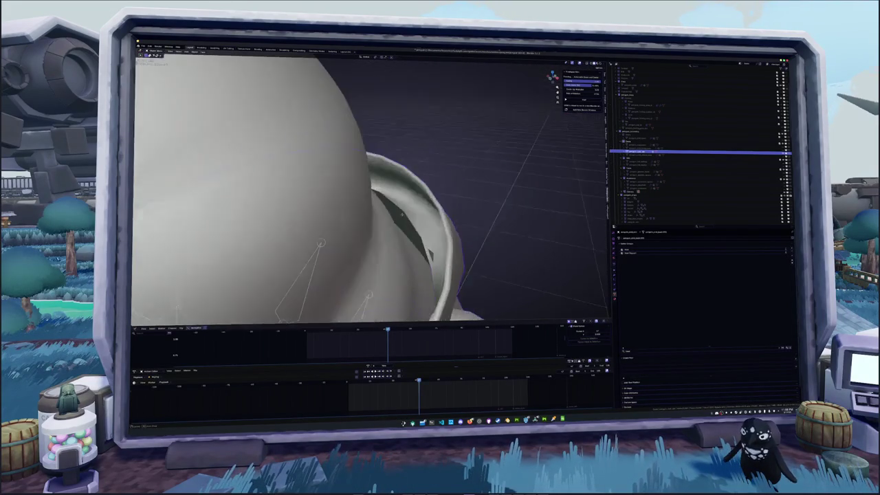
pyautogui.scroll(3, 296, 207)
# In Edit Mode, raise the collar edge along Z, then nudge it once more.
pyautogui.press('Tab')
pyautogui.scroll(4, 427, 227)
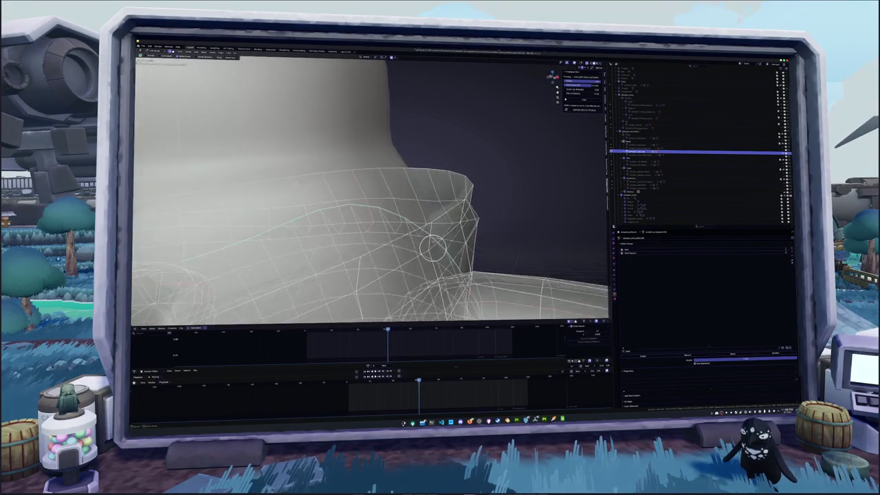
pyautogui.moveTo(427, 226)
pyautogui.mouseDown(button='middle')
pyautogui.moveTo(430, 246)
pyautogui.moveTo(458, 245)
pyautogui.mouseUp(button='middle')
pyautogui.press('g')
pyautogui.press('z')
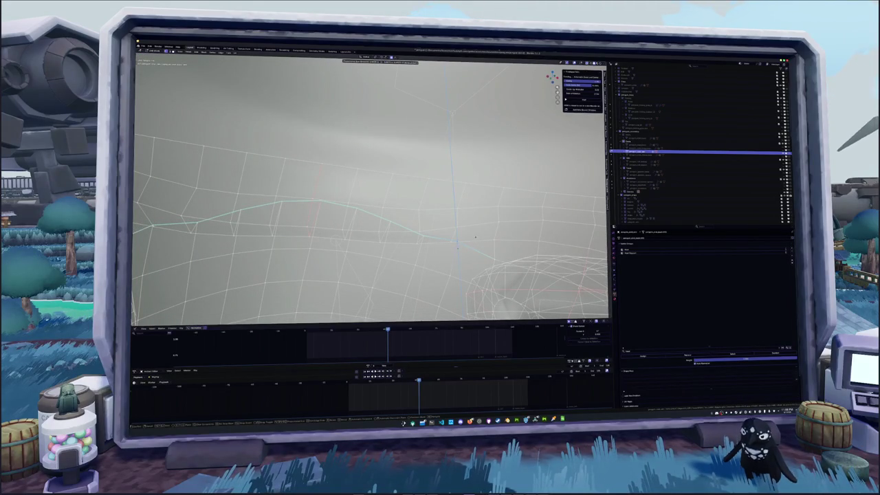
pyautogui.click(475, 237)
pyautogui.press('g')
pyautogui.click(423, 224)
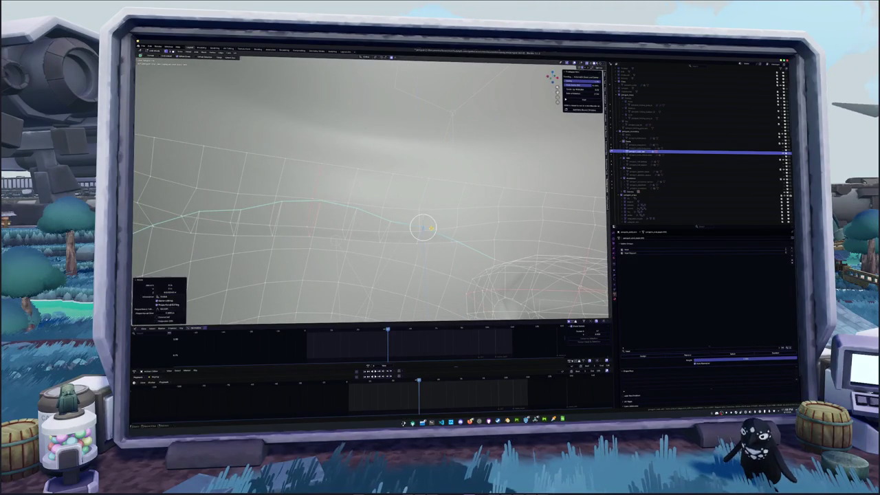
# Select a collar edge loop, exit Edit Mode, and reopen the coat mesh for editing.
pyautogui.keyDown('alt'); pyautogui.click(369, 264); pyautogui.keyUp('alt')
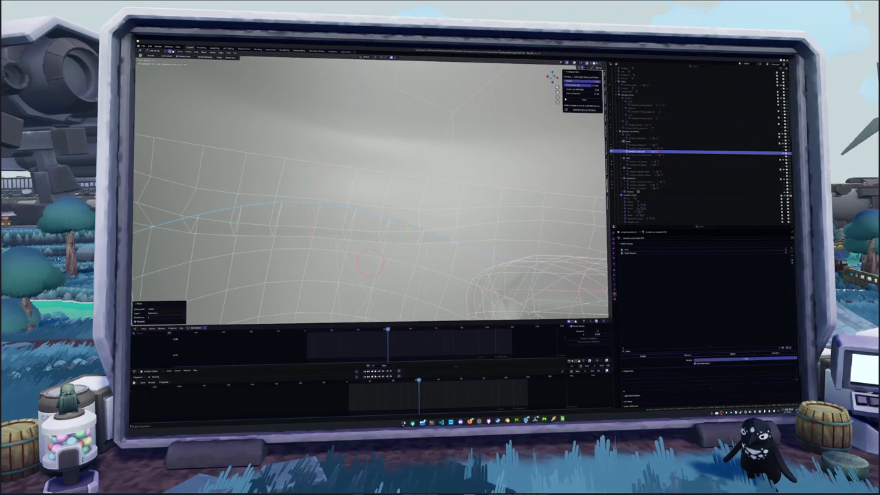
pyautogui.scroll(-5, 371, 206)
pyautogui.press('Tab')
pyautogui.scroll(-5, 371, 206)
pyautogui.moveTo(371, 207)
pyautogui.mouseDown(button='middle')
pyautogui.moveTo(412, 199)
pyautogui.moveTo(385, 207)
pyautogui.moveTo(385, 172)
pyautogui.mouseUp(button='middle')
pyautogui.press('Tab')
pyautogui.scroll(3, 372, 206)
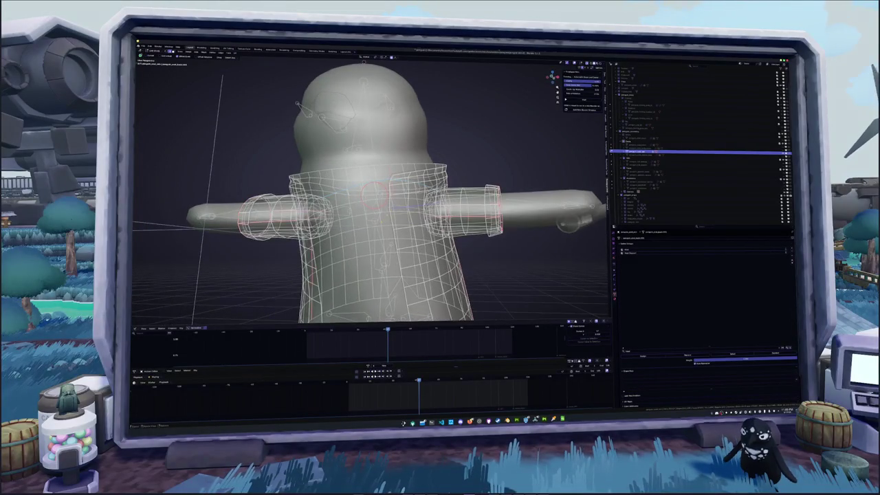
# Place the 3D cursor lower on the body and orbit around to the head.
pyautogui.keyDown('shift'); pyautogui.rightClick(398, 254); pyautogui.keyUp('shift')
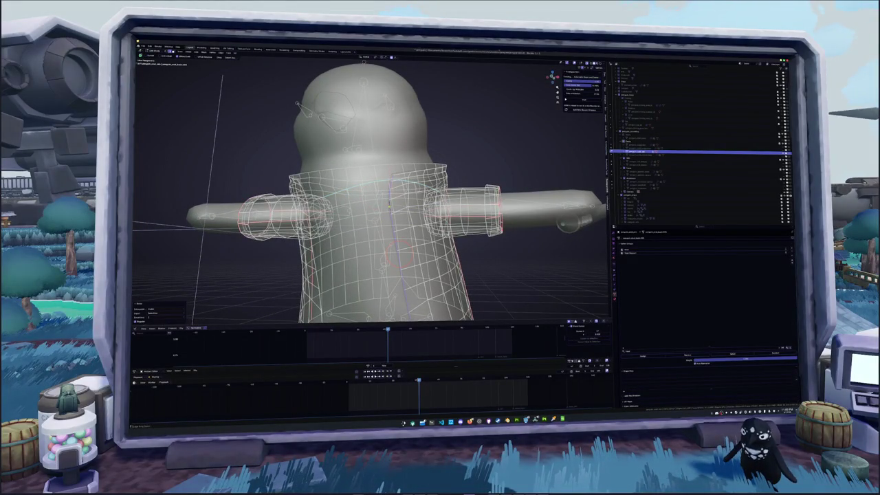
pyautogui.moveTo(371, 207)
pyautogui.mouseDown(button='middle')
pyautogui.moveTo(413, 199)
pyautogui.moveTo(385, 210)
pyautogui.moveTo(433, 230)
pyautogui.moveTo(385, 206)
pyautogui.moveTo(412, 220)
pyautogui.mouseUp(button='middle')
pyautogui.scroll(4, 371, 192)
pyautogui.scroll(4, 371, 192)
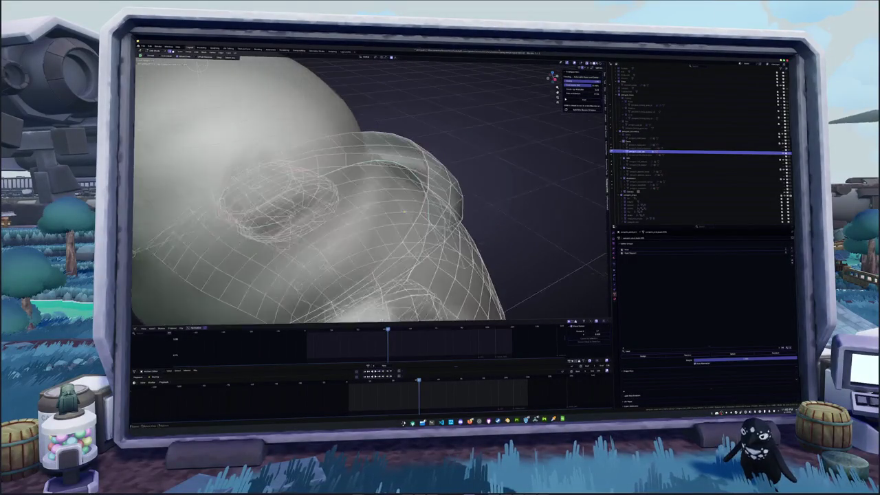
pyautogui.scroll(-2, 371, 192)
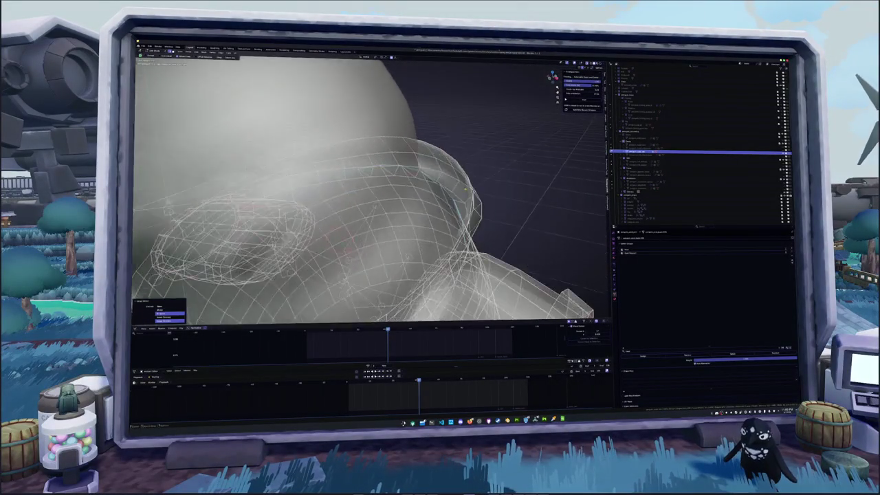
pyautogui.scroll(-2, 371, 193)
pyautogui.moveTo(413, 220)
pyautogui.mouseDown(button='middle')
pyautogui.moveTo(454, 217)
pyautogui.moveTo(418, 224)
pyautogui.moveTo(395, 194)
pyautogui.moveTo(362, 76)
pyautogui.moveTo(516, 201)
pyautogui.mouseUp(button='middle')
# Snap the 3D cursor onto the head surface, unhide hidden objects, and pick objects in the Outliner.
pyautogui.hotkey('shift', 's')
pyautogui.click(510, 205)
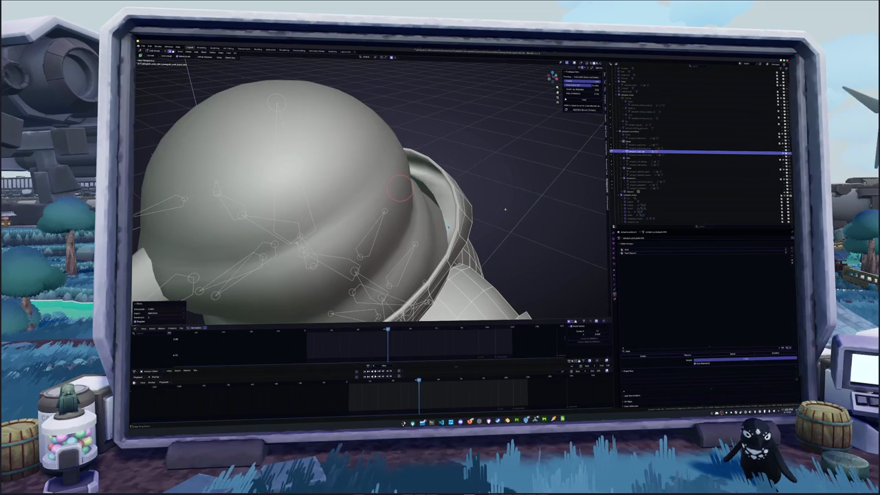
pyautogui.hotkey('alt', 'h')
pyautogui.moveTo(479, 212)
pyautogui.mouseDown(button='middle')
pyautogui.moveTo(450, 219)
pyautogui.moveTo(461, 182)
pyautogui.moveTo(430, 179)
pyautogui.mouseUp(button='middle')
pyautogui.scroll(-3, 454, 206)
pyautogui.scroll(-3, 454, 206)
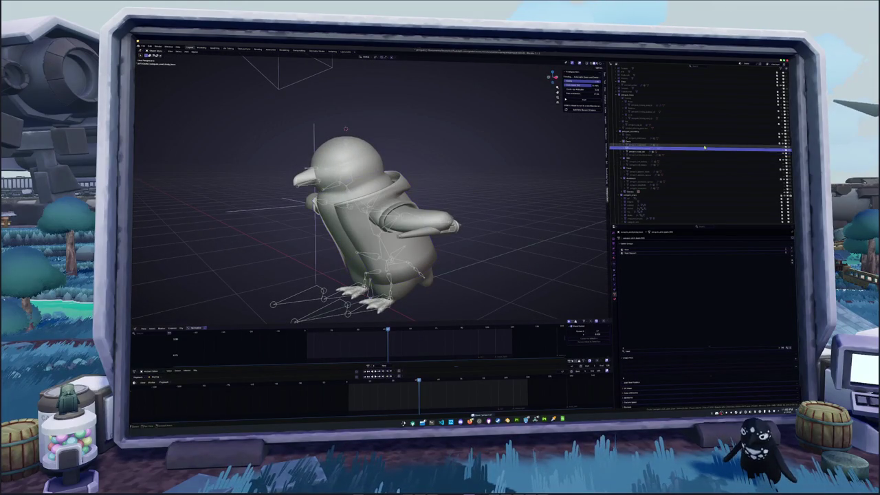
pyautogui.click(702, 162)
pyautogui.click(704, 177)
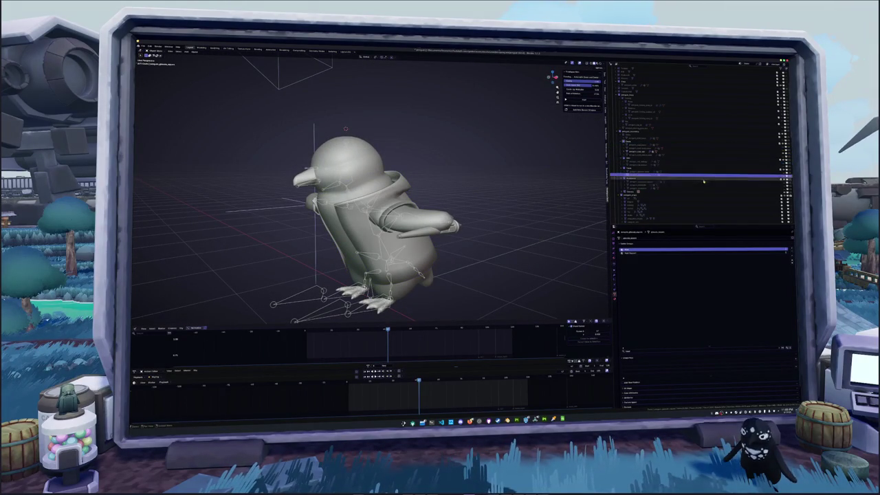
# Select the coat in the Outliner and viewport, then view its back and collar from above.
pyautogui.click(702, 143)
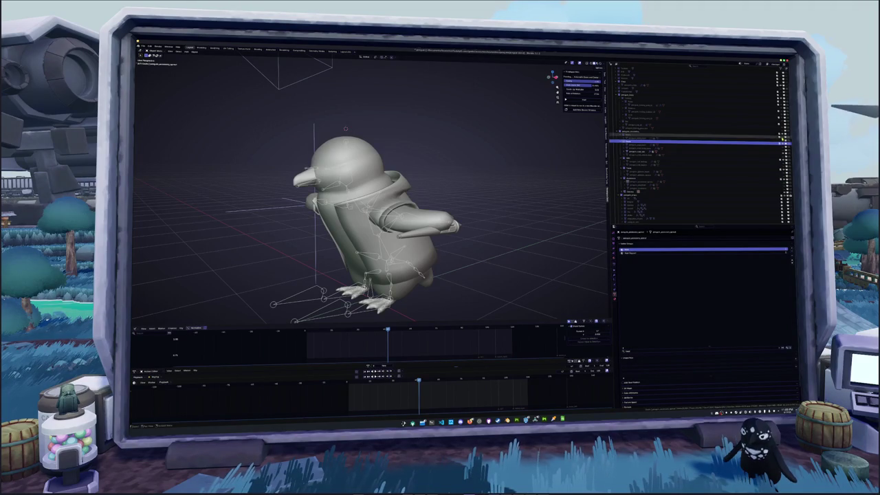
pyautogui.moveTo(495, 197); pyautogui.dragTo(437, 229, button='middle')
pyautogui.scroll(5, 457, 216)
pyautogui.scroll(4, 458, 216)
pyautogui.scroll(-4, 431, 171)
pyautogui.scroll(-4, 447, 180)
pyautogui.scroll(-3, 464, 189)
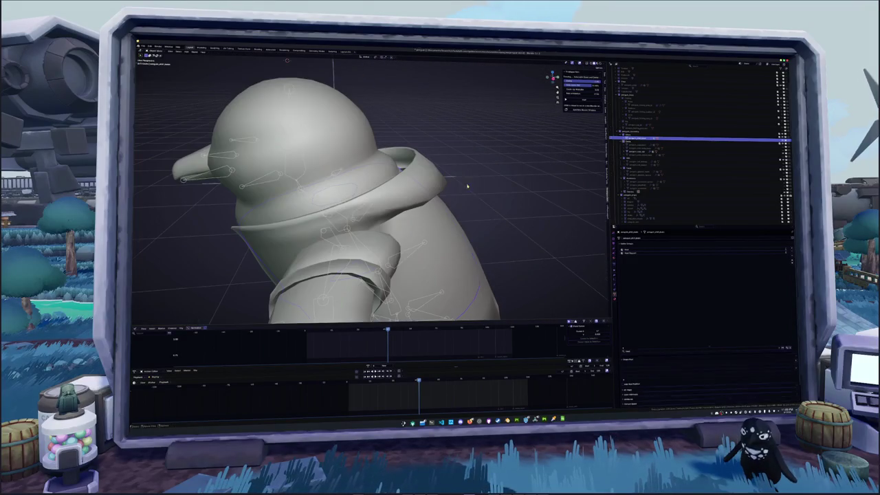
pyautogui.moveTo(477, 197)
pyautogui.mouseDown(button='middle')
pyautogui.moveTo(486, 192)
pyautogui.moveTo(440, 227)
pyautogui.mouseUp(button='middle')
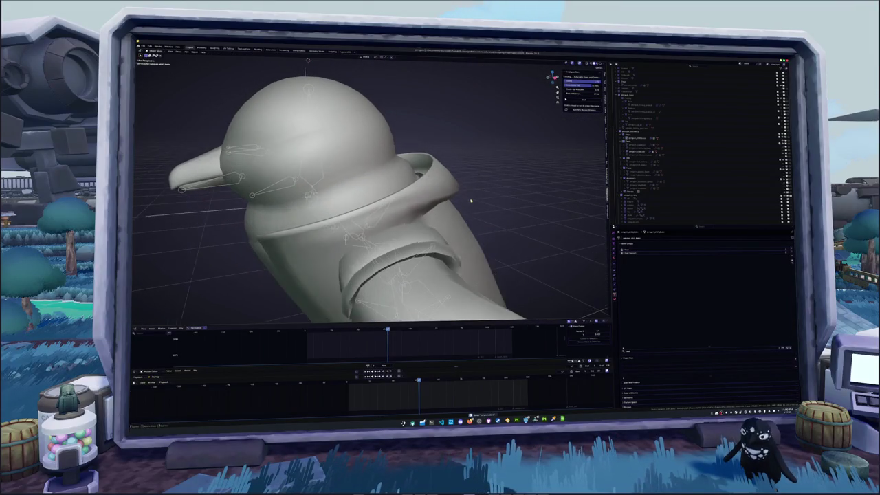
pyautogui.click(412, 261)
pyautogui.moveTo(412, 262); pyautogui.dragTo(426, 247, button='middle')
pyautogui.moveTo(417, 163)
pyautogui.mouseDown(button='middle')
pyautogui.moveTo(433, 161)
pyautogui.moveTo(386, 209)
pyautogui.moveTo(392, 187)
pyautogui.moveTo(379, 188)
pyautogui.mouseUp(button='middle')
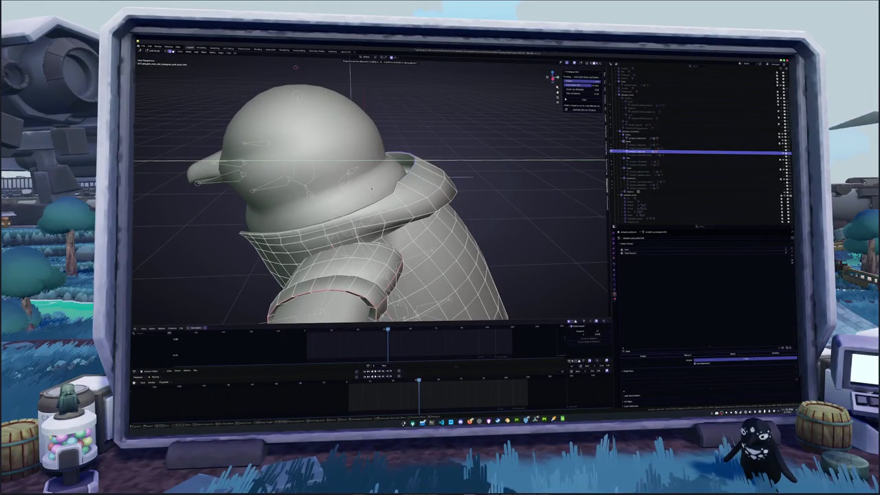
# Confirm the collar vertex move, then paint-select and grow more collar vertices.
pyautogui.click(372, 187)
pyautogui.moveTo(404, 158); pyautogui.dragTo(344, 181)
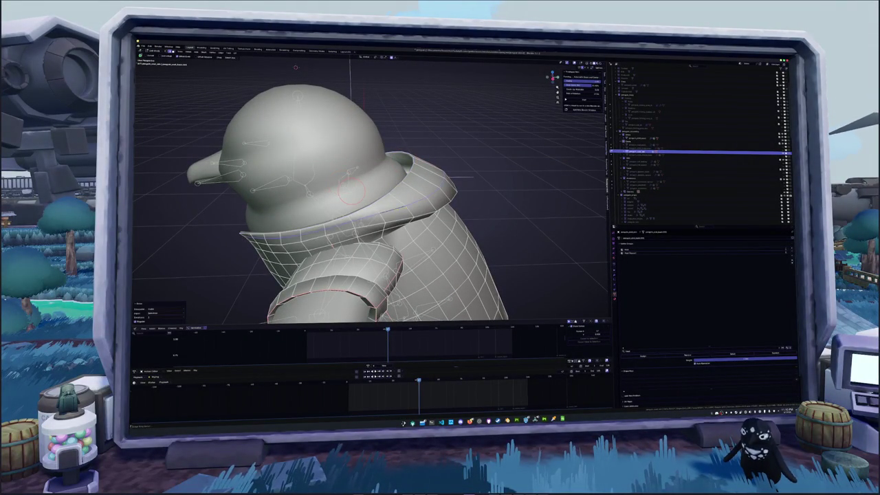
pyautogui.hotkey('ctrl', '+')
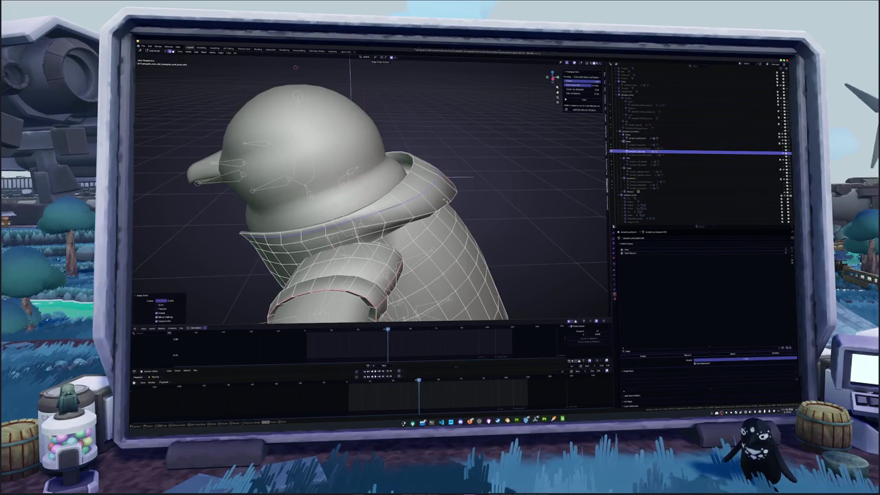
pyautogui.moveTo(350, 190); pyautogui.dragTo(354, 194, button='middle')
pyautogui.hotkey('ctrl', '+')
# Grow the selected collar edges and apply an operation from the Edge menu.
pyautogui.press('Tab')
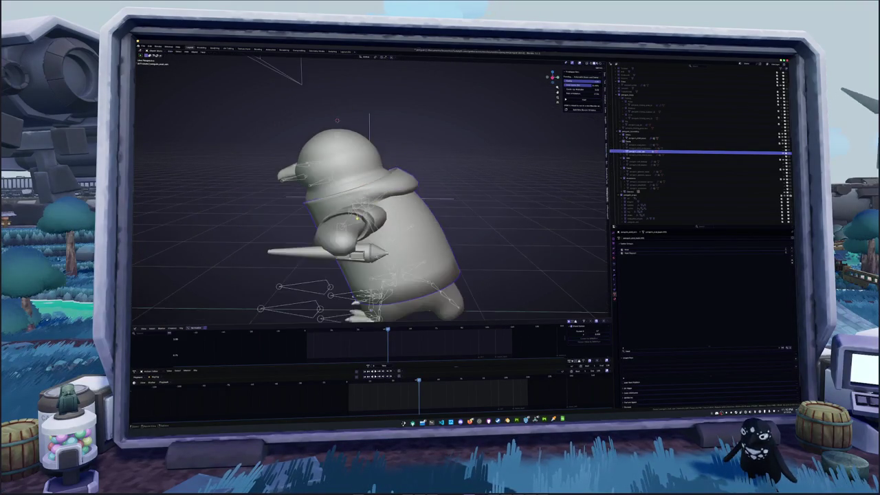
pyautogui.press('Tab')
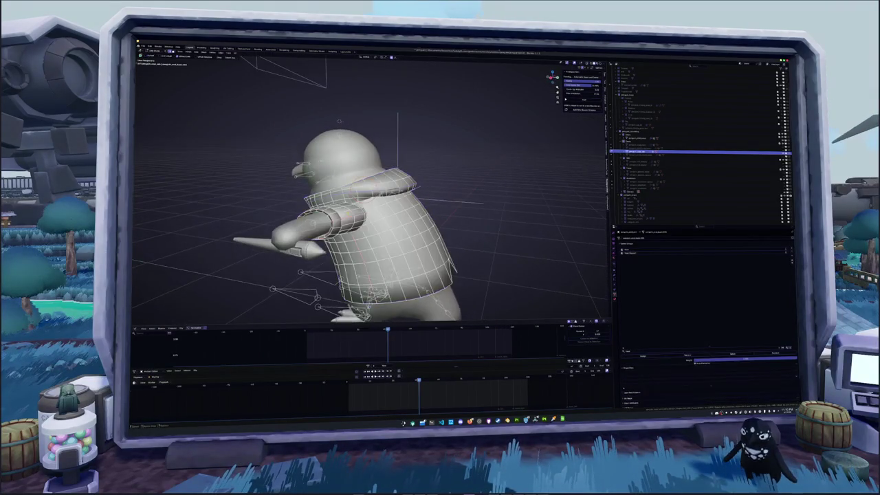
pyautogui.scroll(5, 323, 206)
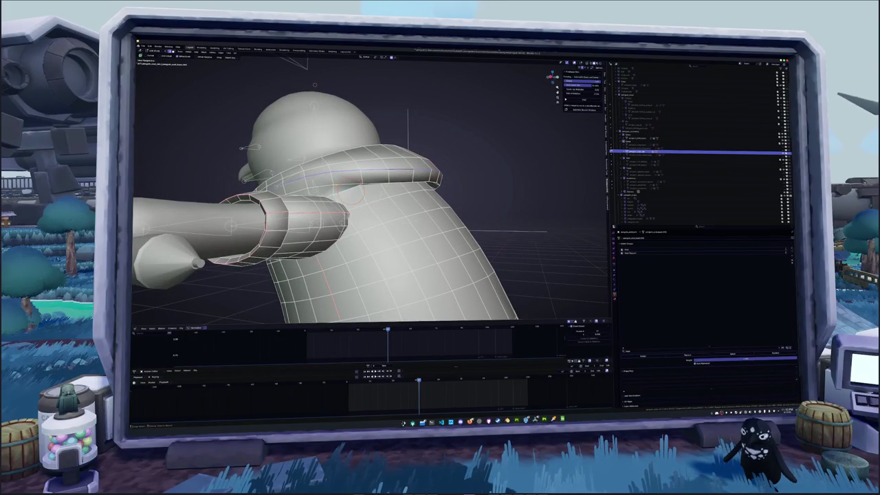
pyautogui.hotkey('ctrl', '+')
pyautogui.scroll(-4, 443, 181)
pyautogui.hotkey('ctrl', 'e')
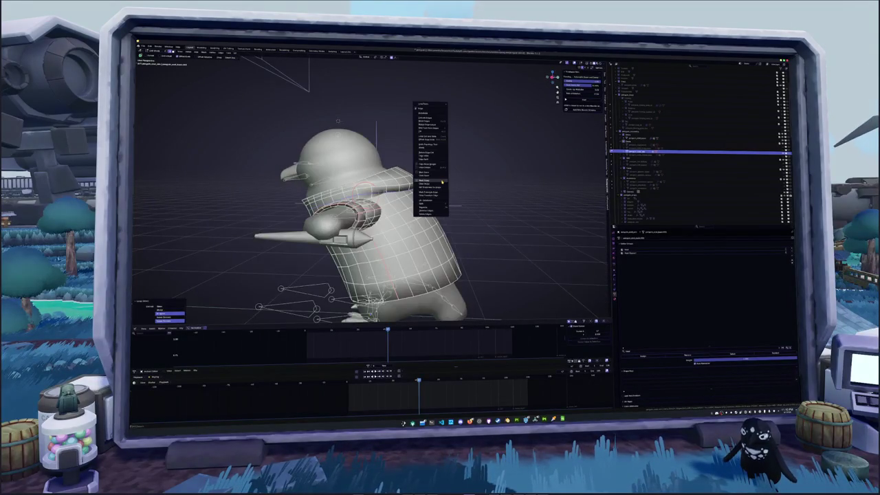
pyautogui.click(443, 181)
pyautogui.press('Tab')
# From the front view, shift the jacket's front edges sideways along X.
pyautogui.moveTo(443, 181)
pyautogui.mouseDown(button='middle')
pyautogui.moveTo(386, 200)
pyautogui.moveTo(443, 199)
pyautogui.mouseUp(button='middle')
pyautogui.press('Tab')
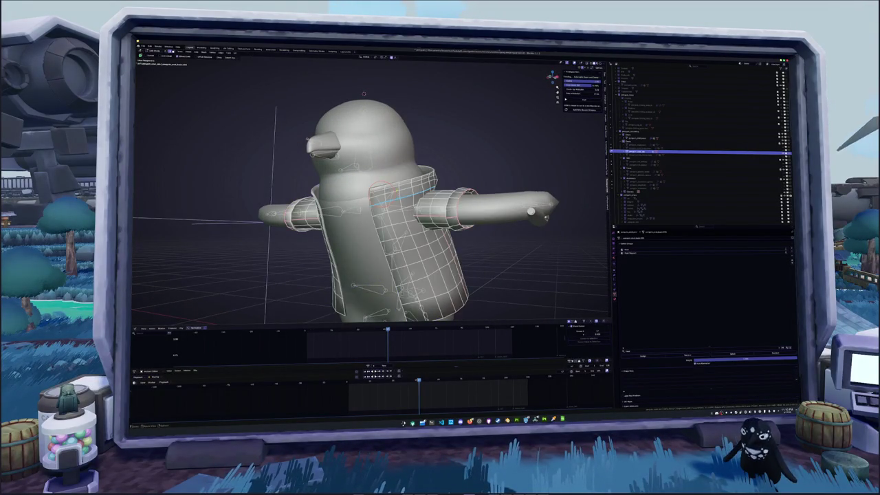
pyautogui.press('KP_1')
pyautogui.moveTo(462, 155); pyautogui.dragTo(463, 178, button='middle')
pyautogui.press('g')
pyautogui.press('x')
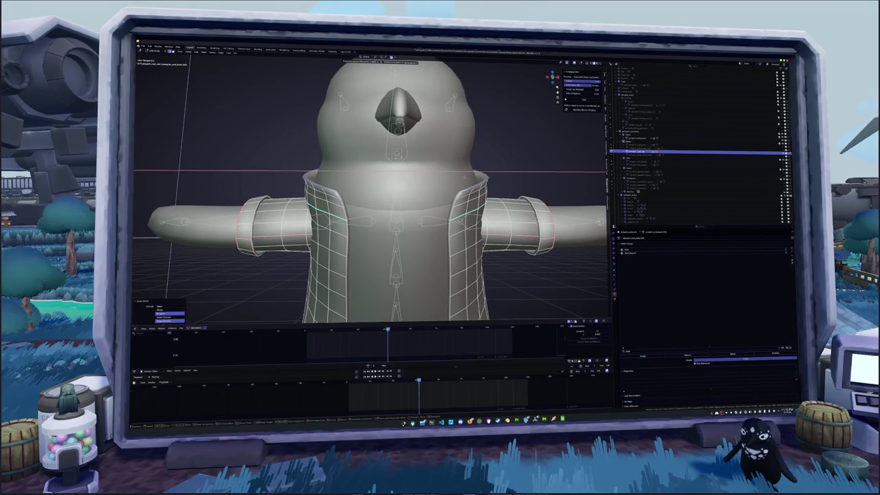
pyautogui.click(464, 177)
pyautogui.moveTo(464, 177)
pyautogui.mouseDown(button='middle')
pyautogui.moveTo(355, 200)
pyautogui.moveTo(467, 210)
pyautogui.mouseUp(button='middle')
pyautogui.scroll(-5, 456, 208)
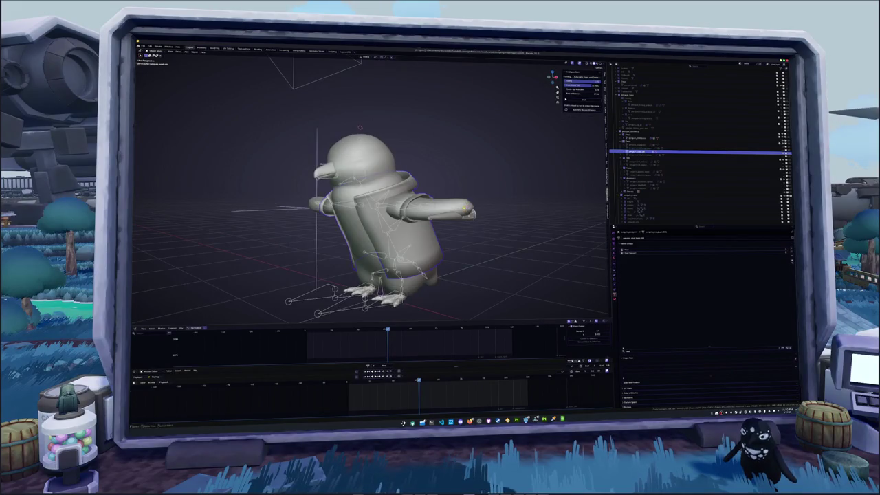
pyautogui.scroll(5, 469, 205)
# Pick items in the Outliner, briefly recheck the coat in Edit Mode, then select the armature.
pyautogui.click(639, 140)
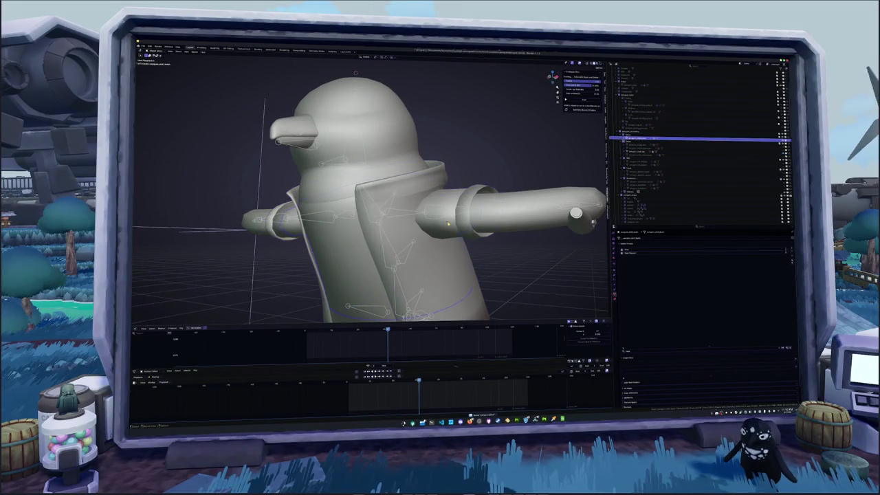
pyautogui.click(639, 152)
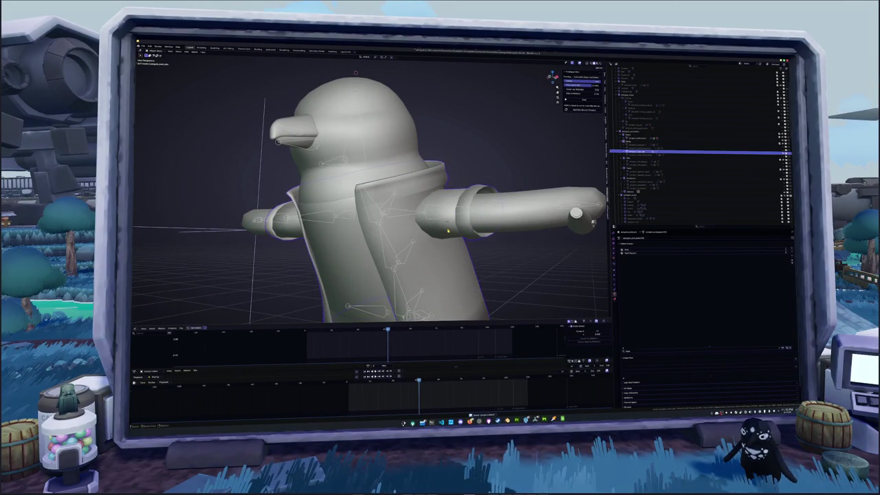
pyautogui.press('Tab')
pyautogui.moveTo(448, 230); pyautogui.dragTo(413, 220, button='middle')
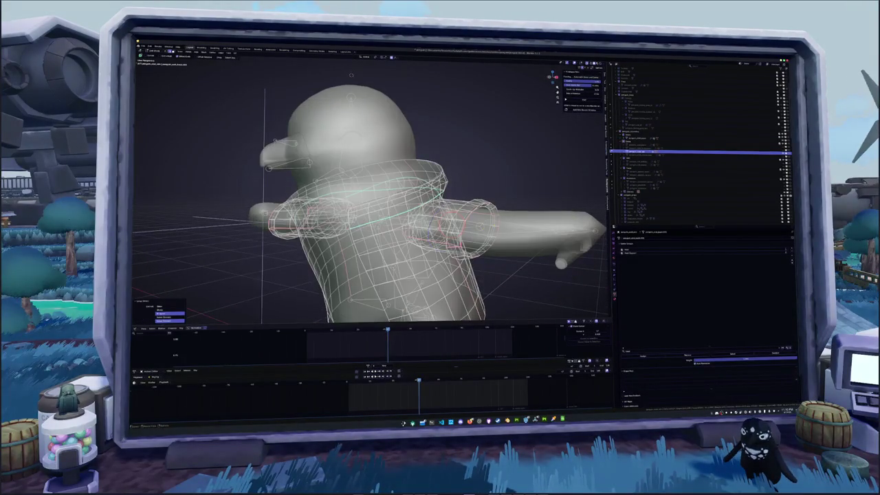
pyautogui.moveTo(447, 226)
pyautogui.mouseDown(button='middle')
pyautogui.moveTo(481, 238)
pyautogui.moveTo(481, 227)
pyautogui.mouseUp(button='middle')
pyautogui.press('Tab')
pyautogui.scroll(-3, 481, 224)
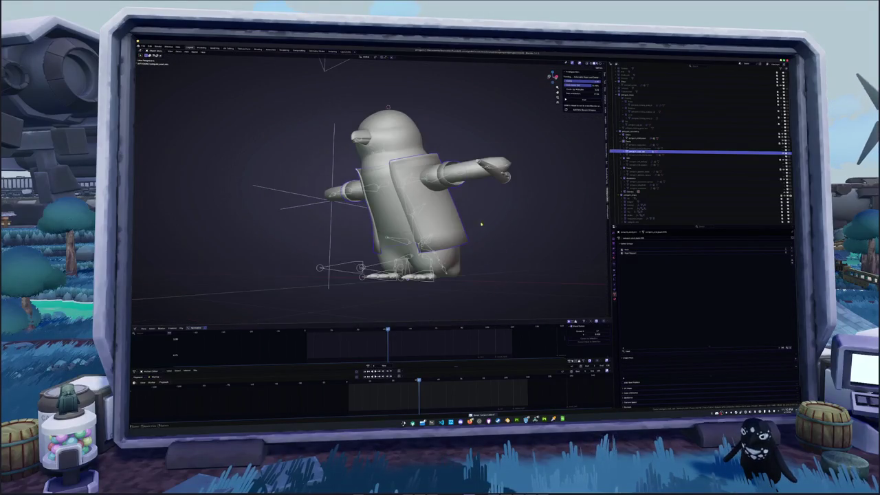
pyautogui.click(413, 283)
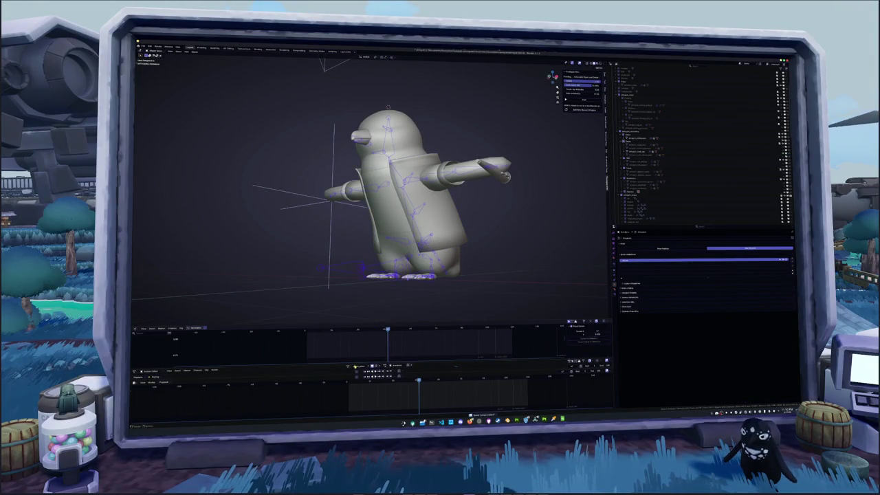
# Select all armature bones and load a different action from the Action Editor.
pyautogui.moveTo(412, 275)
pyautogui.mouseDown(button='middle')
pyautogui.moveTo(447, 282)
pyautogui.moveTo(495, 268)
pyautogui.moveTo(517, 316)
pyautogui.mouseUp(button='middle')
pyautogui.press('a')
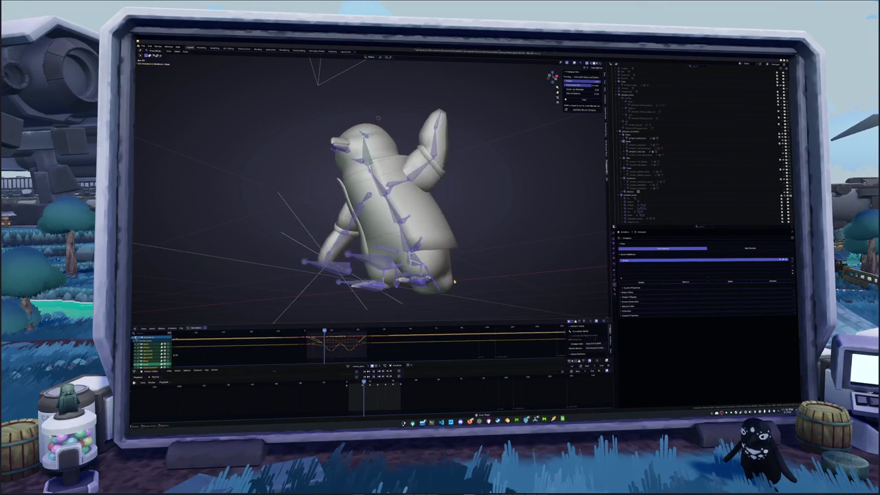
pyautogui.moveTo(515, 318)
pyautogui.mouseDown(button='middle')
pyautogui.moveTo(343, 268)
pyautogui.moveTo(473, 281)
pyautogui.moveTo(380, 288)
pyautogui.mouseUp(button='middle')
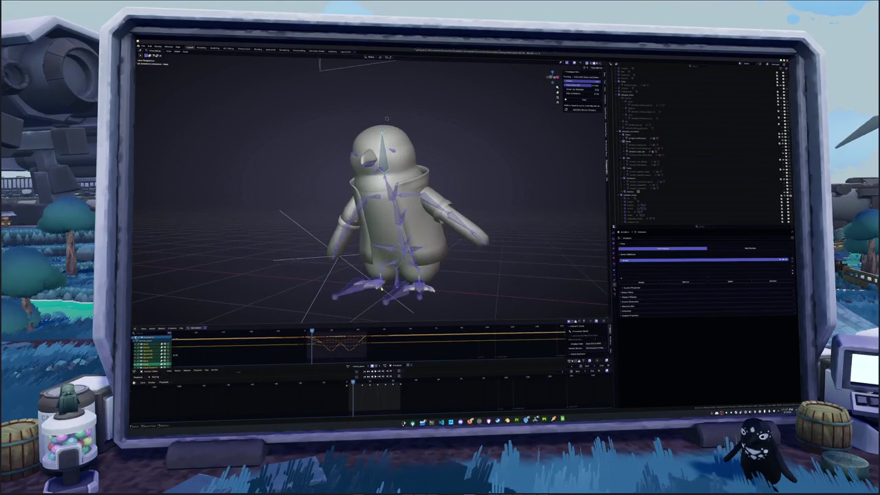
pyautogui.click(348, 366)
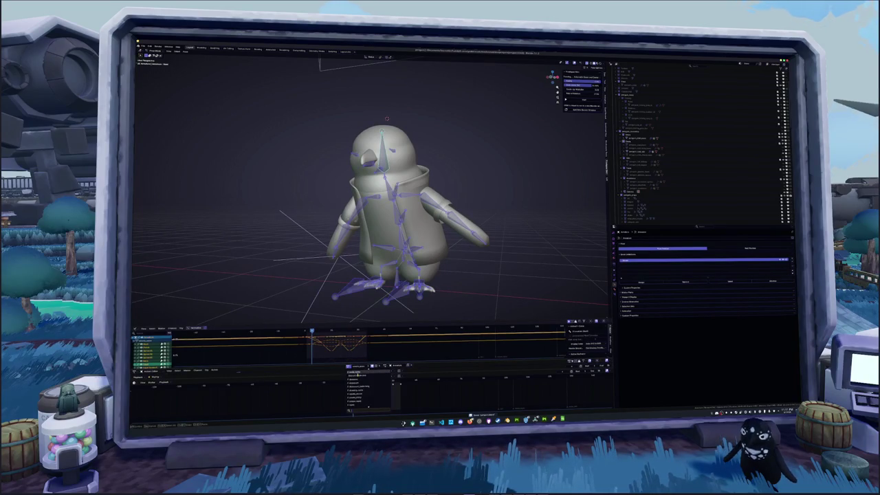
pyautogui.click(356, 376)
pyautogui.moveTo(454, 301)
pyautogui.mouseDown(button='middle')
pyautogui.moveTo(356, 302)
pyautogui.moveTo(404, 307)
pyautogui.moveTo(332, 297)
pyautogui.mouseUp(button='middle')
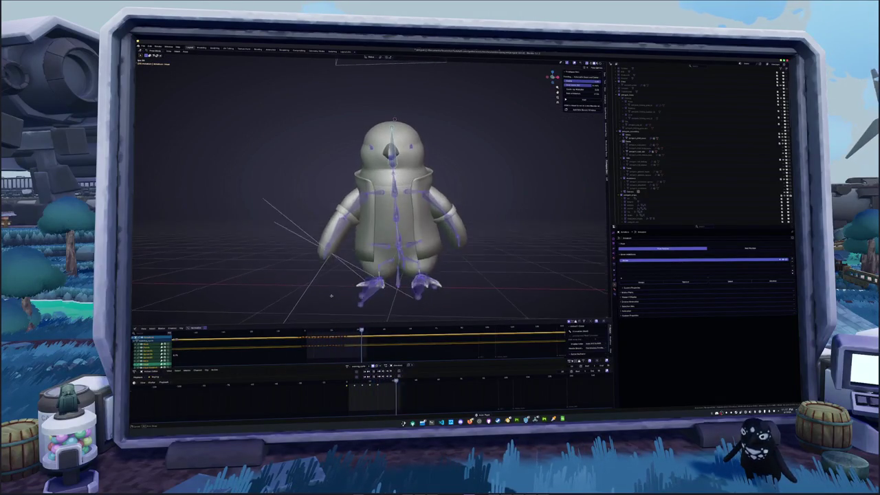
# Switch the rig to the sitting action and view it from the rear side.
pyautogui.click(348, 366)
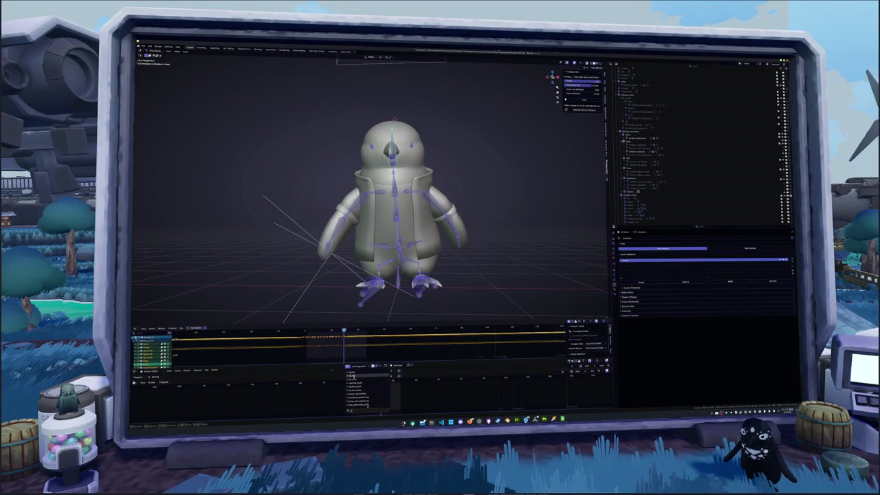
pyautogui.click(350, 389)
pyautogui.moveTo(413, 310)
pyautogui.mouseDown(button='middle')
pyautogui.moveTo(364, 312)
pyautogui.moveTo(385, 303)
pyautogui.mouseUp(button='middle')
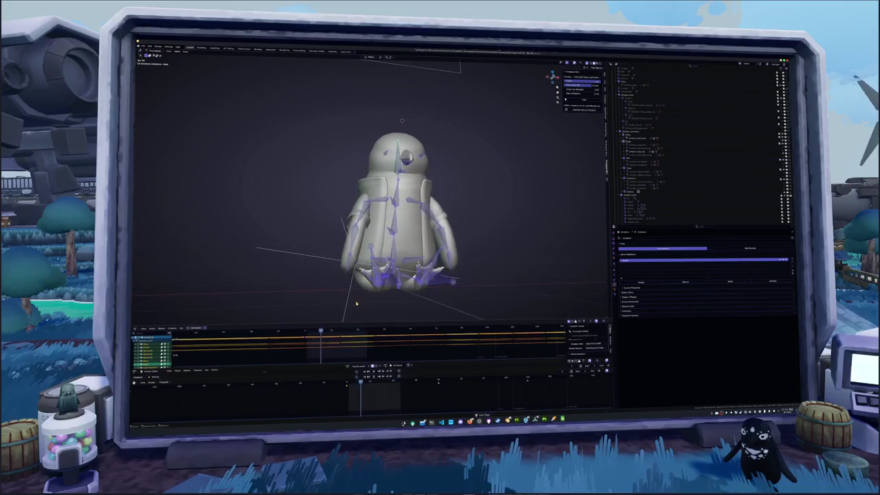
pyautogui.scroll(5, 385, 302)
pyautogui.moveTo(405, 260); pyautogui.dragTo(449, 275, button='middle')
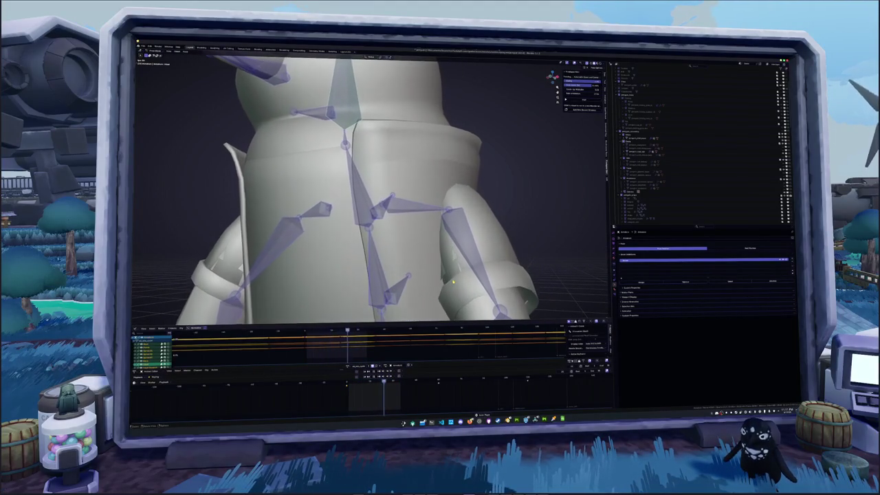
# Select the penguin's jacket and inspect its geometry in Edit Mode from a top view.
pyautogui.click(639, 151)
pyautogui.press('Tab')
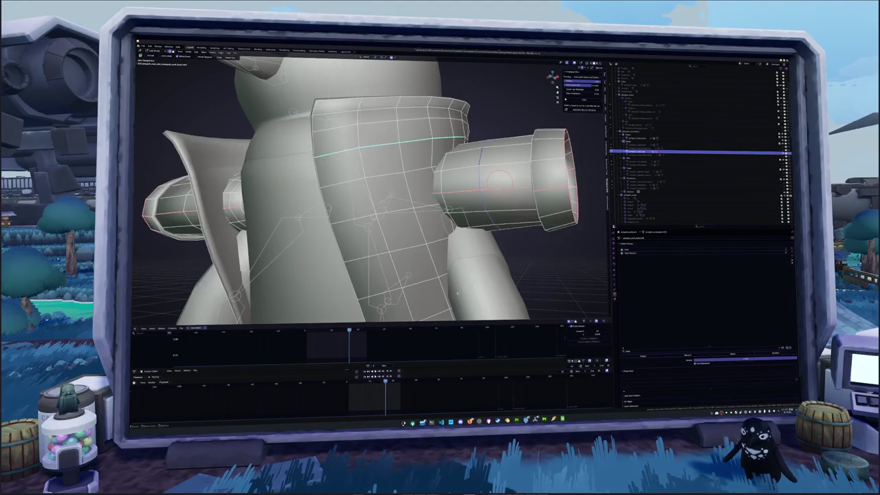
pyautogui.moveTo(385, 206); pyautogui.dragTo(413, 199, button='middle')
pyautogui.moveTo(454, 234); pyautogui.dragTo(469, 292, button='middle')
pyautogui.press('KP_7')
pyautogui.scroll(2, 473, 283)
pyautogui.scroll(2, 478, 275)
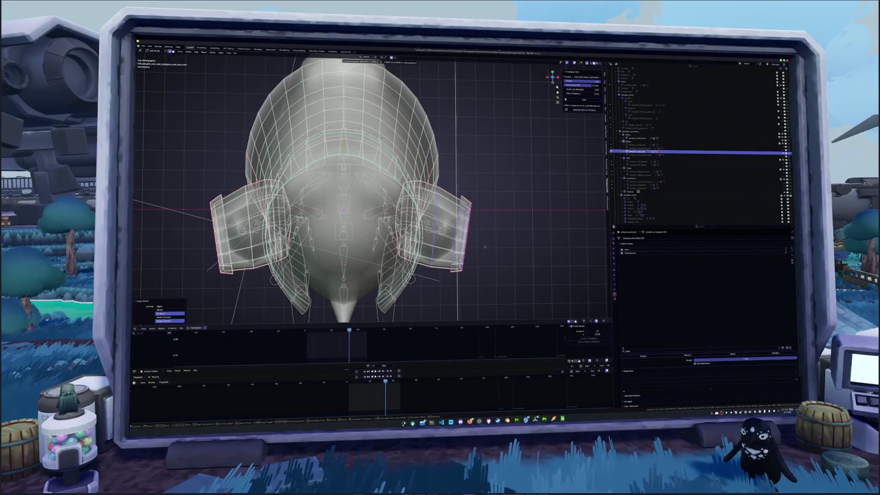
pyautogui.press('Tab')
# Check the jacket mesh again in Edit Mode from a rear underside angle, then from the front.
pyautogui.moveTo(484, 246)
pyautogui.mouseDown(button='middle')
pyautogui.moveTo(461, 290)
pyautogui.moveTo(452, 257)
pyautogui.mouseUp(button='middle')
pyautogui.press('Tab')
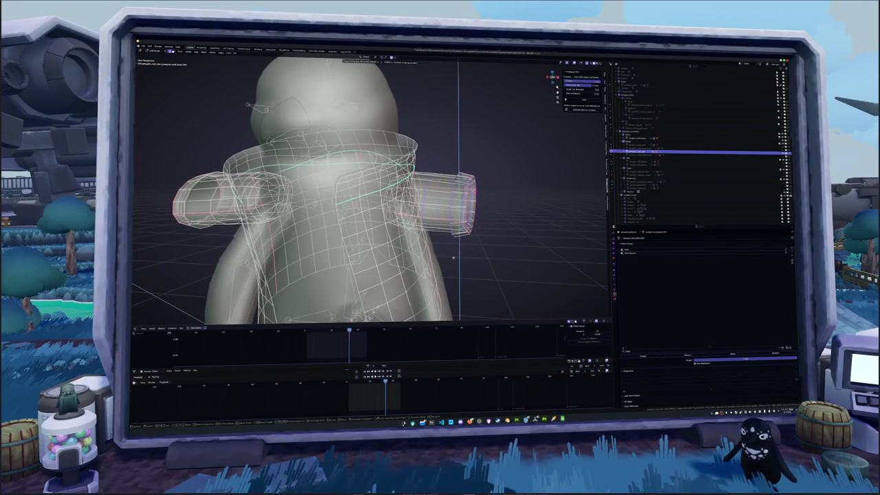
pyautogui.press('Tab')
pyautogui.moveTo(453, 257)
pyautogui.mouseDown(button='middle')
pyautogui.moveTo(459, 263)
pyautogui.moveTo(415, 258)
pyautogui.moveTo(466, 263)
pyautogui.mouseUp(button='middle')
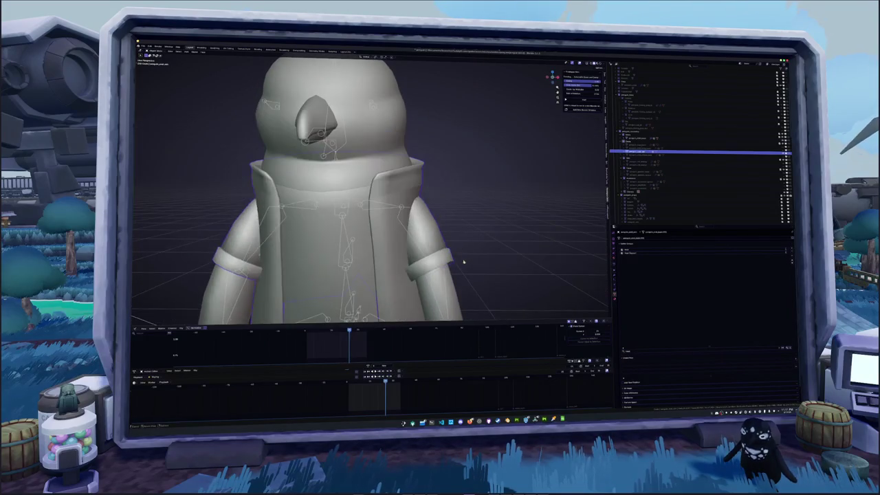
pyautogui.scroll(5, 408, 199)
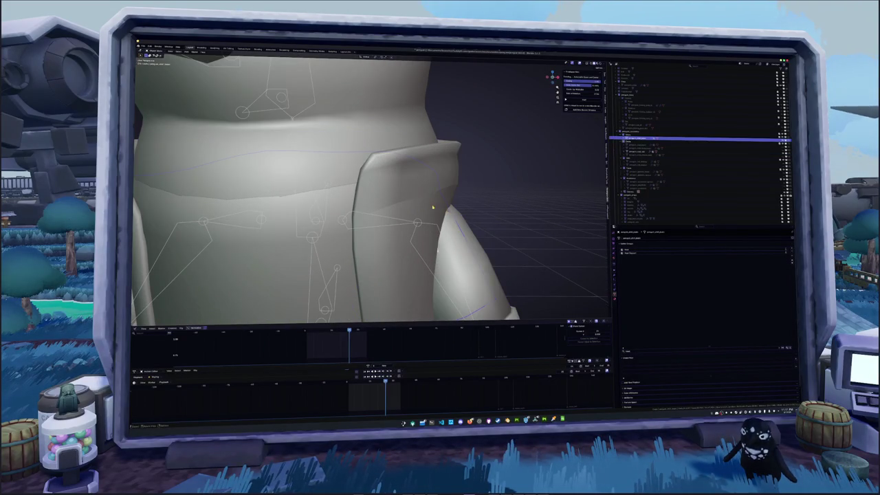
pyautogui.scroll(-5, 572, 262)
# Raise a jacket modifier value to reshape the collar and lapels around the body.
pyautogui.click(615, 274)
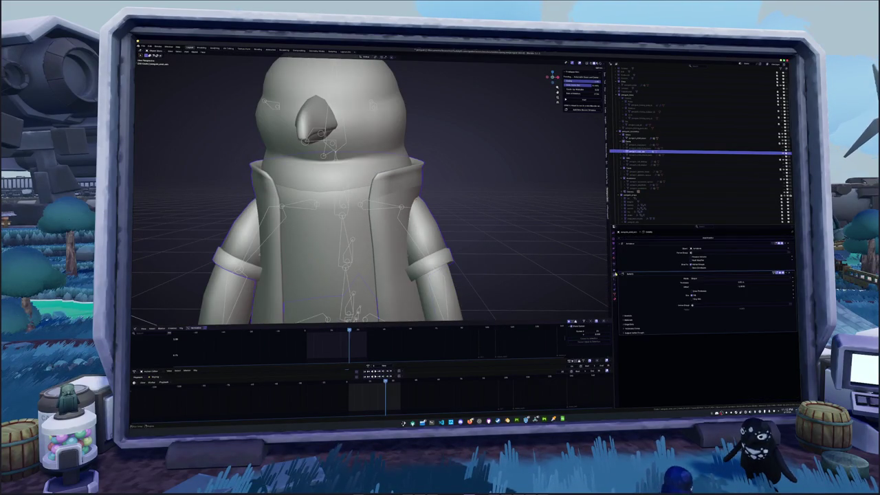
pyautogui.moveTo(715, 285); pyautogui.dragTo(743, 285)
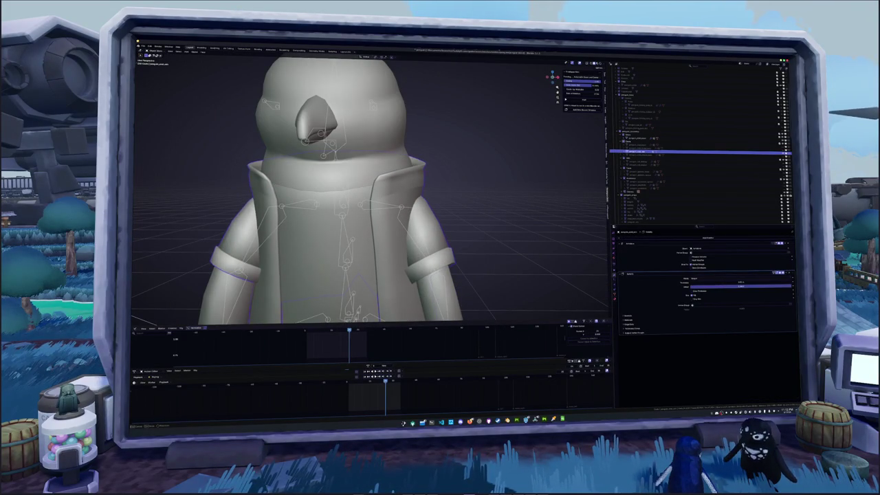
pyautogui.moveTo(487, 255)
pyautogui.mouseDown(button='middle')
pyautogui.moveTo(463, 259)
pyautogui.moveTo(488, 257)
pyautogui.moveTo(425, 291)
pyautogui.mouseUp(button='middle')
pyautogui.scroll(-4, 495, 257)
# Assign the 'walk' action to the penguin's armature.
pyautogui.click(357, 315)
pyautogui.moveTo(357, 315); pyautogui.dragTo(408, 290, button='middle')
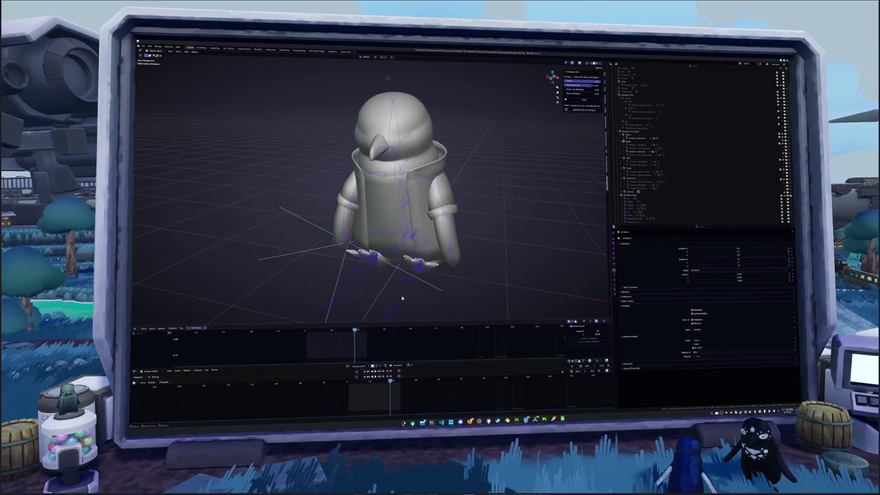
pyautogui.click(350, 367)
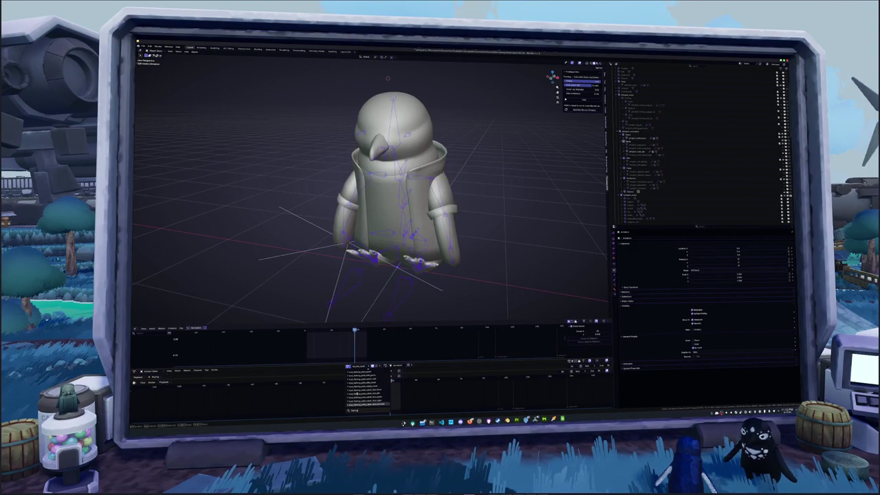
pyautogui.write('walk')
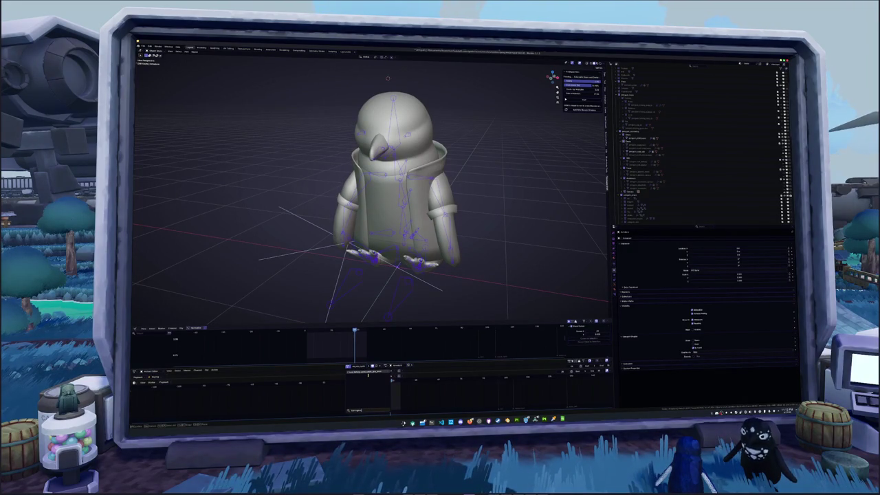
pyautogui.press('Return')
# Switch the viewport to Material Preview shading to see the penguin textured.
pyautogui.moveTo(471, 264); pyautogui.dragTo(430, 274, button='middle')
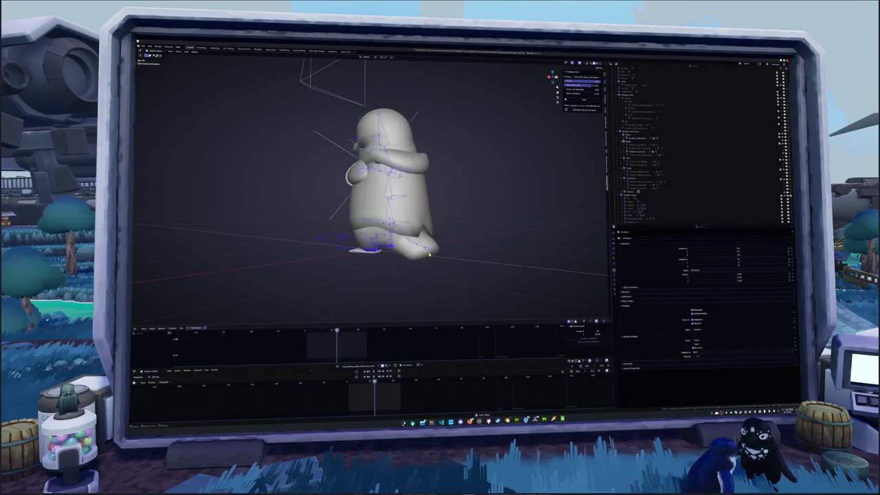
pyautogui.moveTo(430, 273)
pyautogui.mouseDown(button='middle')
pyautogui.moveTo(365, 113)
pyautogui.moveTo(447, 255)
pyautogui.moveTo(461, 258)
pyautogui.moveTo(385, 260)
pyautogui.mouseUp(button='middle')
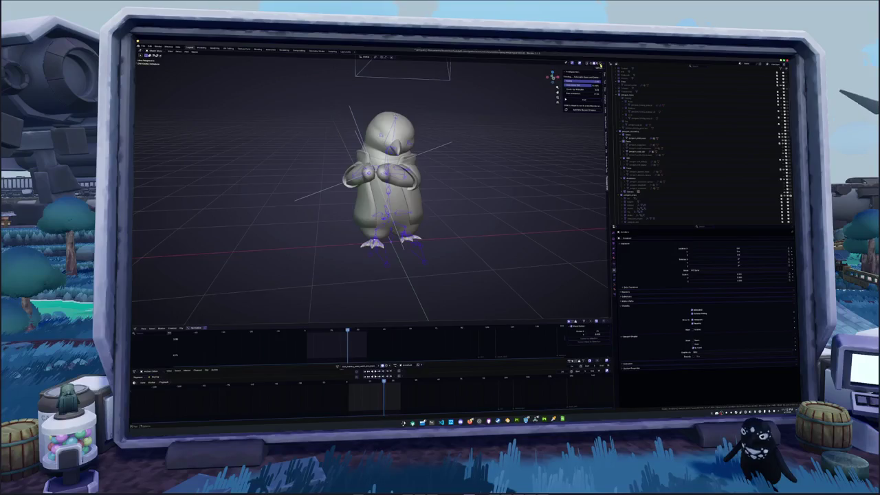
pyautogui.click(596, 63)
pyautogui.moveTo(385, 206); pyautogui.dragTo(420, 219, button='middle')
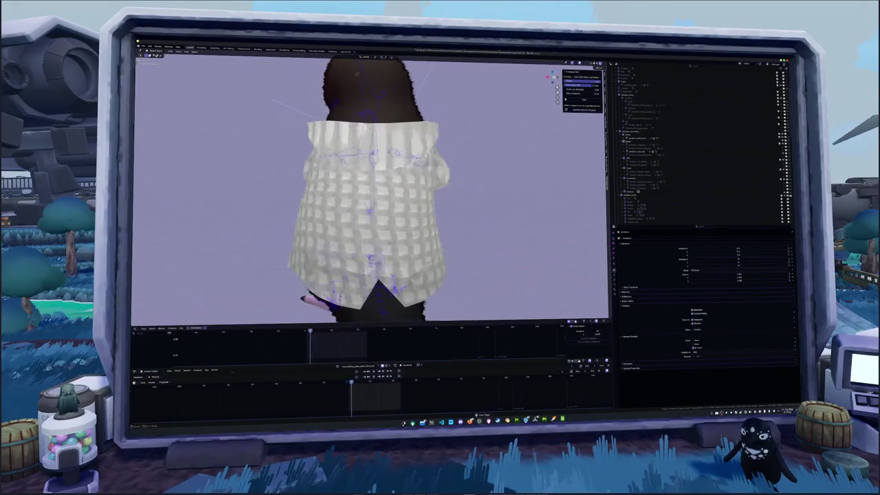
# Scrub the timeline and assign a different action to the penguin rig.
pyautogui.moveTo(308, 334); pyautogui.dragTo(342, 335)
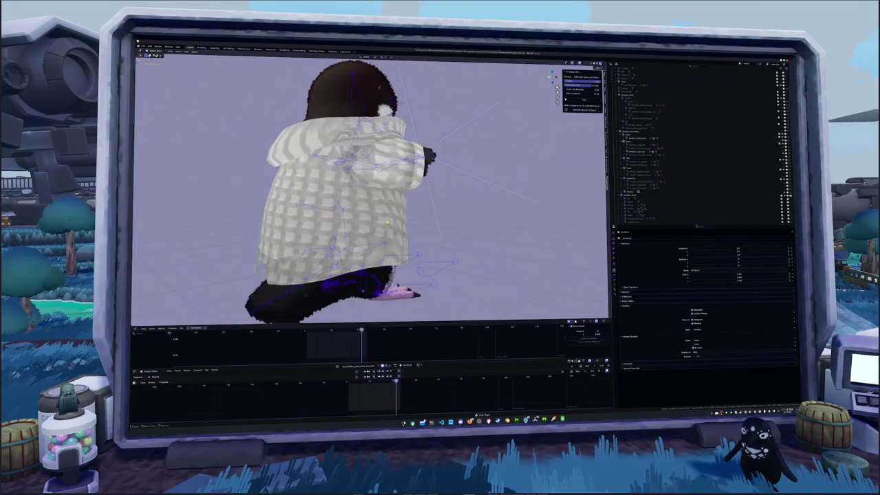
pyautogui.click(336, 368)
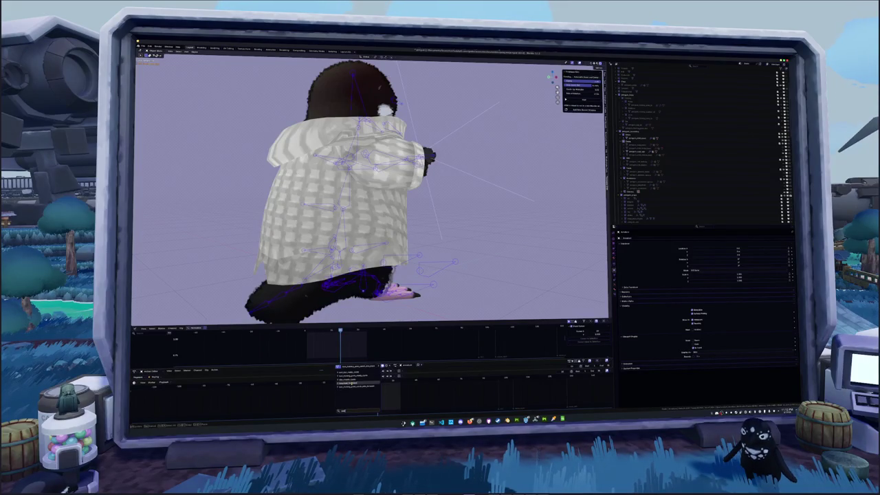
pyautogui.click(351, 371)
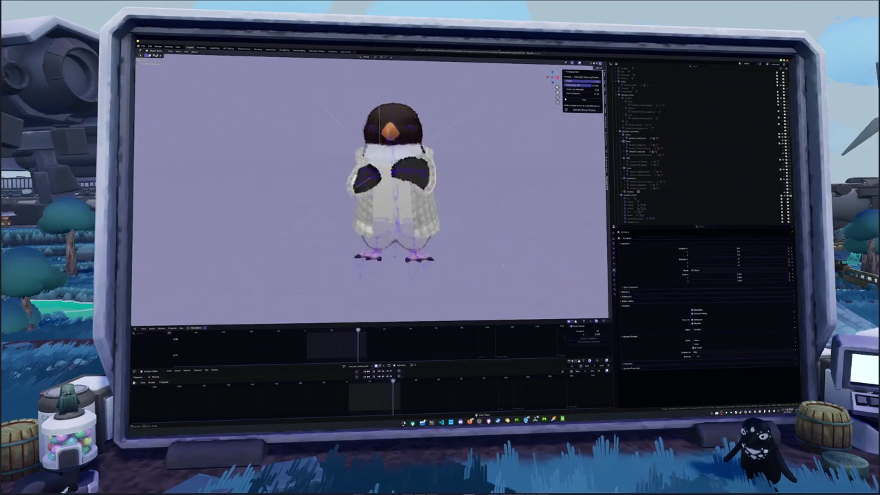
pyautogui.scroll(5, 406, 255)
pyautogui.scroll(-3, 407, 255)
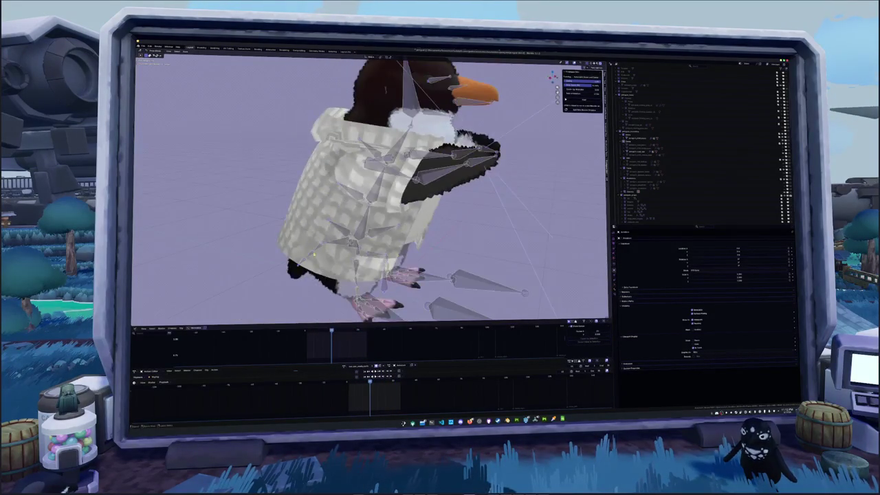
pyautogui.scroll(-3, 372, 230)
# From a side view, put the rig in Pose Mode and reassign the 'walk' action.
pyautogui.click(694, 152)
pyautogui.press('KP_1')
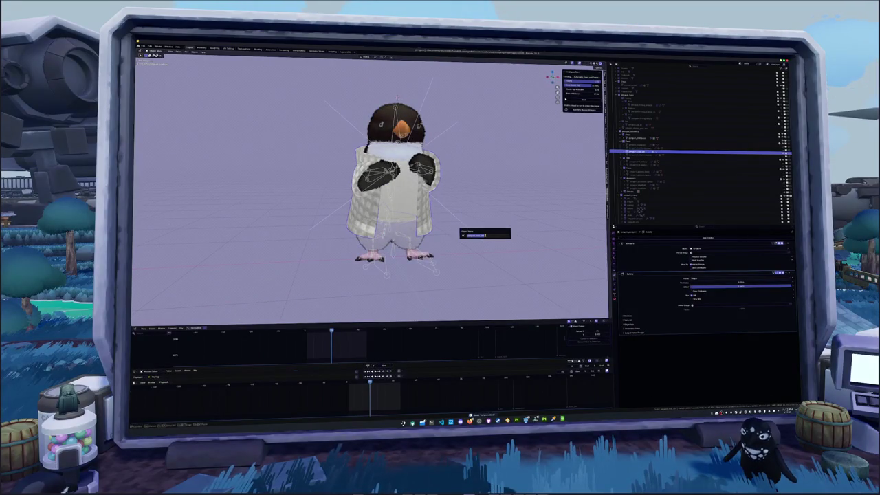
pyautogui.press('KP_6')
pyautogui.press('KP_6')
pyautogui.hotkey('ctrl', 'Tab')
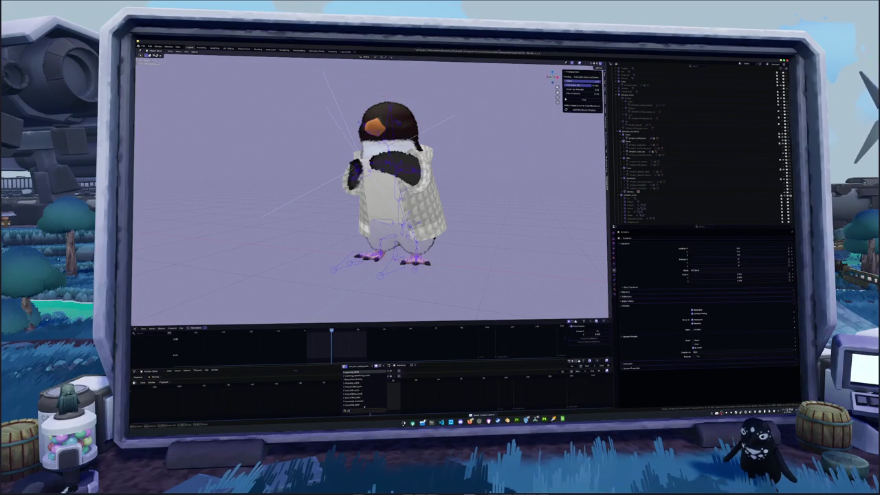
pyautogui.write('walk')
pyautogui.press('Return')
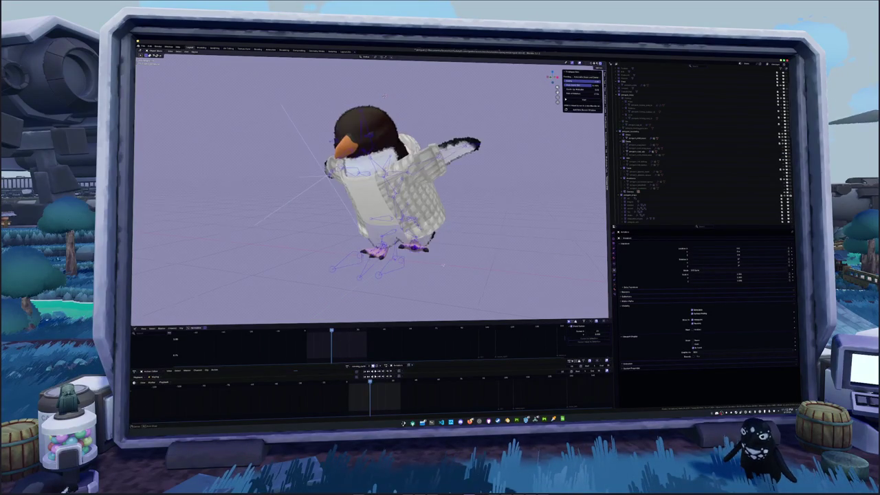
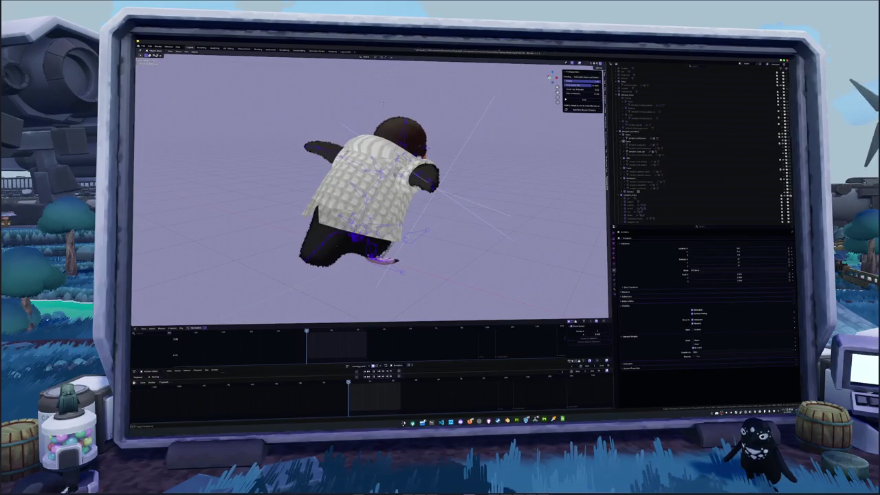
# Select all the penguin's bones and clear their pose back to the rest T-pose.
pyautogui.press('space')
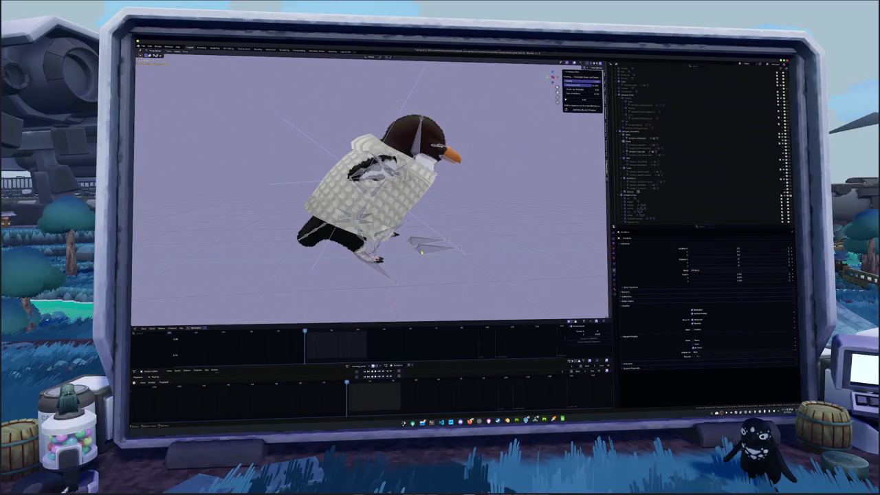
pyautogui.press('a')
pyautogui.hotkey('alt', 'g')
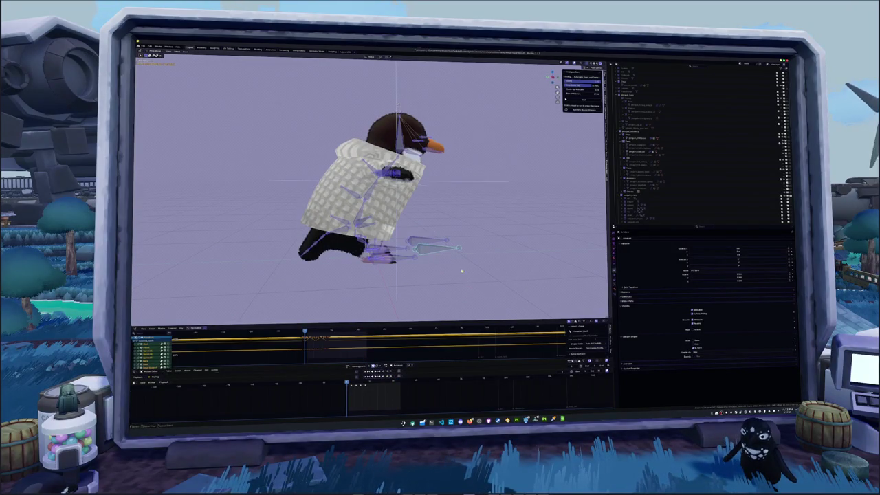
pyautogui.hotkey('alt', 'r')
# Duplicate the penguin's body mesh and rename the copy penguin_arm_bone.
pyautogui.click(403, 213)
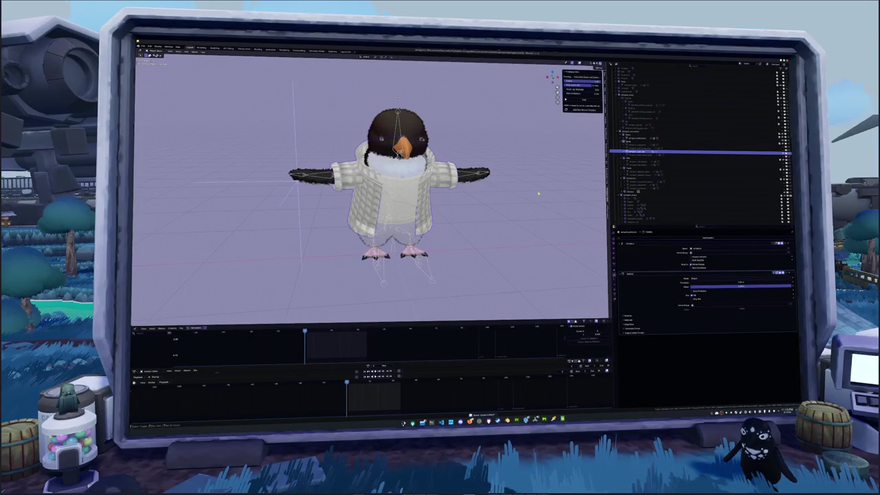
pyautogui.hotkey('shift', 'd')
pyautogui.press('Escape')
pyautogui.press('F2')
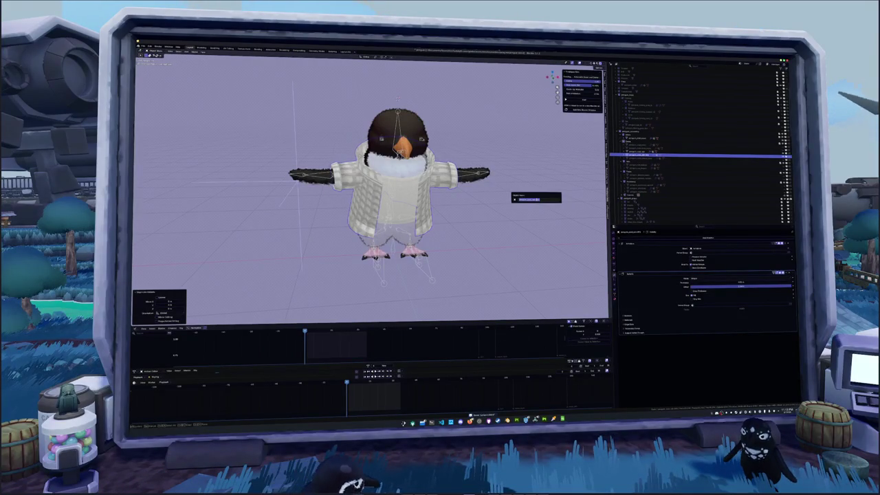
pyautogui.write('penguin_arm')
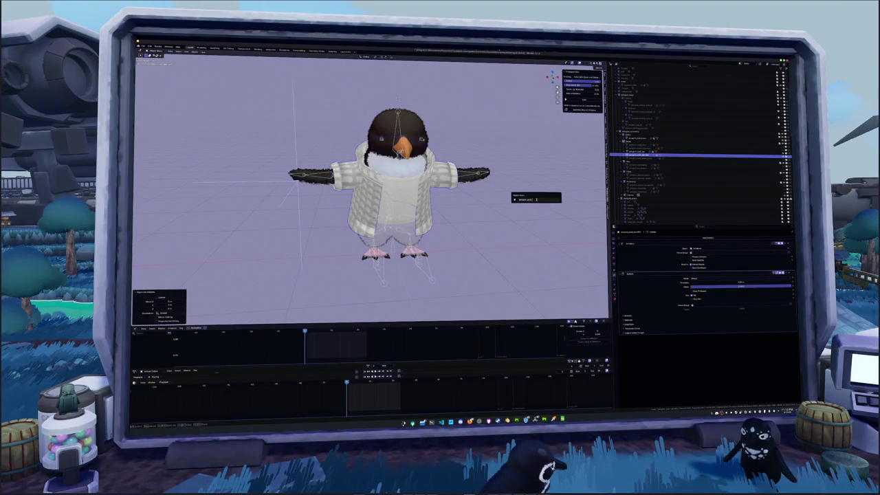
pyautogui.write('_bone')
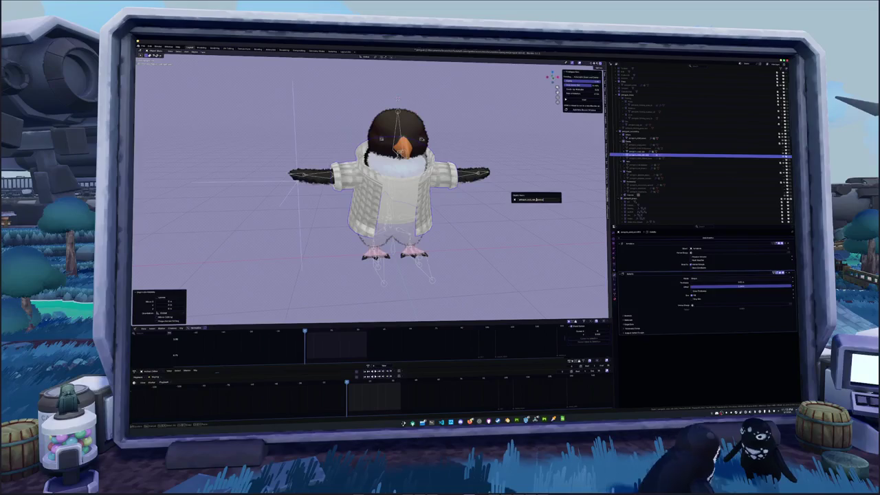
pyautogui.press('Return')
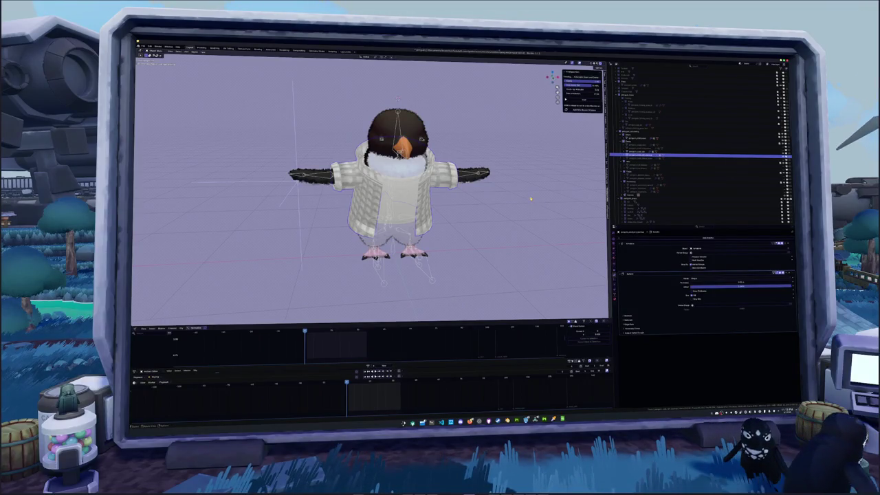
pyautogui.hotkey('ctrl', 'p')
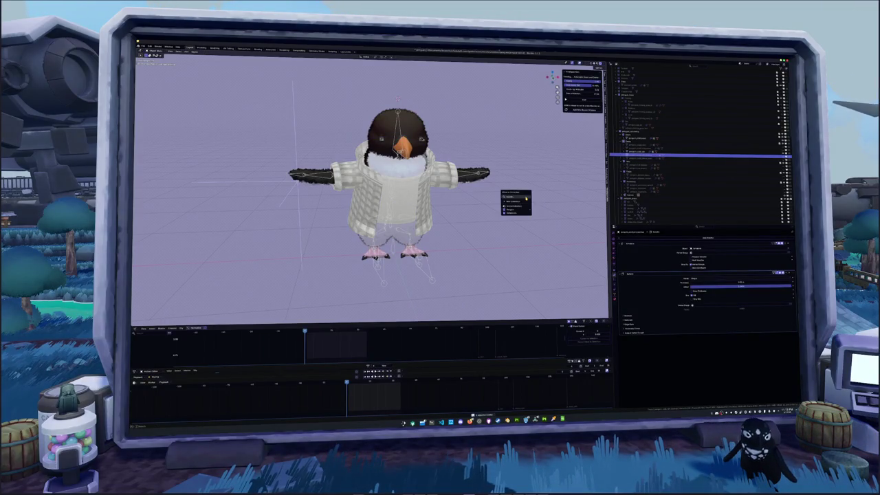
# Parent the duplicated mesh to the penguin's armature and inspect the related objects in the Outliner.
pyautogui.click(525, 197)
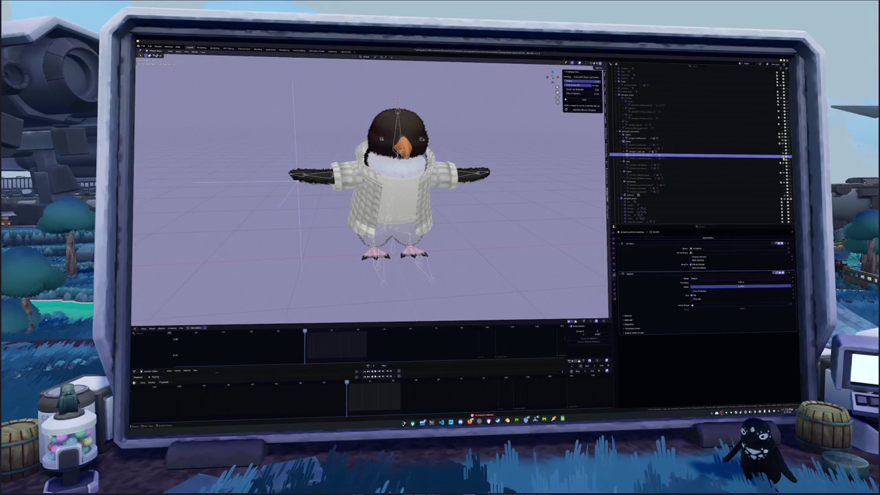
pyautogui.click(756, 148)
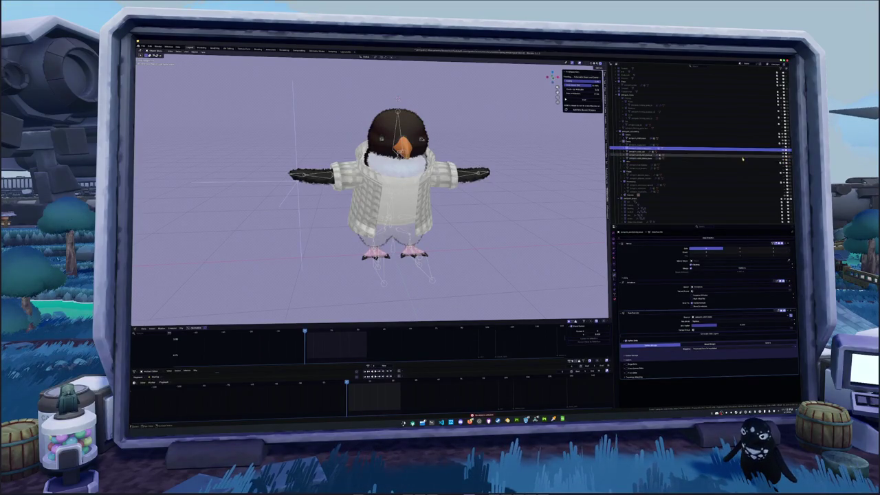
pyautogui.click(653, 161)
pyautogui.click(652, 143)
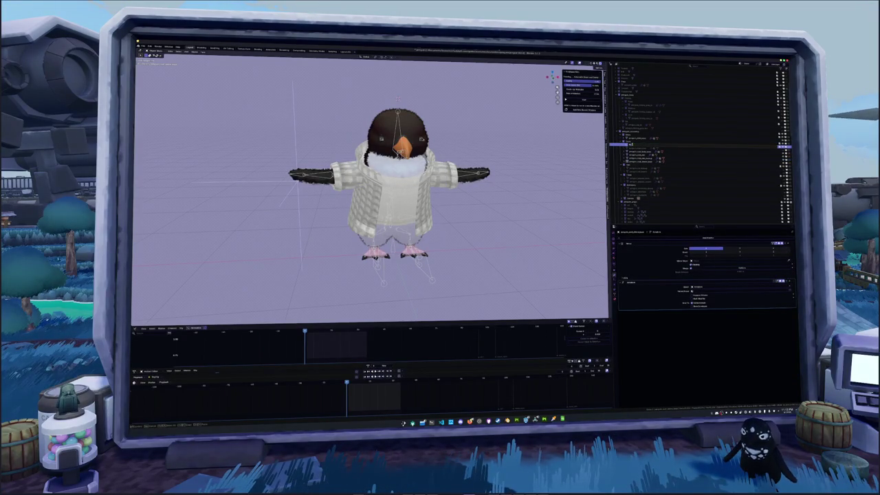
pyautogui.click(632, 146)
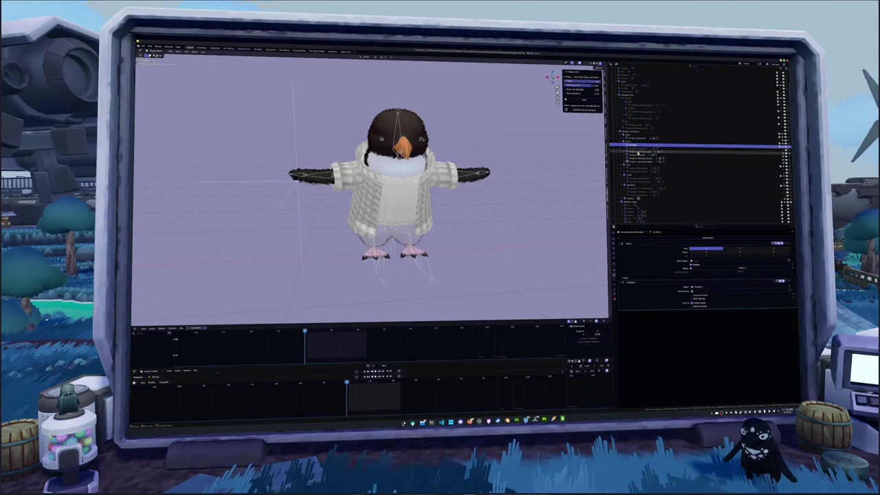
pyautogui.click(633, 151)
pyautogui.click(636, 148)
# Expand the Outliner hierarchy, reselect the duplicated mesh, and view it from a three-quarter angle.
pyautogui.click(637, 159)
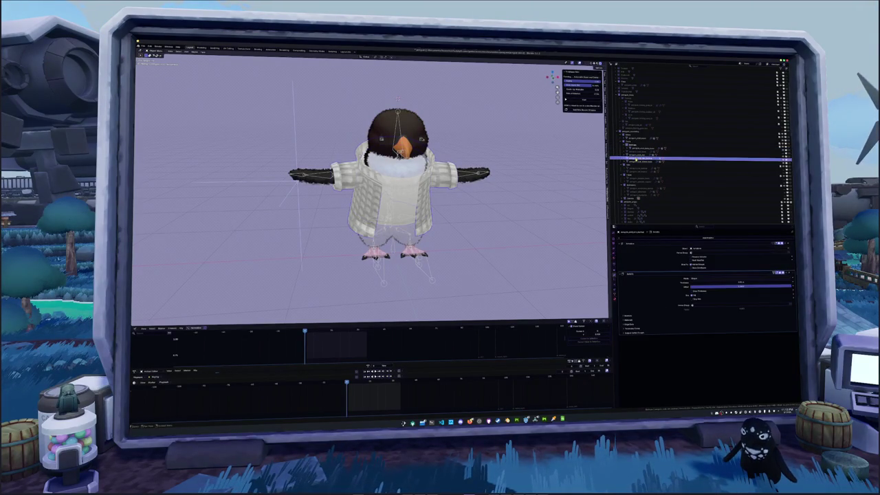
pyautogui.click(635, 162)
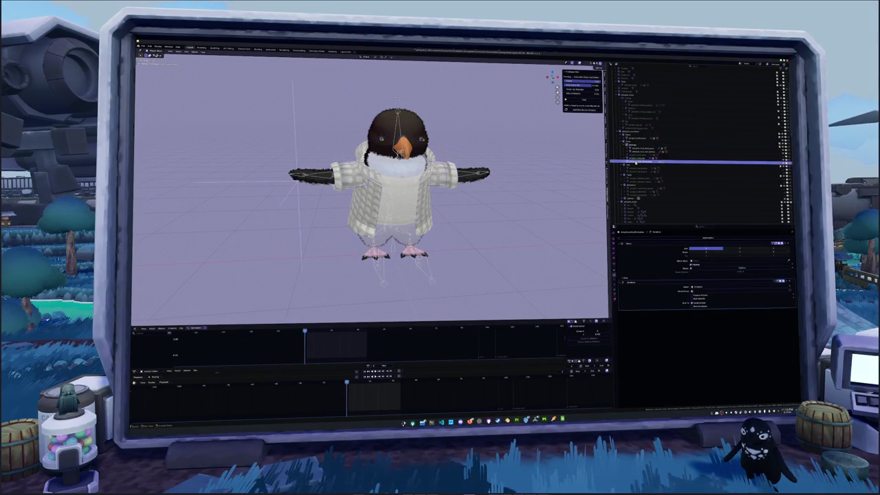
pyautogui.click(643, 145)
pyautogui.click(756, 163)
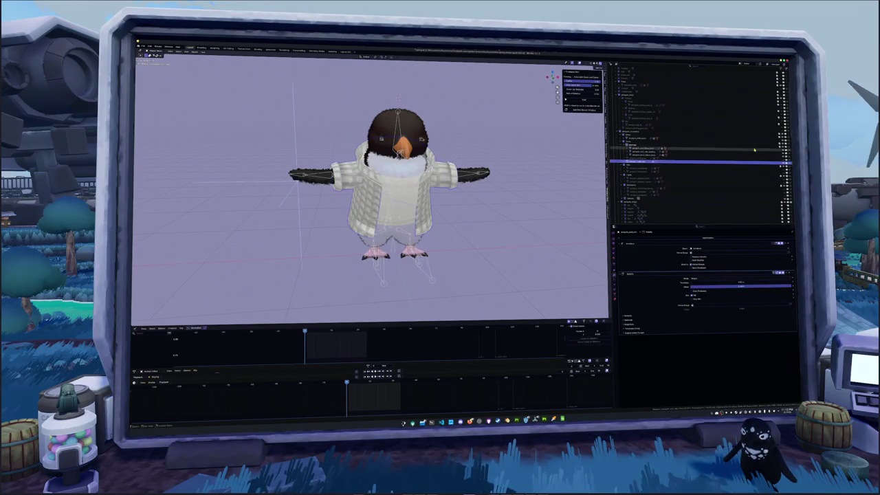
pyautogui.click(639, 146)
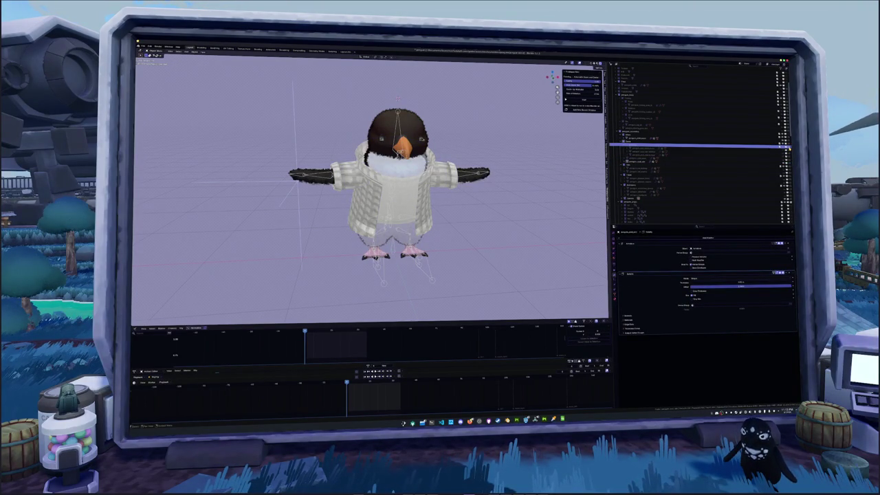
pyautogui.click(763, 162)
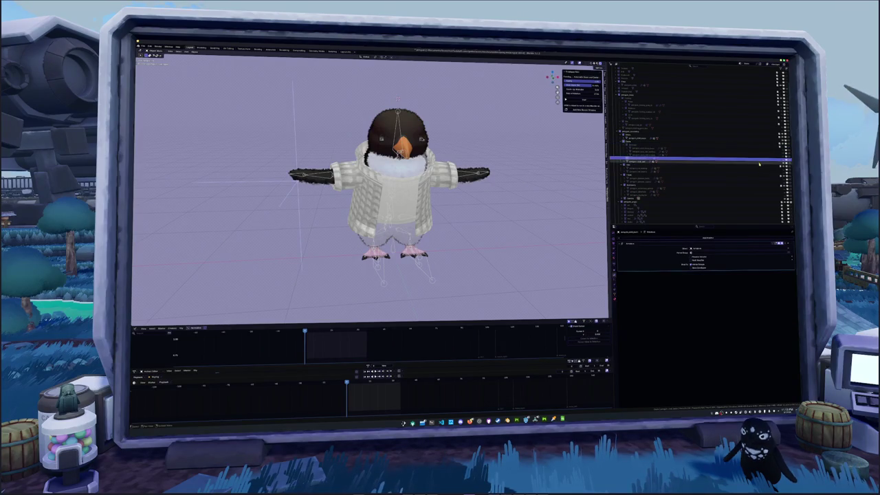
pyautogui.moveTo(412, 172)
pyautogui.mouseDown(button='middle')
pyautogui.moveTo(464, 165)
pyautogui.moveTo(440, 172)
pyautogui.mouseUp(button='middle')
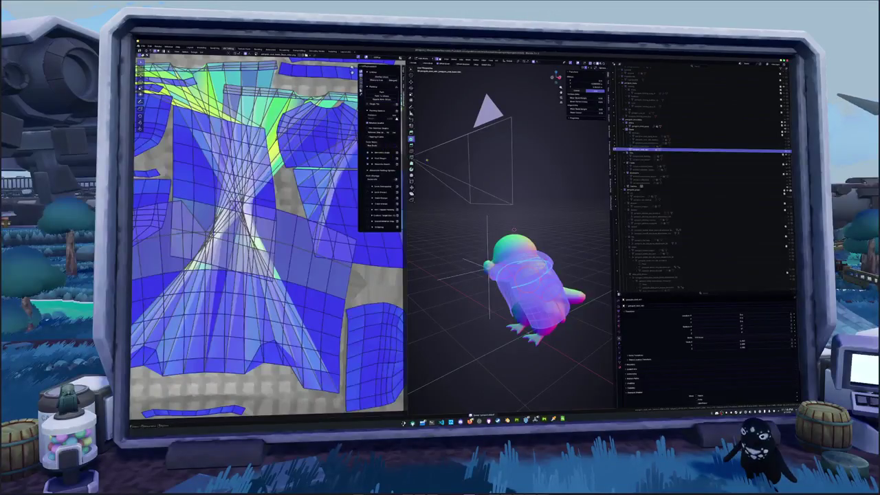
# Re-unwrap the penguin mesh with UV > Smart UV Project.
pyautogui.scroll(-8, 303, 213)
pyautogui.scroll(2, 303, 212)
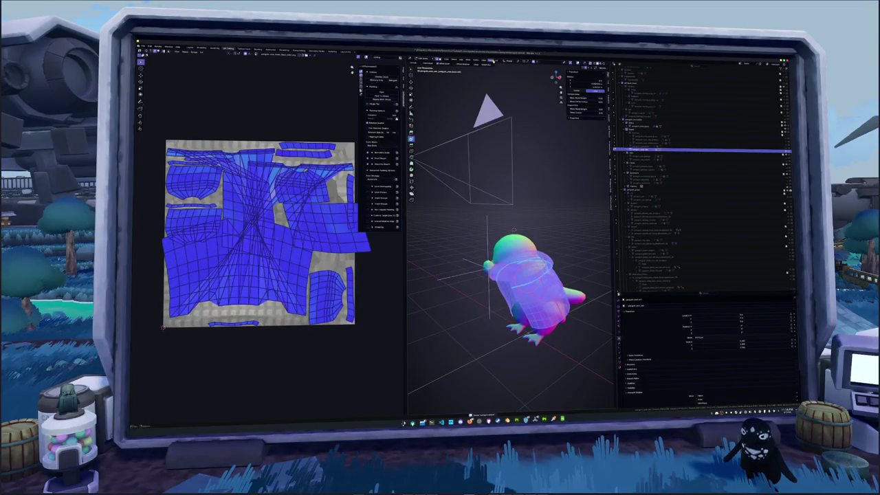
pyautogui.click(498, 60)
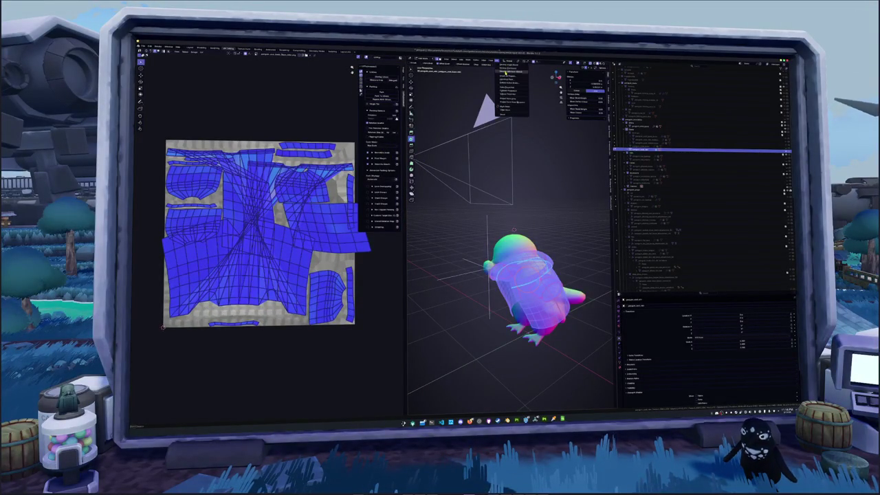
pyautogui.click(509, 69)
pyautogui.click(497, 60)
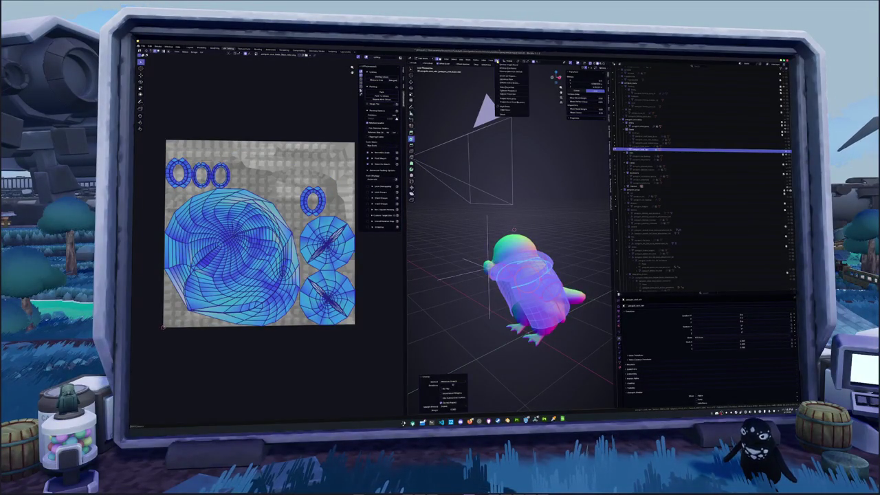
pyautogui.click(508, 76)
pyautogui.click(493, 108)
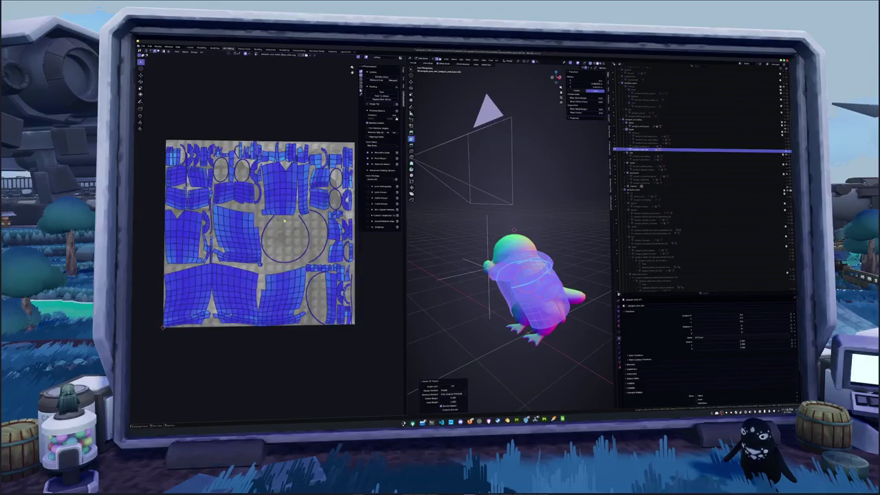
pyautogui.scroll(3, 512, 289)
# Apply Shade Auto Smooth to the penguin and commit the modifier setting.
pyautogui.press('Tab')
pyautogui.moveTo(476, 342); pyautogui.dragTo(475, 324, button='middle')
pyautogui.press('Tab')
pyautogui.press('Tab')
pyautogui.rightClick(459, 322)
pyautogui.click(463, 328)
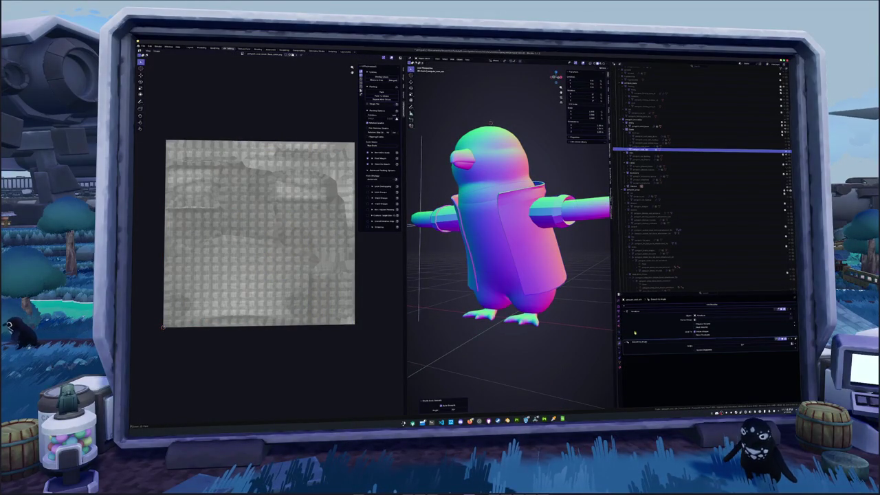
pyautogui.moveTo(490, 122); pyautogui.dragTo(491, 121, button='middle')
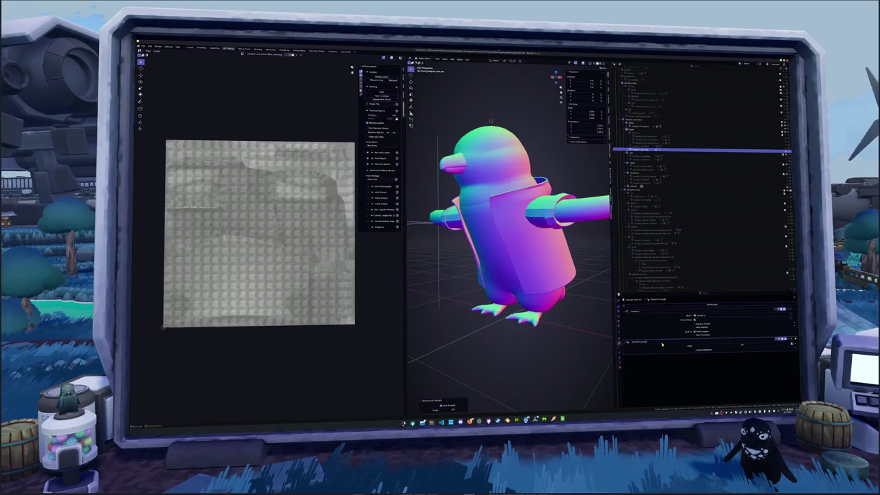
pyautogui.click(743, 345)
pyautogui.press('Return')
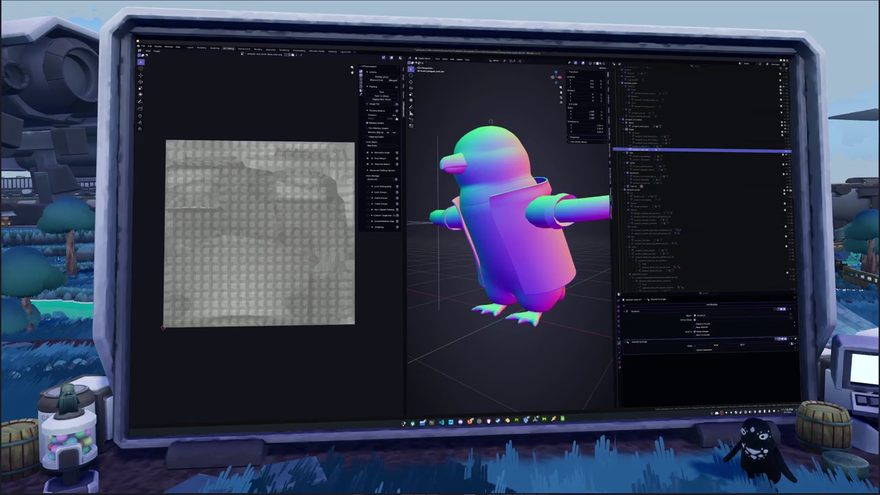
# Select similar edges, mark them, and pack the UV islands into a new layout.
pyautogui.moveTo(592, 329); pyautogui.dragTo(644, 331, button='middle')
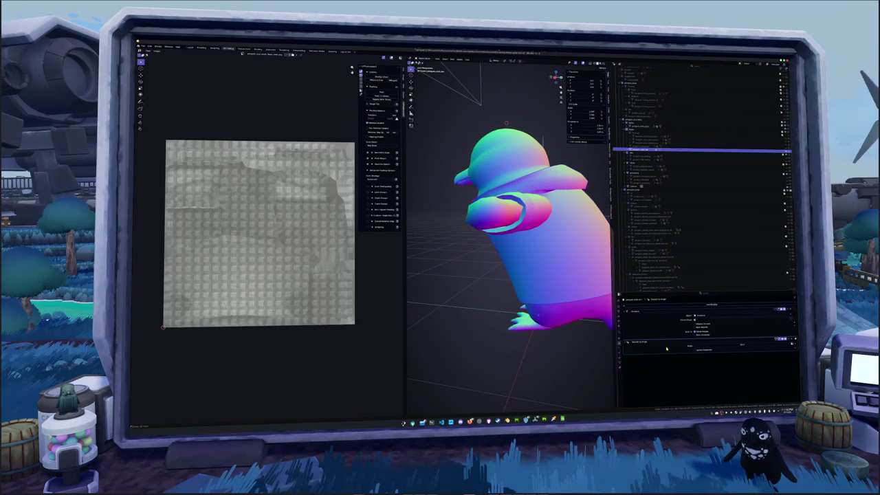
pyautogui.moveTo(513, 330); pyautogui.dragTo(543, 341, button='middle')
pyautogui.press('Tab')
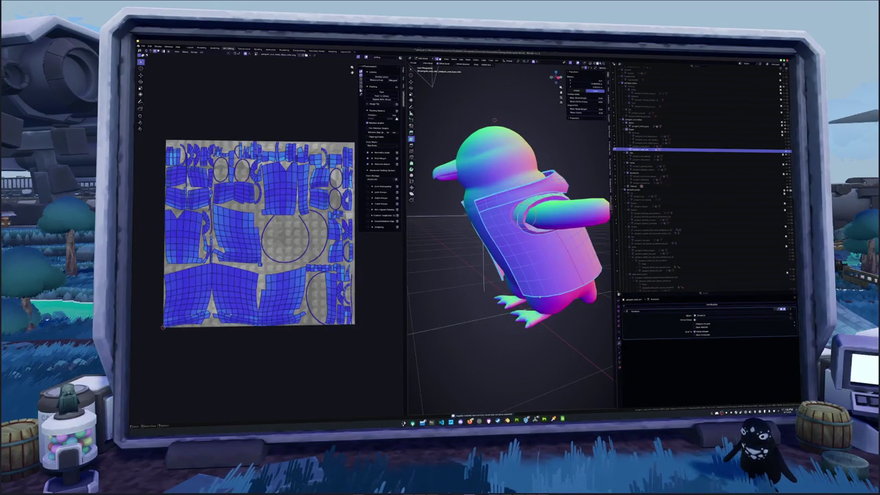
pyautogui.hotkey('alt', 'a')
pyautogui.rightClick(468, 317)
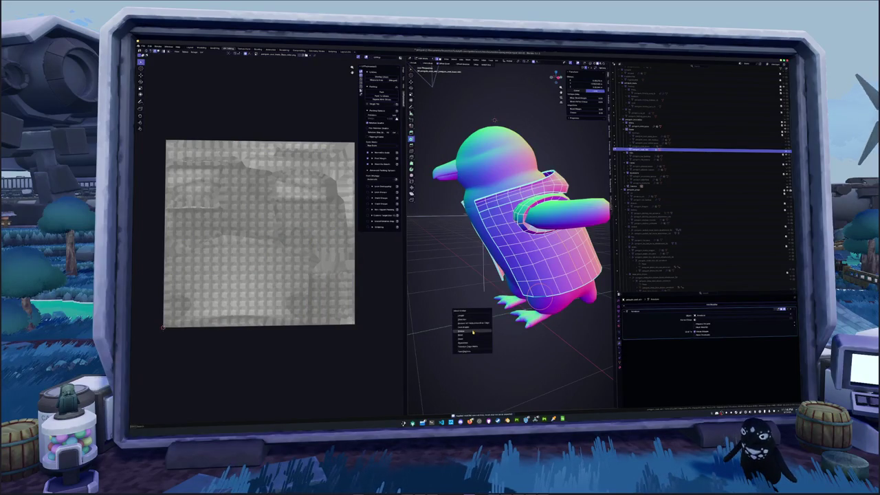
pyautogui.click(472, 334)
pyautogui.rightClick(455, 310)
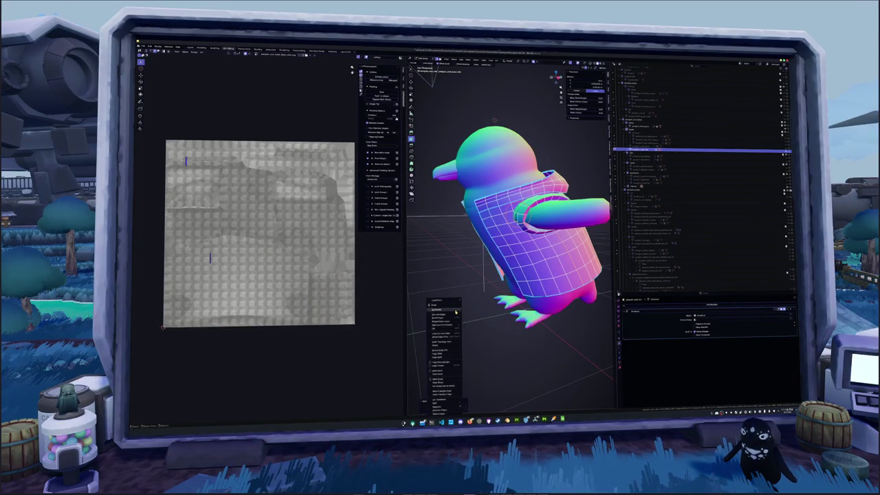
pyautogui.click(440, 371)
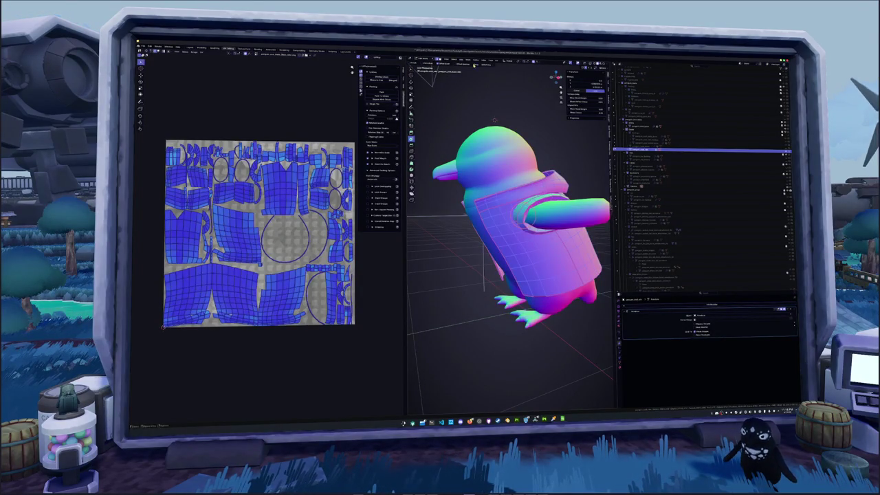
pyautogui.click(500, 61)
pyautogui.click(507, 76)
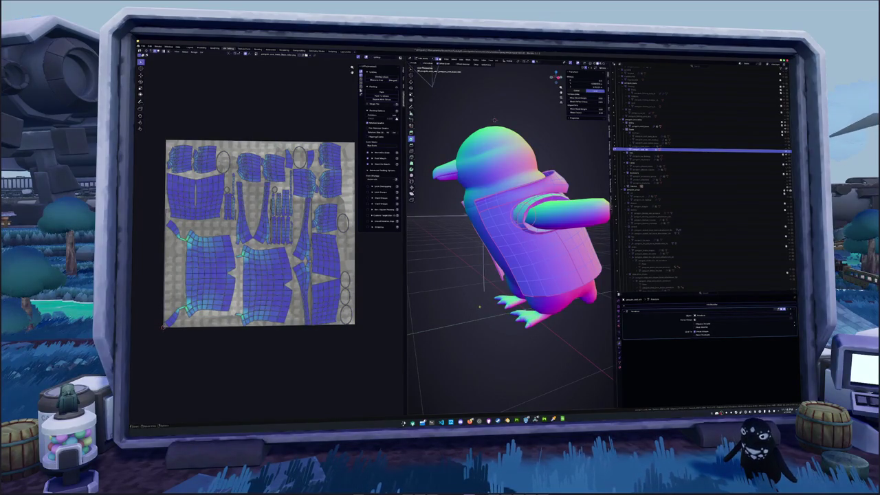
# Orbit and zoom around the penguin to inspect its head, body and feet.
pyautogui.moveTo(479, 307); pyautogui.dragTo(465, 311, button='middle')
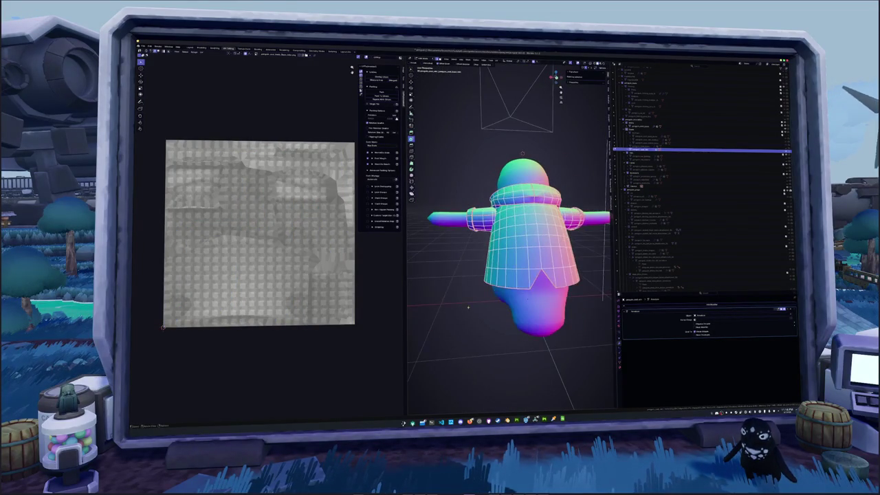
pyautogui.moveTo(523, 153); pyautogui.dragTo(515, 156, button='middle')
pyautogui.scroll(6, 514, 157)
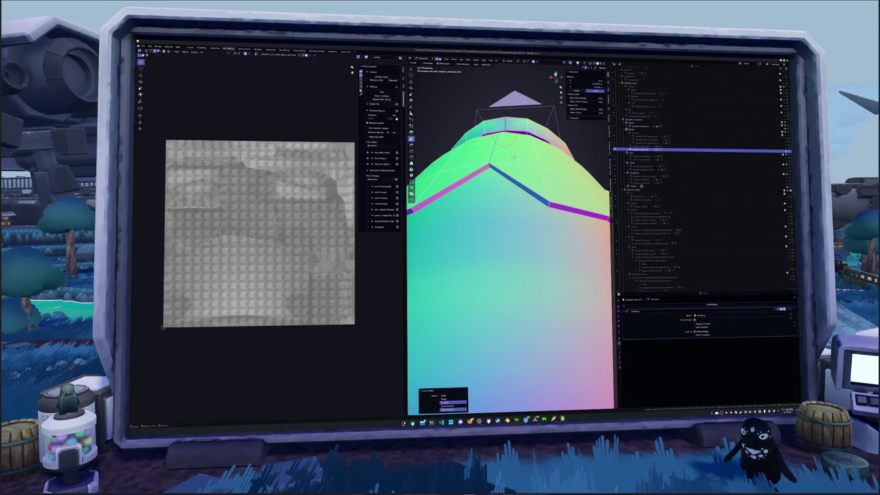
pyautogui.moveTo(513, 156); pyautogui.dragTo(513, 165, button='middle')
pyautogui.scroll(5, 512, 165)
pyautogui.scroll(-5, 506, 282)
pyautogui.moveTo(505, 281); pyautogui.dragTo(503, 282, button='middle')
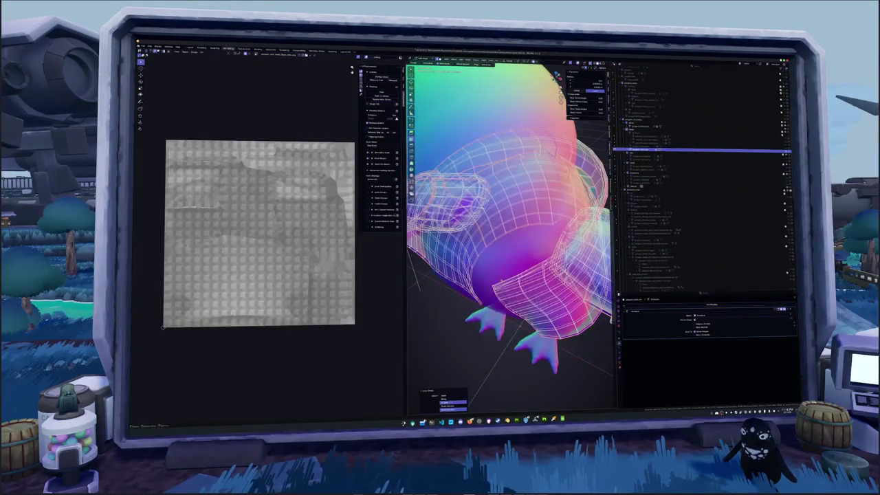
pyautogui.rightClick(481, 278)
pyautogui.scroll(-4, 495, 227)
pyautogui.moveTo(495, 227); pyautogui.dragTo(495, 227, button='middle')
# Select the jacket mesh, run UV > Unwrap, then deselect everything.
pyautogui.press('a')
pyautogui.click(497, 60)
pyautogui.click(506, 71)
pyautogui.press('a')
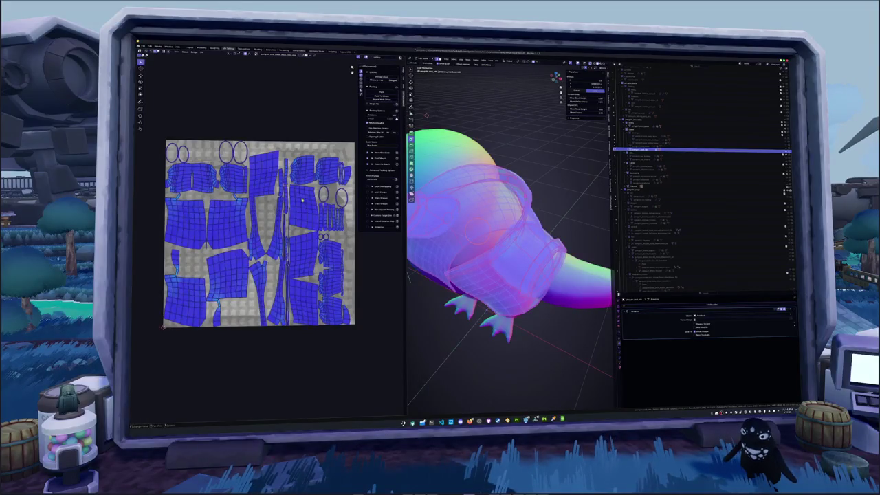
pyautogui.hotkey('alt', 'a')
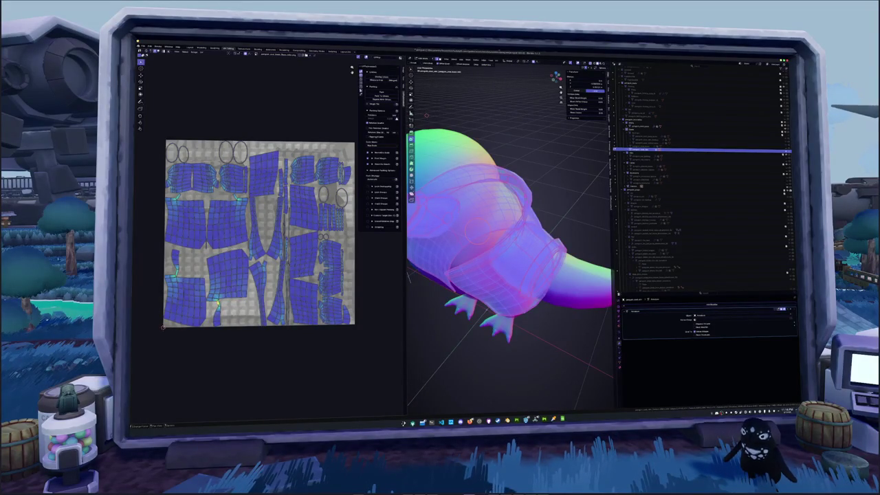
pyautogui.moveTo(482, 227); pyautogui.dragTo(537, 227, button='middle')
pyautogui.hotkey('alt', 'a')
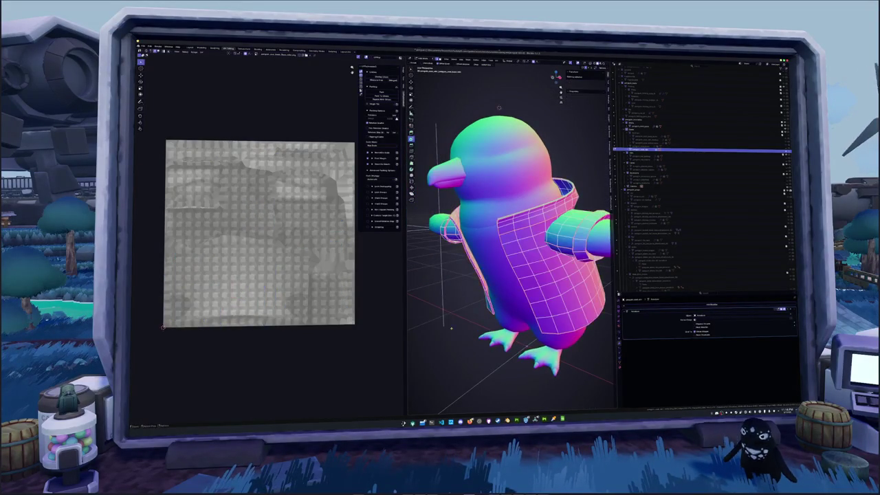
# Select the whole jacket mesh and unwrap its UVs with UV > Unwrap.
pyautogui.press('a')
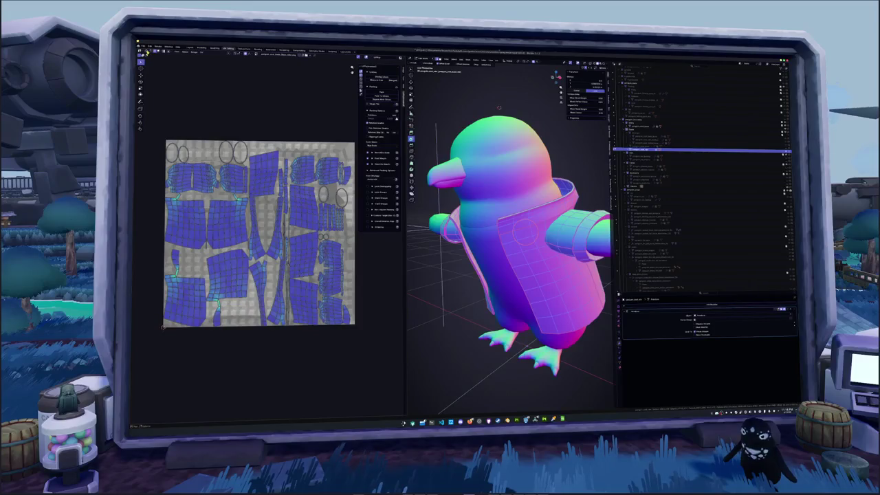
pyautogui.press('a')
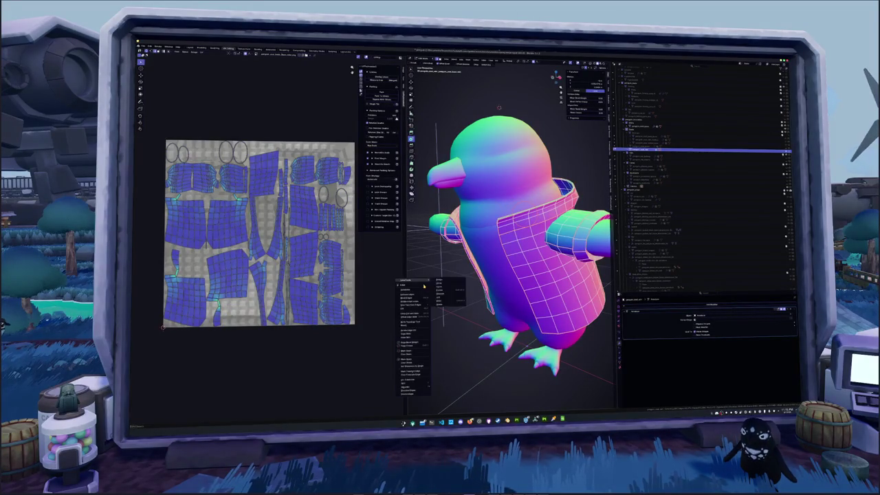
pyautogui.press('a')
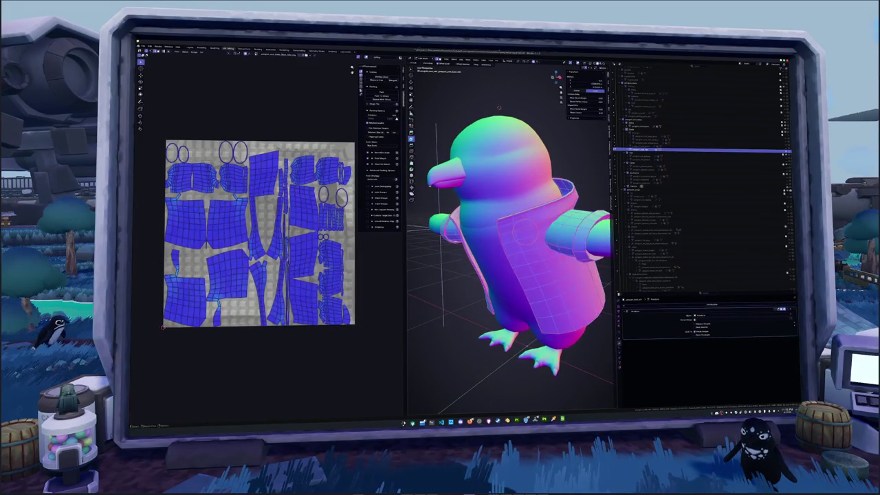
pyautogui.click(498, 61)
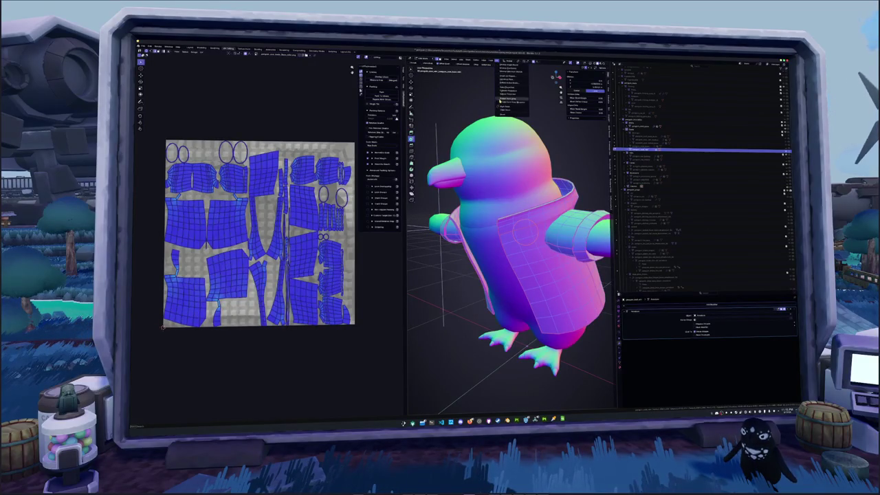
pyautogui.click(509, 75)
pyautogui.scroll(2, 357, 267)
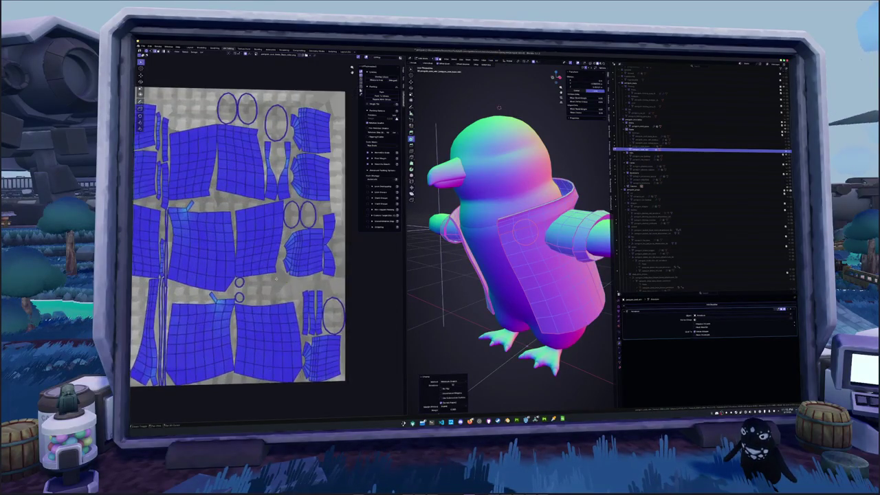
pyautogui.scroll(3, 293, 277)
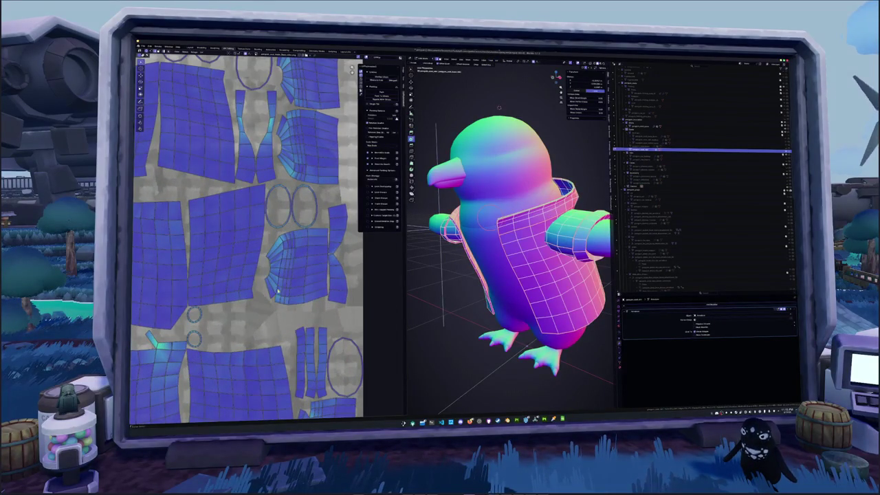
pyautogui.keyDown('shift'); pyautogui.scroll(-3, 278, 287); pyautogui.keyUp('shift')
pyautogui.scroll(-2, 317, 341)
pyautogui.scroll(-2, 310, 323)
pyautogui.scroll(-1, 296, 289)
pyautogui.scroll(3, 282, 253)
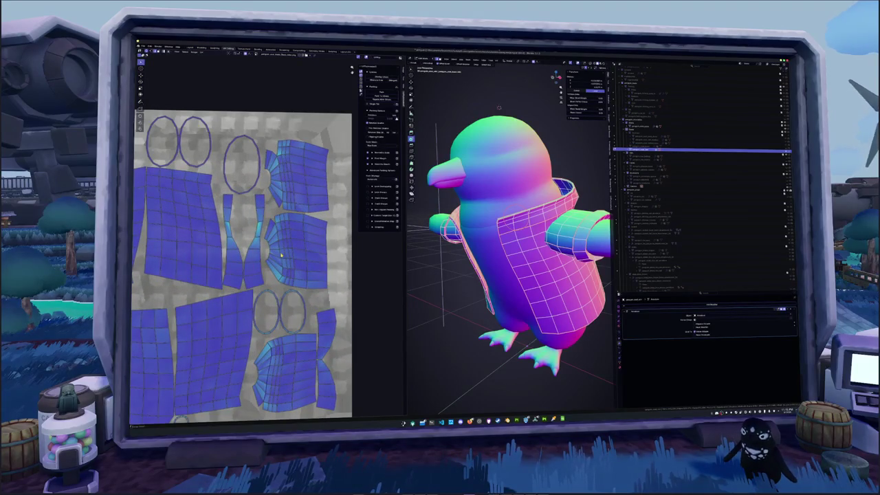
# Pack the jacket's UV islands and fit the whole UV layout in view.
pyautogui.hotkey('ctrl', 'p')
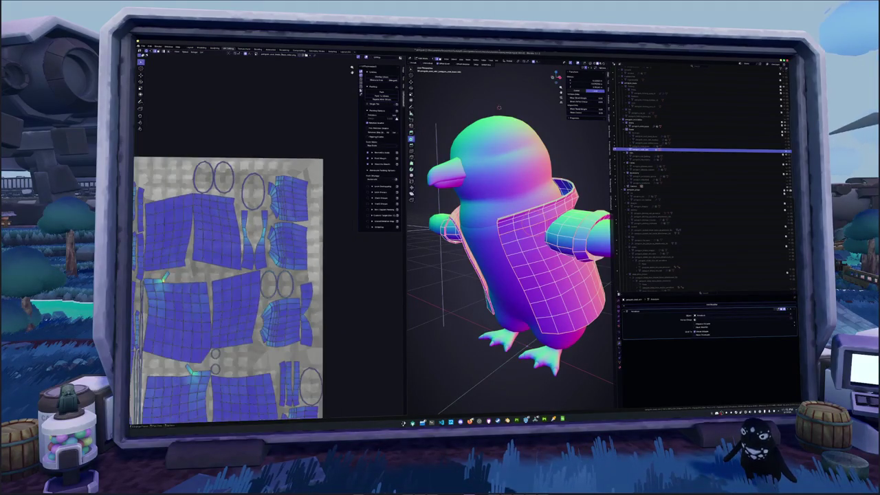
pyautogui.press('Home')
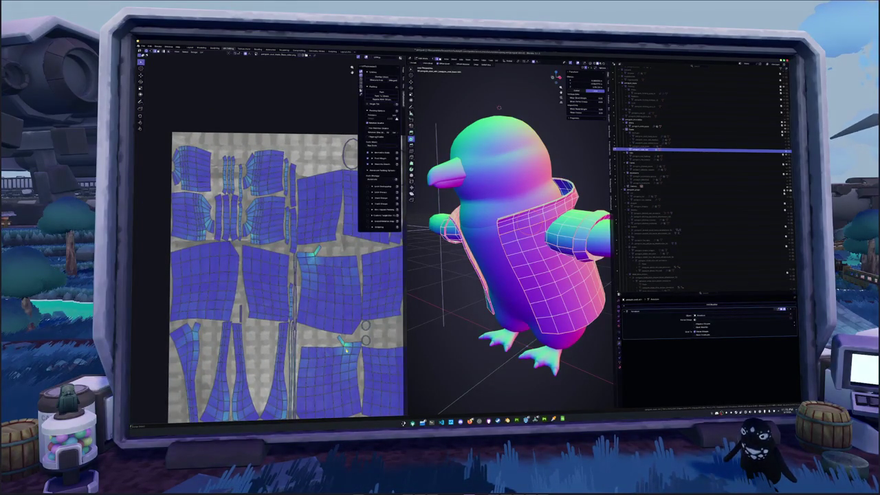
pyautogui.scroll(2, 316, 331)
pyautogui.scroll(2, 288, 275)
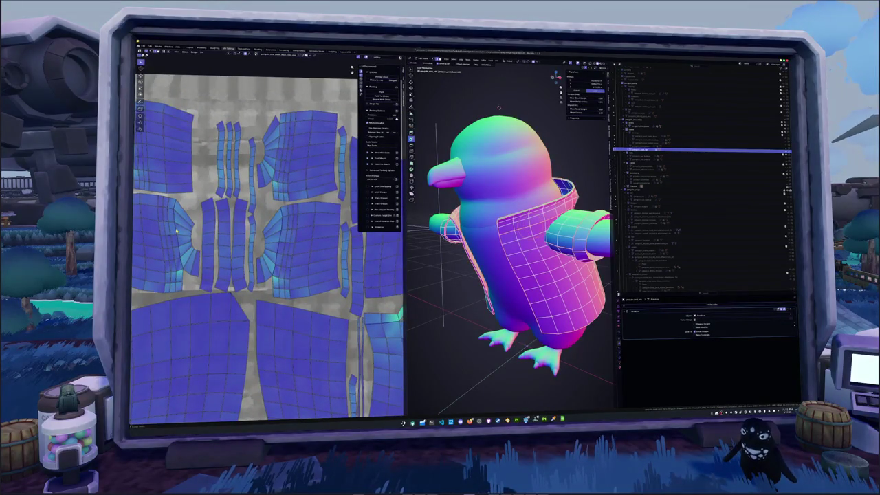
pyautogui.scroll(-2, 273, 174)
pyautogui.scroll(-2, 192, 182)
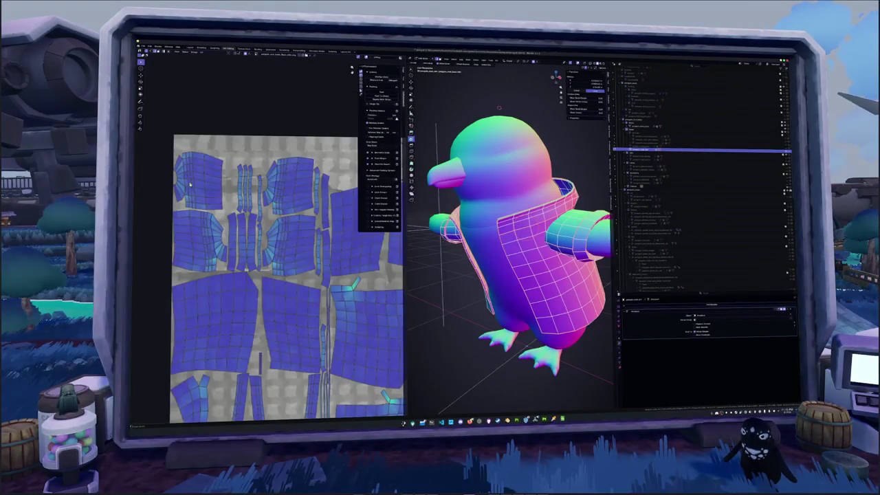
pyautogui.scroll(-3, 191, 193)
pyautogui.scroll(-1, 191, 192)
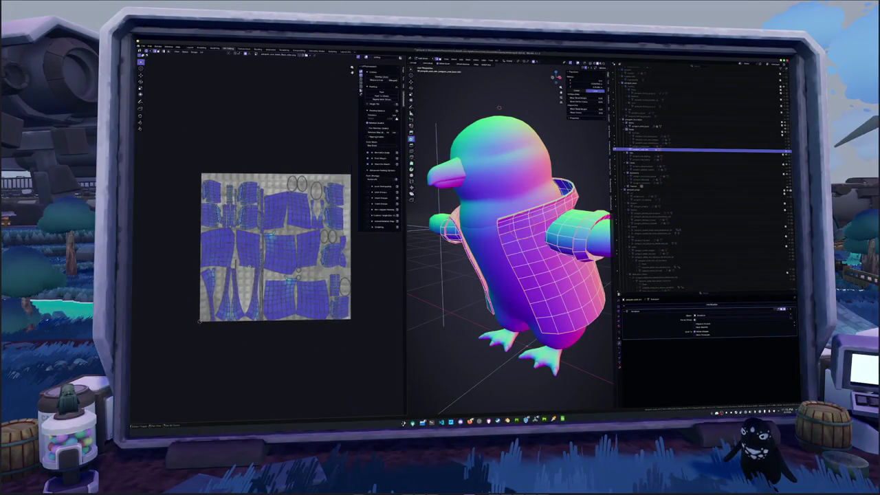
# Re-lay out the jacket's UV islands from the edge menu and unwrap again.
pyautogui.rightClick(471, 304)
pyautogui.click(459, 370)
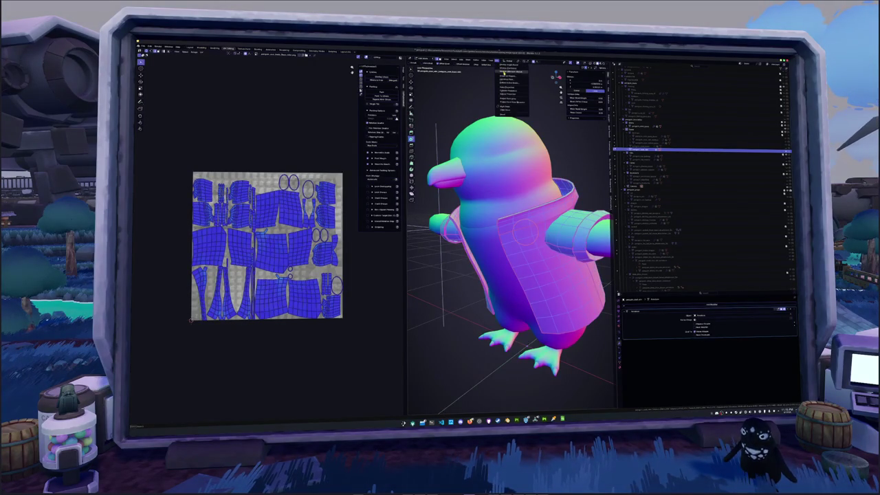
pyautogui.click(491, 85)
pyautogui.hotkey('ctrl', 'z')
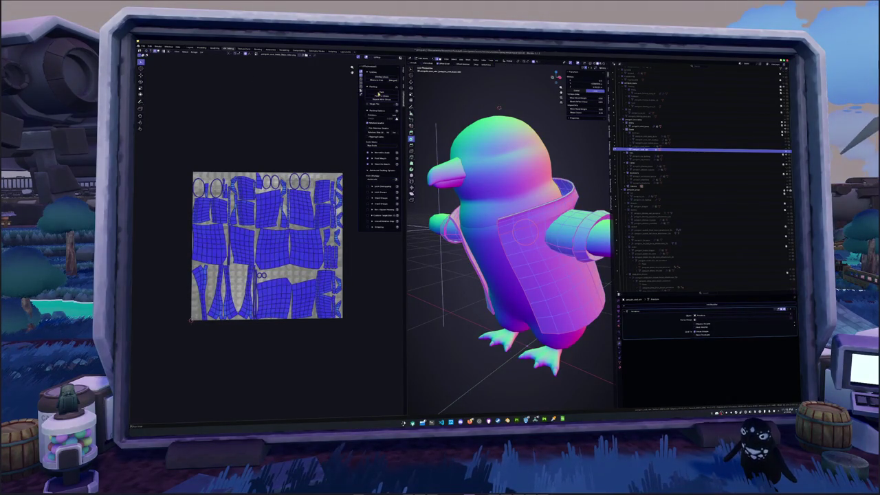
# Pack the UV islands to fill the texture square and return to Object Mode.
pyautogui.click(376, 92)
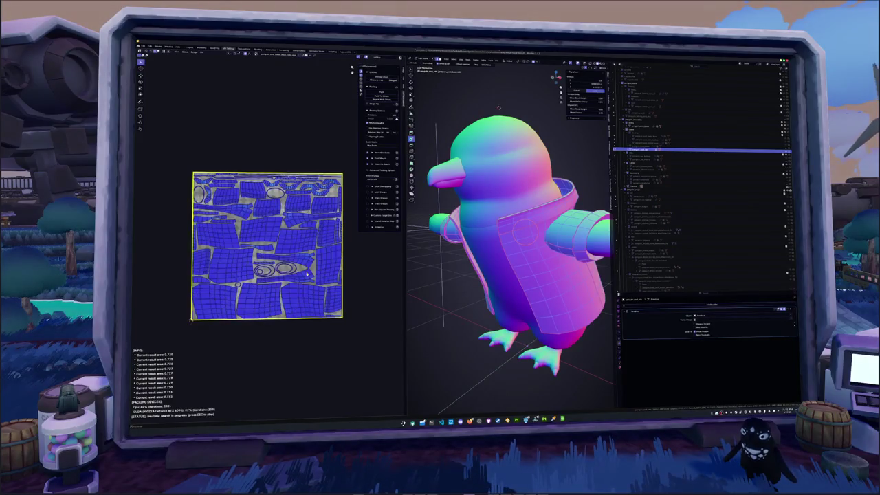
pyautogui.scroll(5, 361, 266)
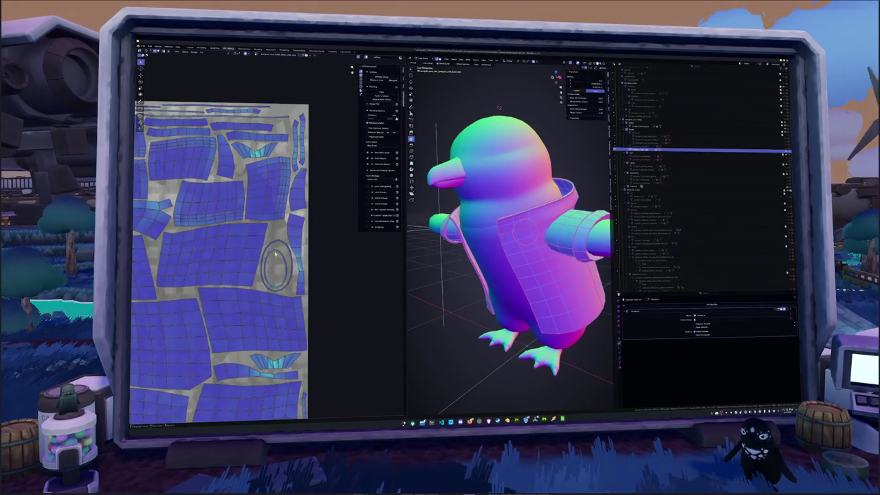
pyautogui.scroll(-4, 276, 251)
pyautogui.scroll(-1, 276, 261)
pyautogui.scroll(2, 280, 275)
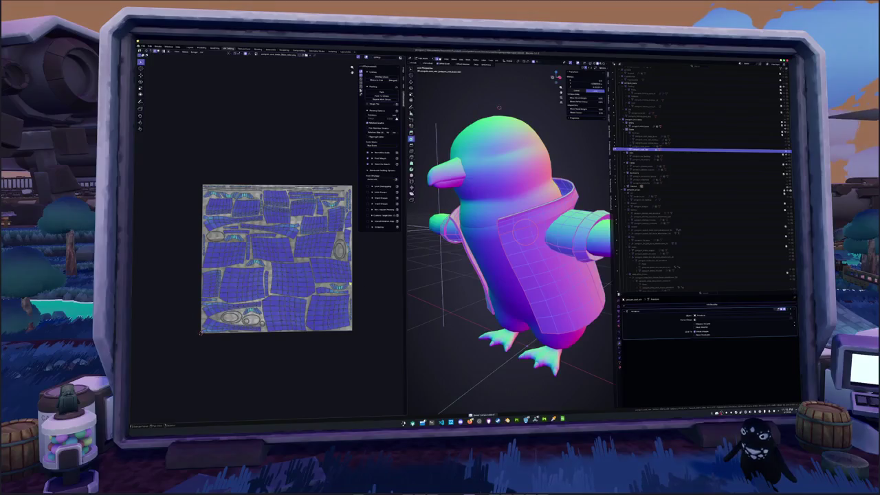
pyautogui.press('Tab')
pyautogui.moveTo(440, 289)
pyautogui.mouseDown(button='middle')
pyautogui.moveTo(425, 314)
pyautogui.moveTo(416, 306)
pyautogui.mouseUp(button='middle')
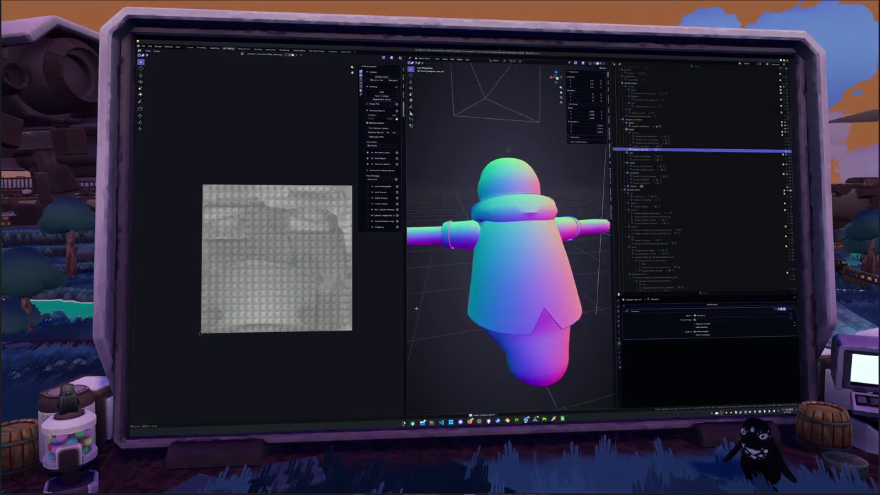
# Apply an edge operation to the body mesh's collar loop in Edit Mode.
pyautogui.press('Tab')
pyautogui.scroll(5, 482, 206)
pyautogui.hotkey('ctrl', 'Tab')
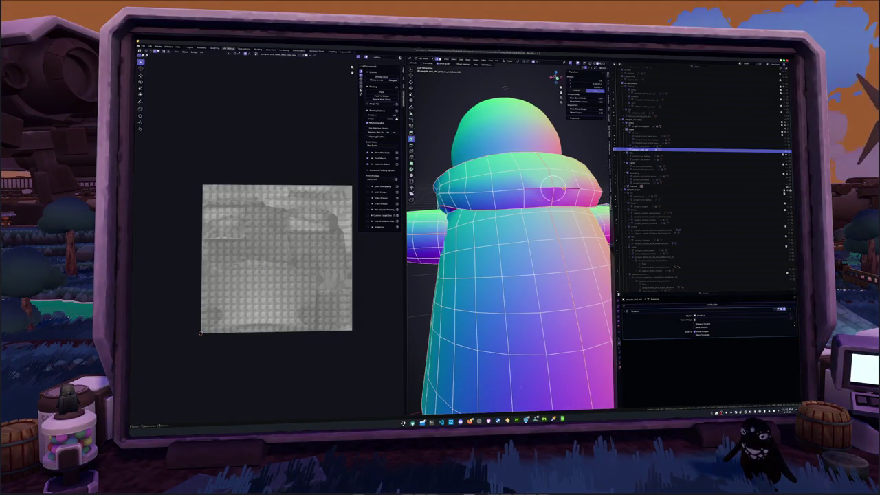
pyautogui.rightClick(554, 190)
pyautogui.press('Escape')
pyautogui.rightClick(527, 196)
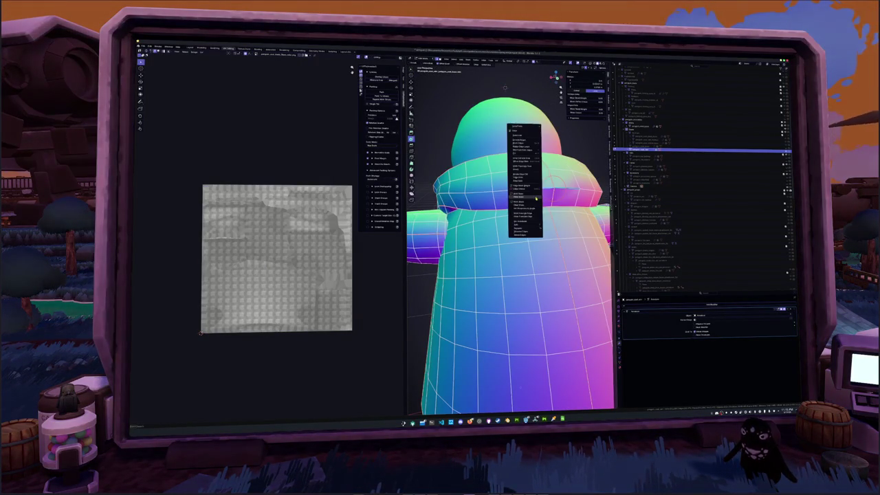
pyautogui.press('Escape')
pyautogui.rightClick(523, 199)
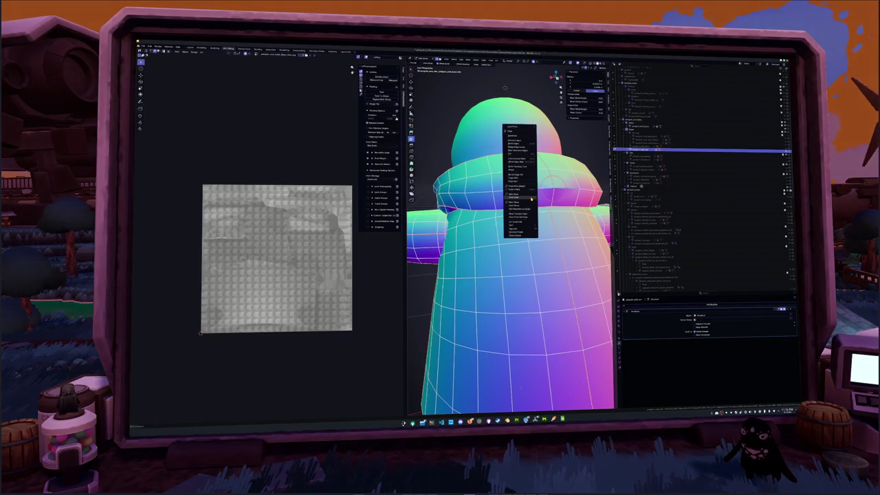
pyautogui.click(524, 207)
pyautogui.press('Tab')
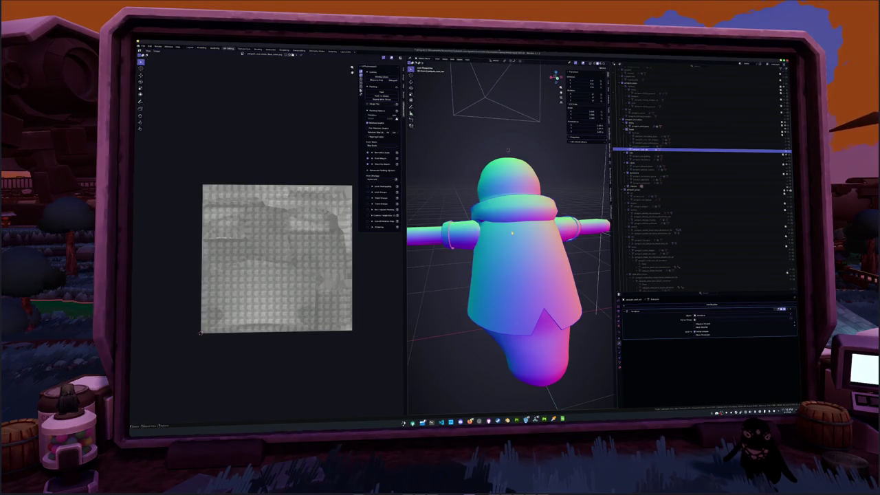
# Unwrap the body's UVs and pack the islands into the texture space.
pyautogui.press('Tab')
pyautogui.press('u')
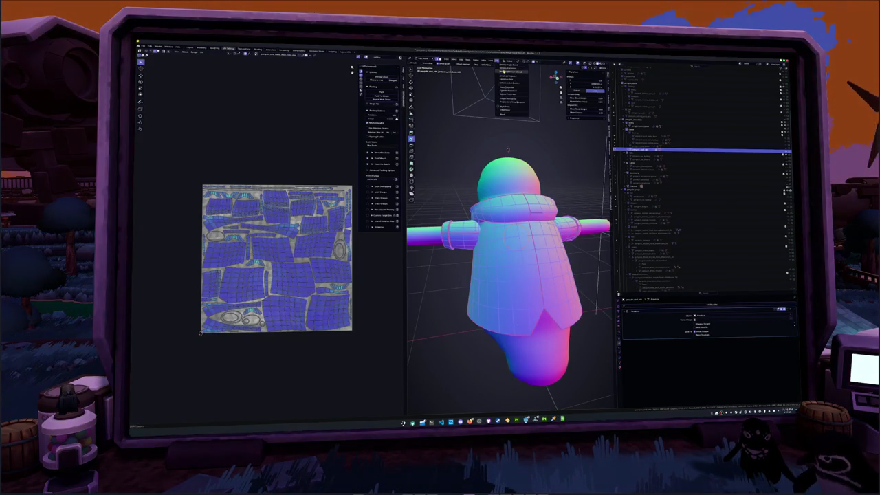
pyautogui.click(509, 73)
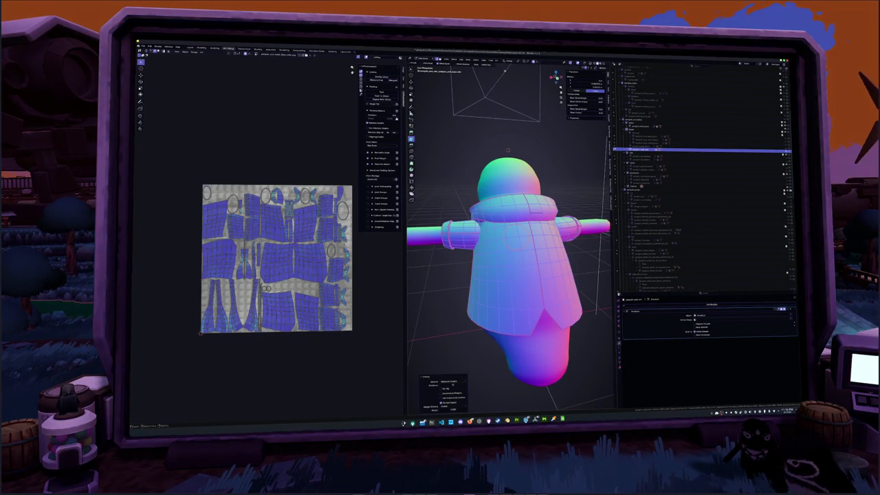
pyautogui.click(378, 104)
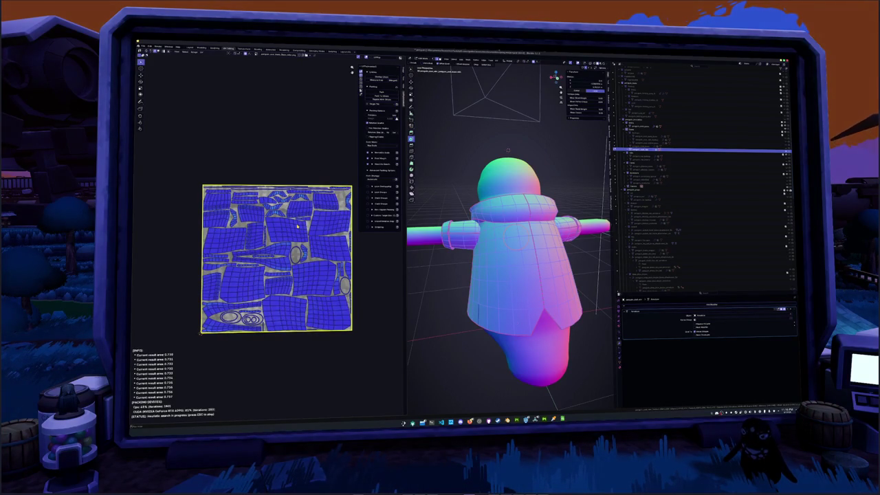
pyautogui.press('Tab')
pyautogui.scroll(-5, 509, 282)
pyautogui.moveTo(481, 289); pyautogui.dragTo(509, 292, button='middle')
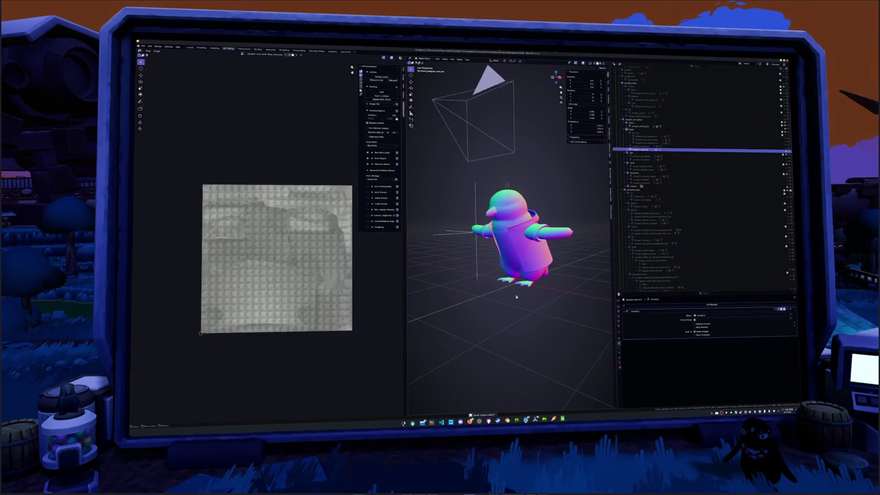
# Review the jacket material's Principled BSDF settings and switch to the Animation workspace.
pyautogui.click(618, 369)
pyautogui.click(638, 332)
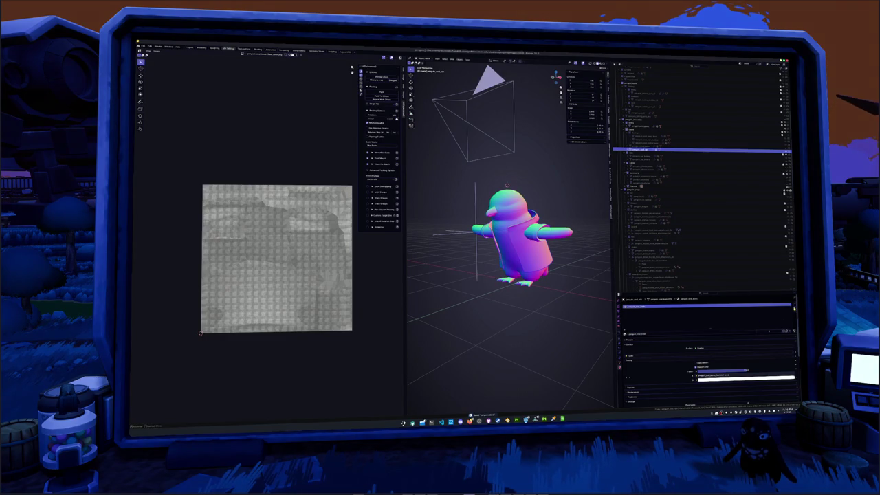
pyautogui.click(756, 306)
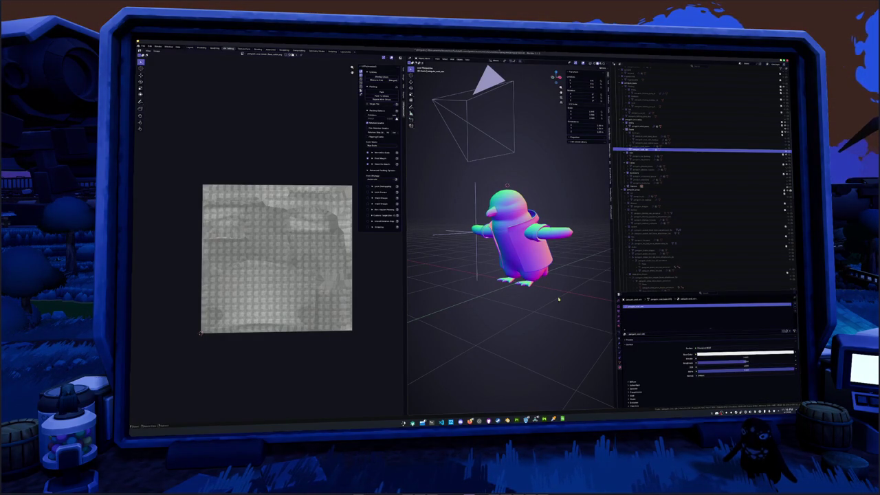
pyautogui.moveTo(533, 257); pyautogui.dragTo(165, 65, button='middle')
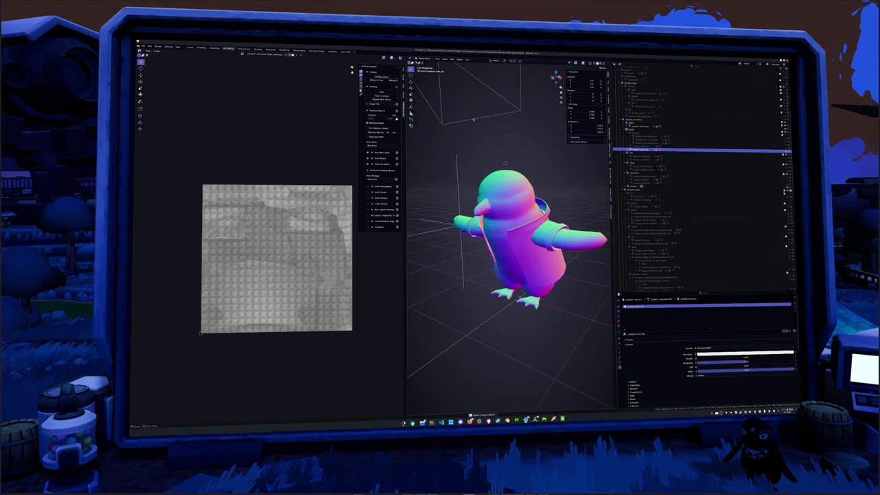
pyautogui.click(198, 48)
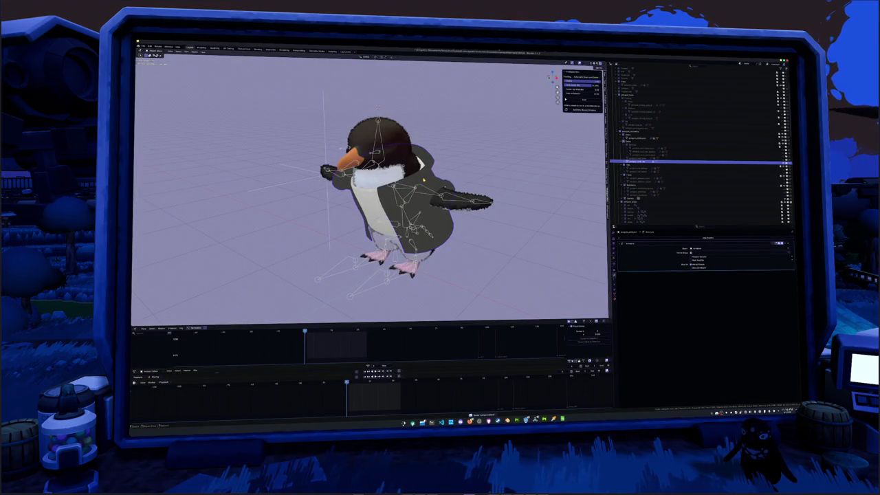
# Put the armature in Rest Position, check the penguin's material slots, and open the File menu.
pyautogui.click(643, 167)
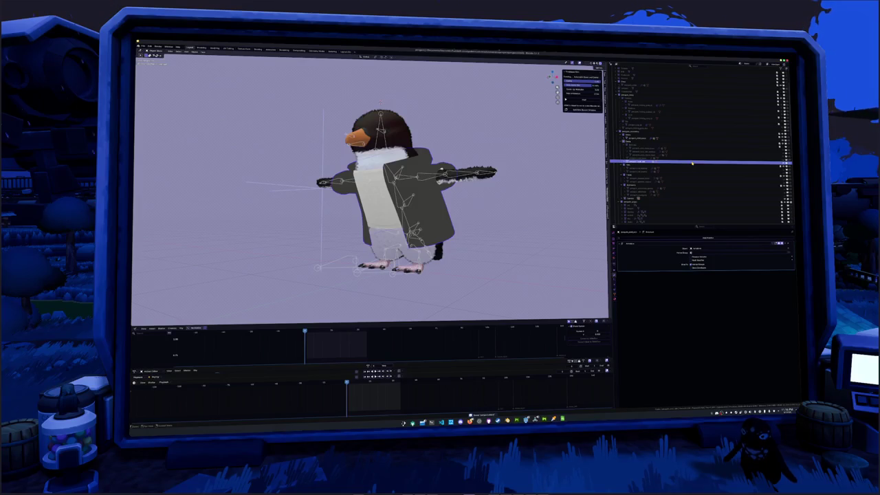
pyautogui.moveTo(492, 175)
pyautogui.mouseDown(button='middle')
pyautogui.moveTo(481, 165)
pyautogui.moveTo(475, 206)
pyautogui.moveTo(485, 168)
pyautogui.mouseUp(button='middle')
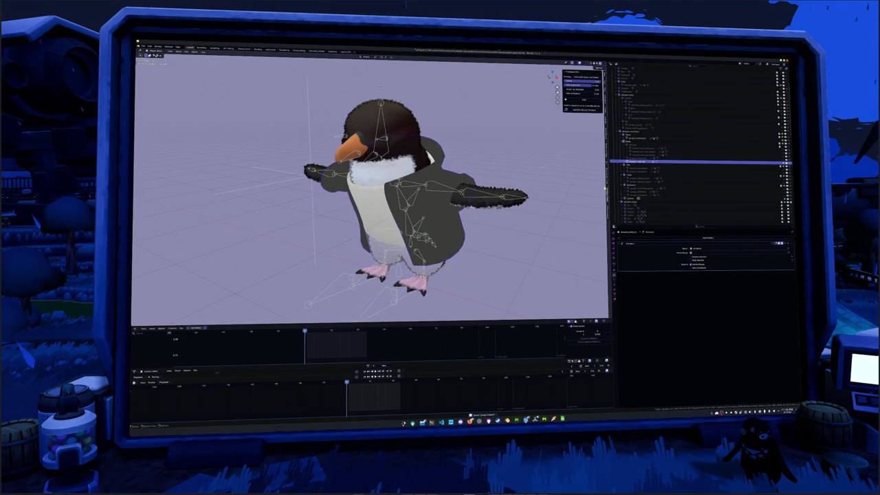
pyautogui.click(615, 297)
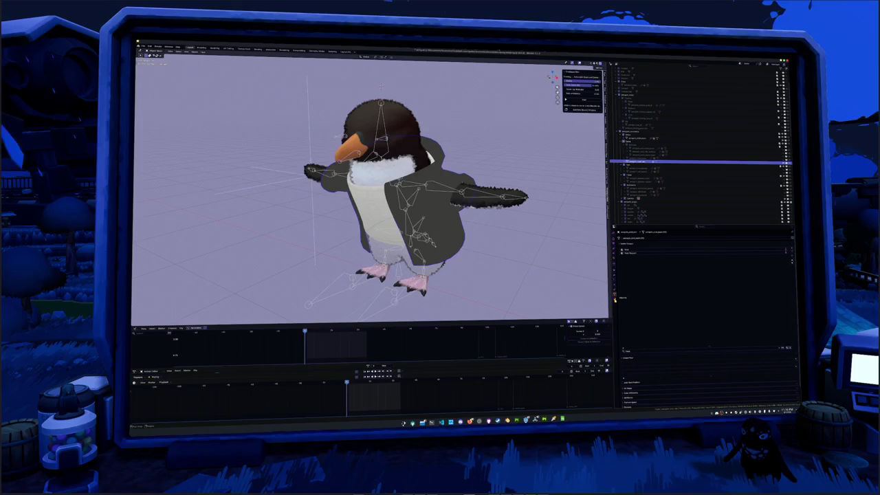
pyautogui.click(614, 298)
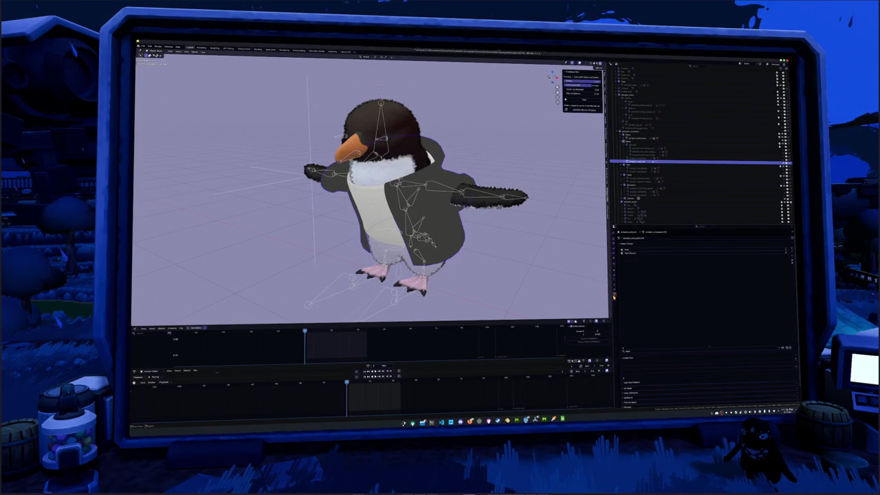
pyautogui.moveTo(476, 245); pyautogui.dragTo(454, 240, button='middle')
pyautogui.click(141, 46)
pyautogui.moveTo(150, 104)
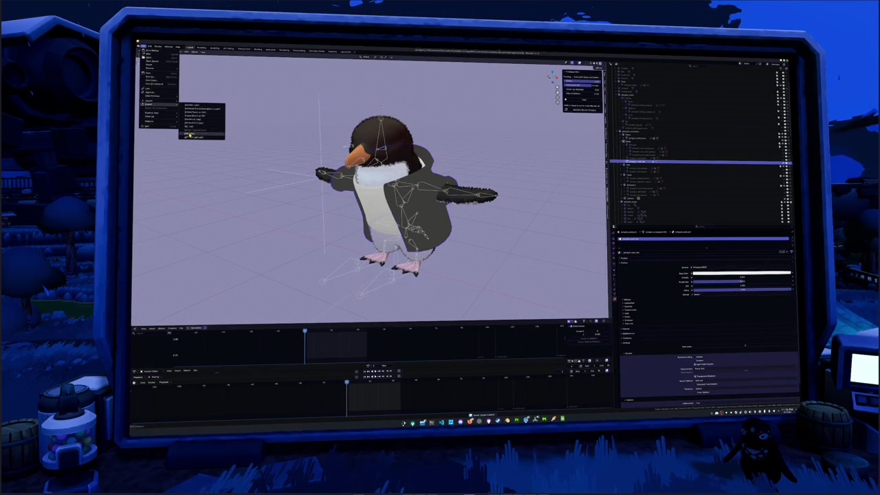
# Cancel the first export and rename the item in the Properties panel.
pyautogui.click(210, 135)
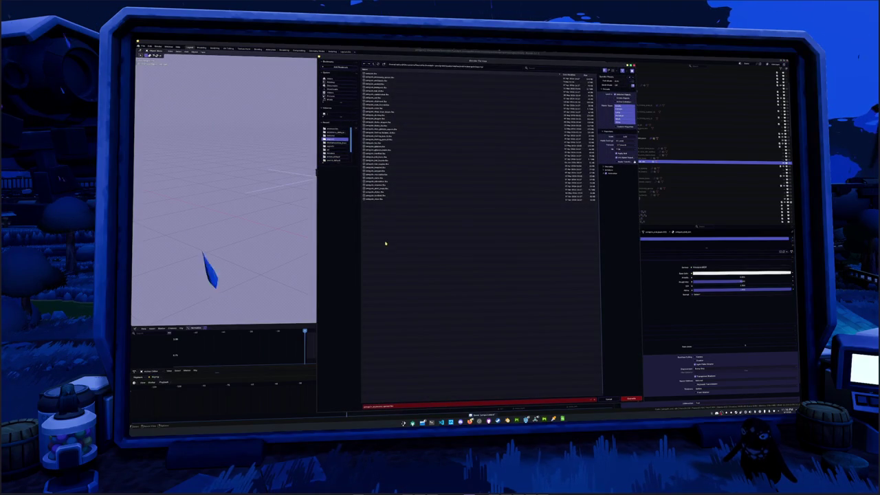
pyautogui.press('Return')
pyautogui.click(615, 295)
pyautogui.click(645, 239)
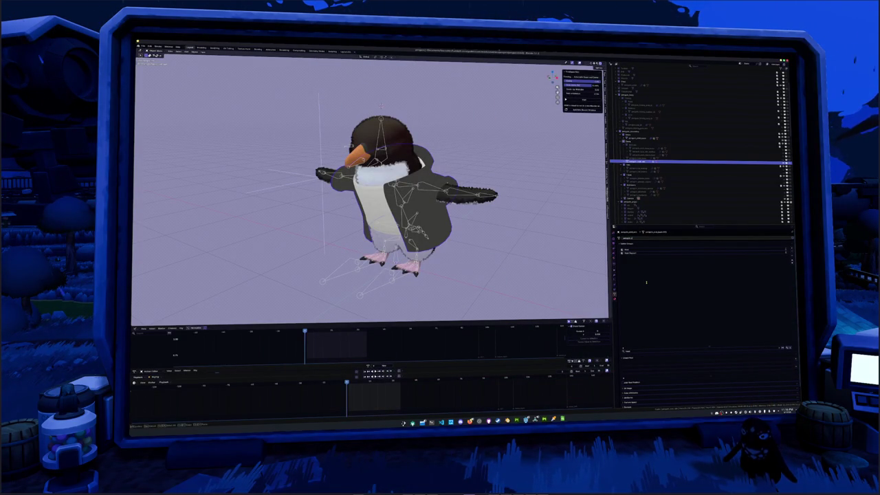
pyautogui.press('Return')
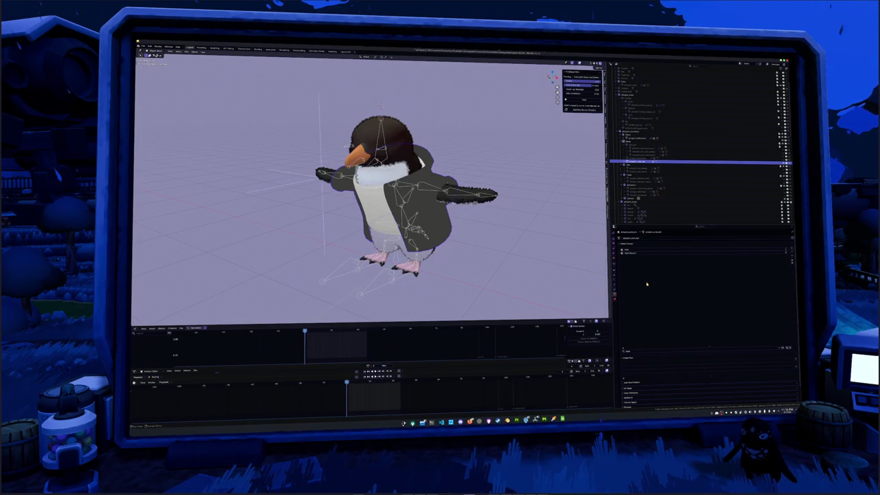
# Export the penguin model via File > Export after editing the file name with 'in_'.
pyautogui.click(148, 46)
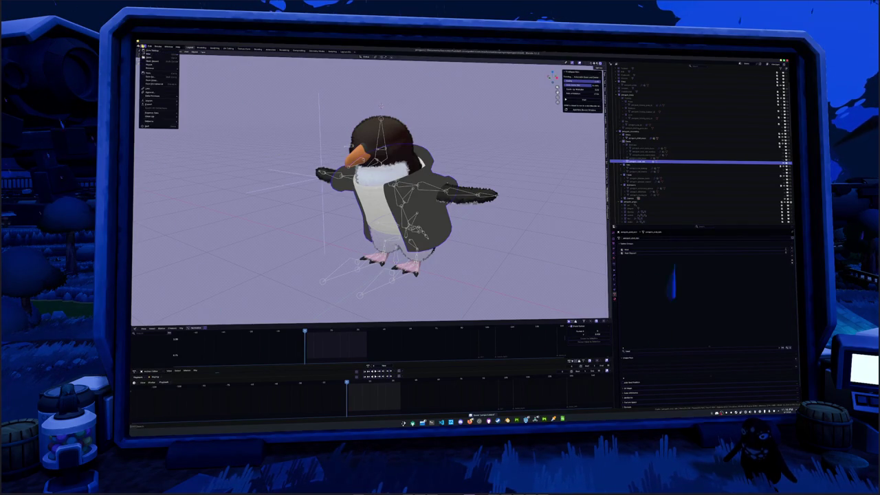
pyautogui.moveTo(150, 105)
pyautogui.click(201, 132)
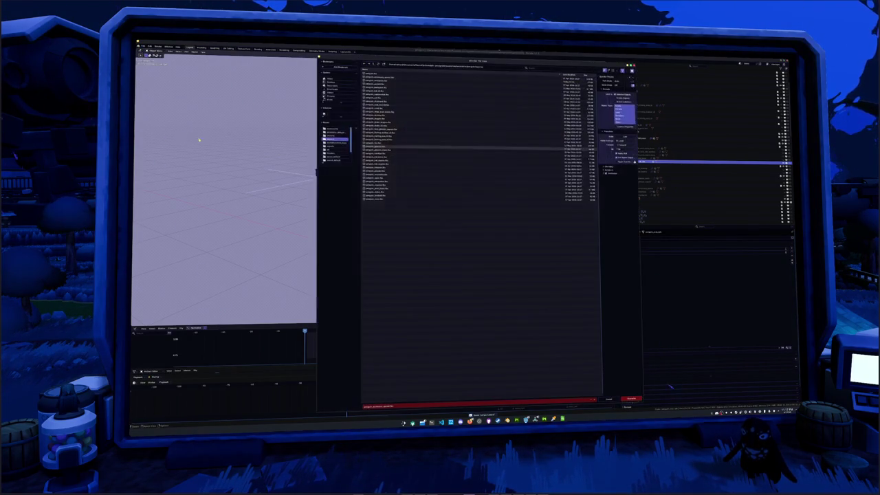
pyautogui.click(375, 404)
pyautogui.press('BackSpace')
pyautogui.write('in_')
pyautogui.press('Return')
pyautogui.click(631, 398)
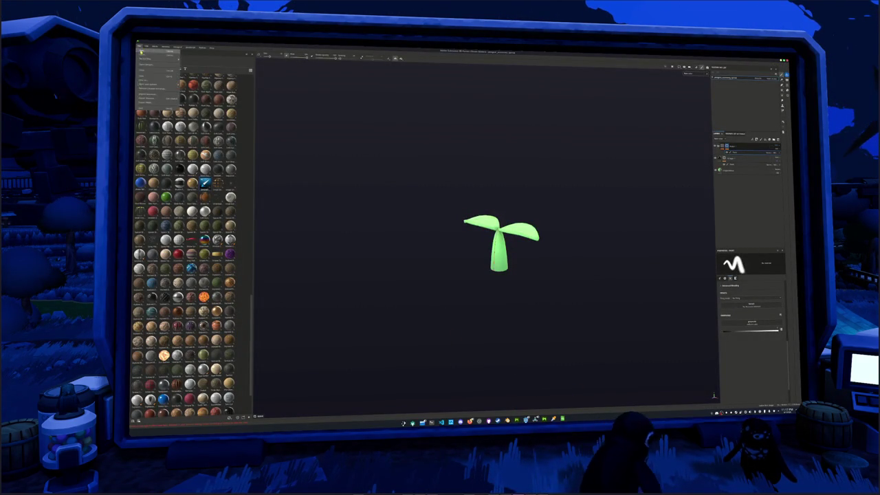
# Create a new project from the exported penguin jacket mesh at the chosen texture resolution.
pyautogui.click(148, 51)
pyautogui.click(521, 190)
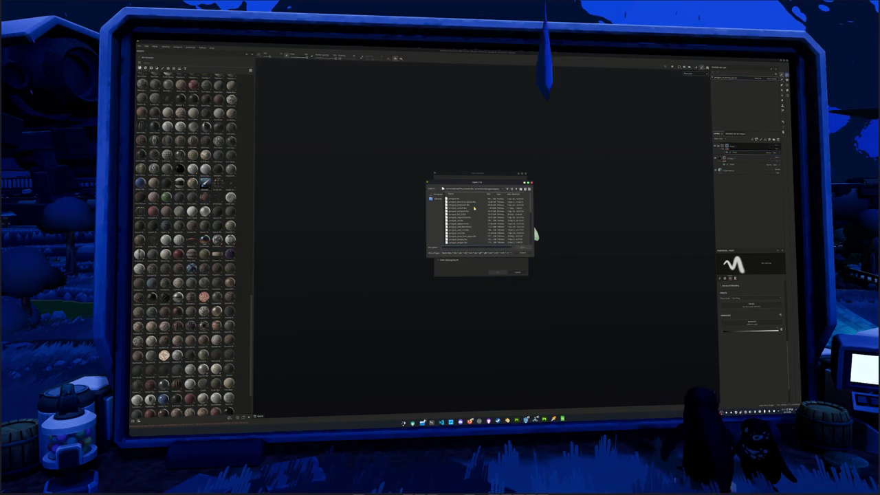
pyautogui.scroll(-3, 472, 217)
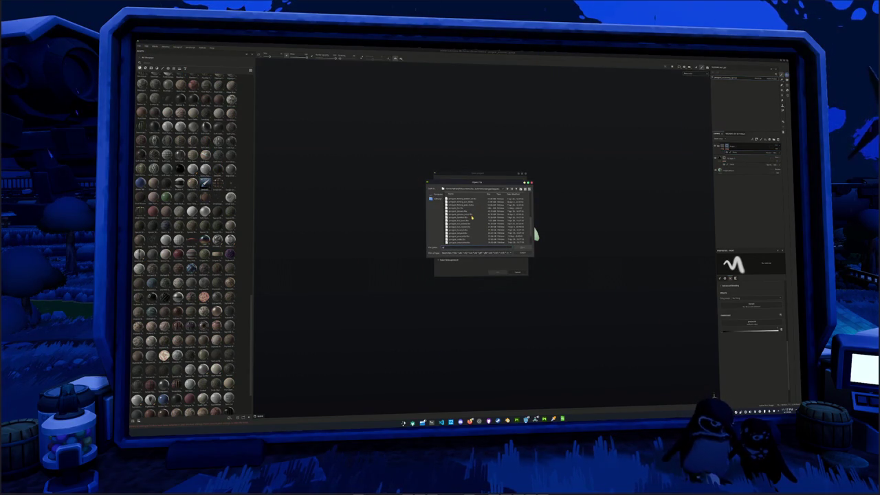
pyautogui.click(470, 227)
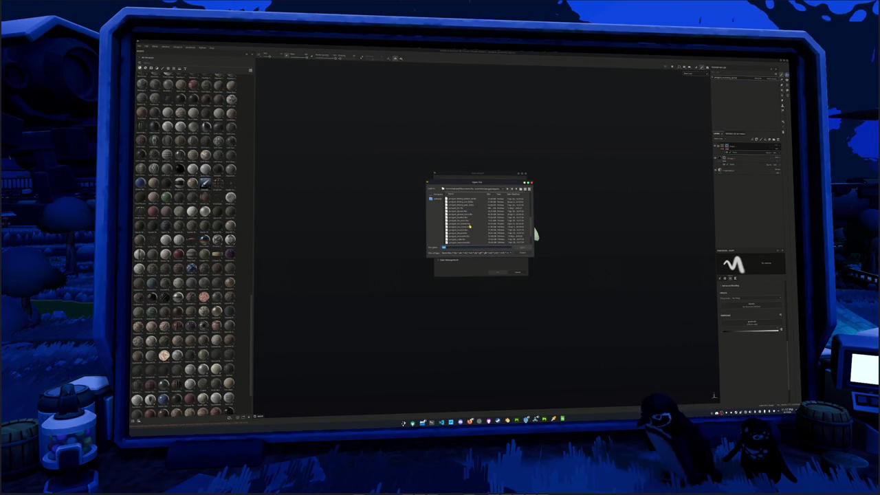
pyautogui.scroll(-2, 471, 227)
pyautogui.click(468, 224)
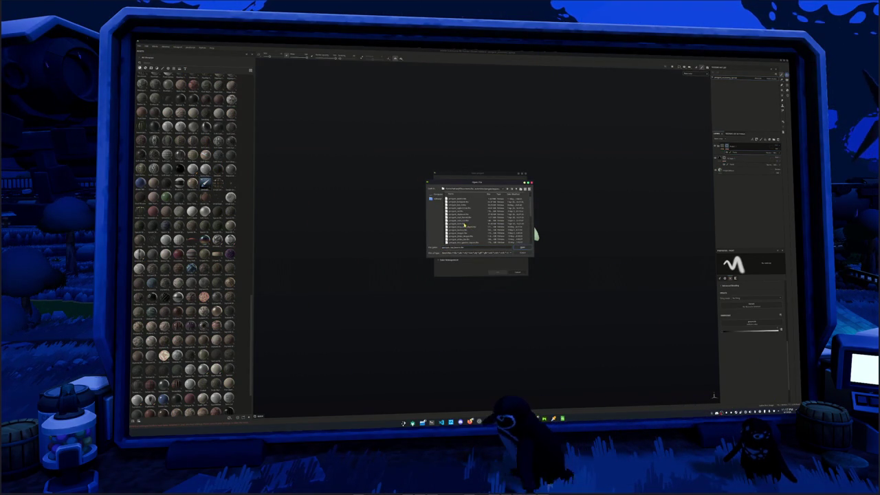
pyautogui.scroll(-2, 468, 224)
pyautogui.click(465, 222)
pyautogui.doubleClick(465, 222)
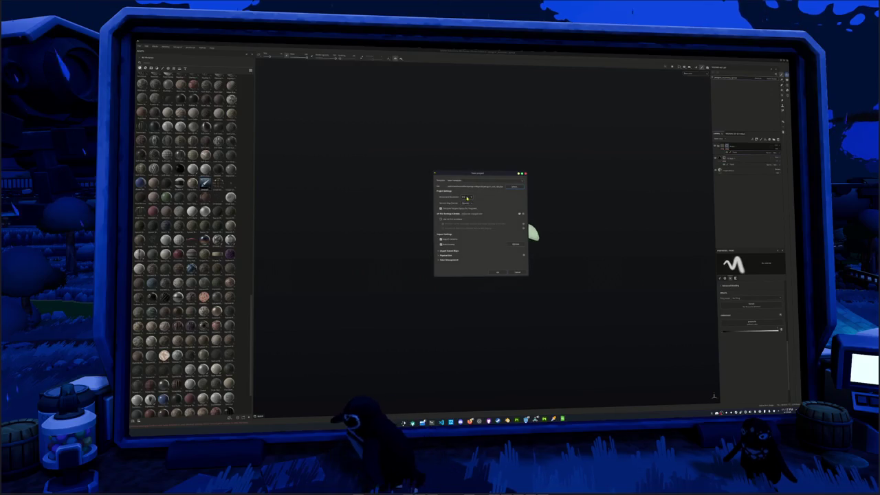
pyautogui.click(467, 197)
pyautogui.click(499, 273)
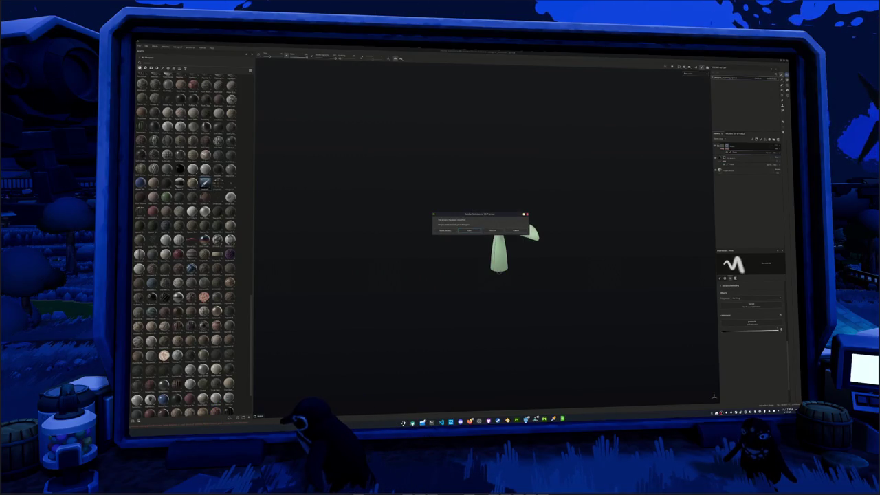
pyautogui.click(471, 230)
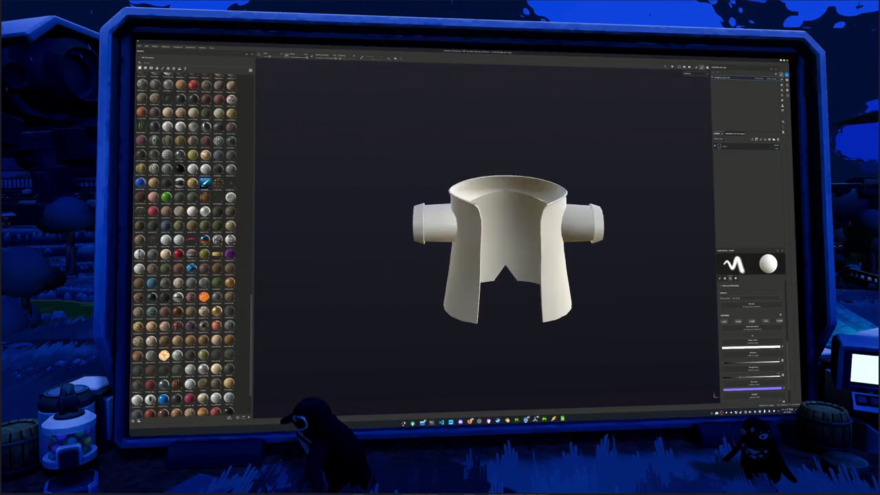
# Bake the jacket's mesh maps, then return to painting.
pyautogui.moveTo(471, 231)
pyautogui.keyDown('alt'); pyautogui.mouseDown()
pyautogui.moveTo(462, 271)
pyautogui.moveTo(484, 292)
pyautogui.mouseUp(); pyautogui.keyUp('alt')
pyautogui.hotkey('ctrl', 'shift', 'b')
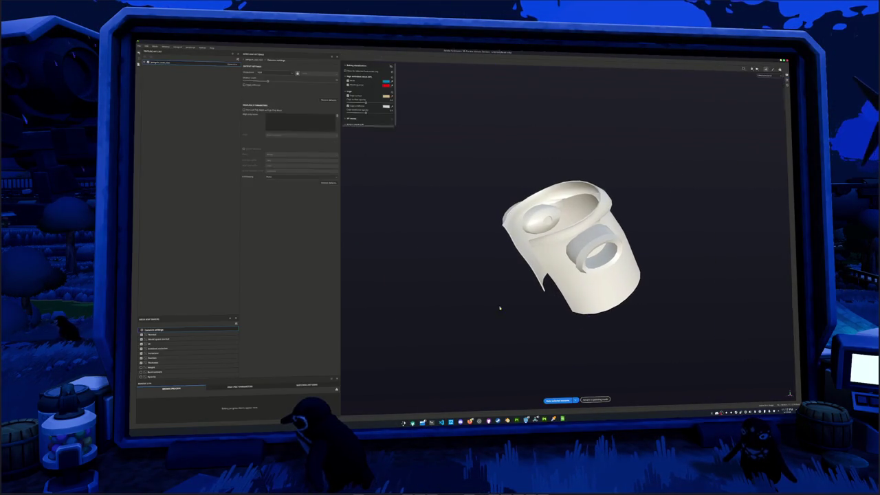
pyautogui.click(558, 400)
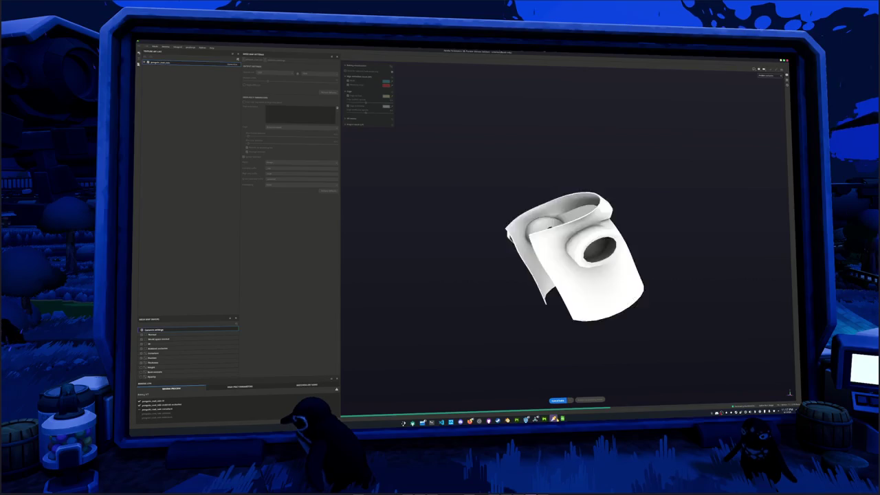
pyautogui.moveTo(356, 66)
pyautogui.mouseDown()
pyautogui.moveTo(414, 69)
pyautogui.moveTo(425, 88)
pyautogui.mouseUp()
pyautogui.click(595, 399)
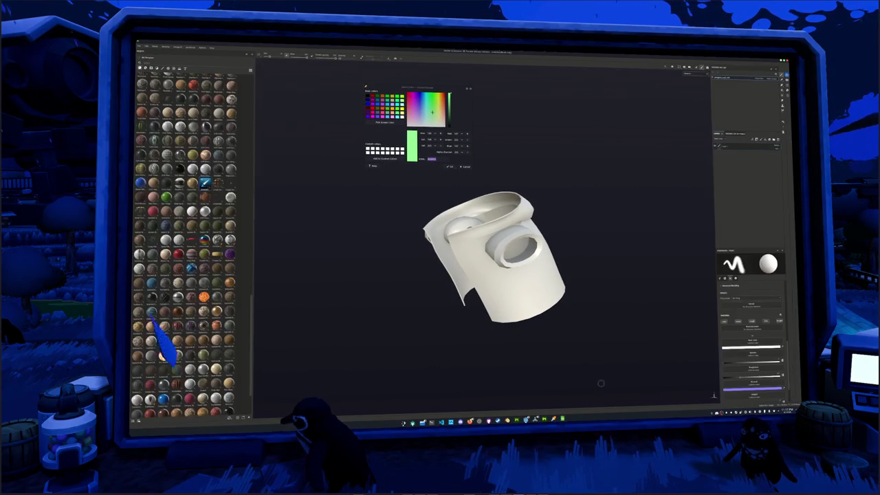
# Pick yellow as the current colour and drop a new material layer onto the jacket.
pyautogui.keyDown('alt'); pyautogui.moveTo(495, 234); pyautogui.dragTo(452, 228); pyautogui.keyUp('alt')
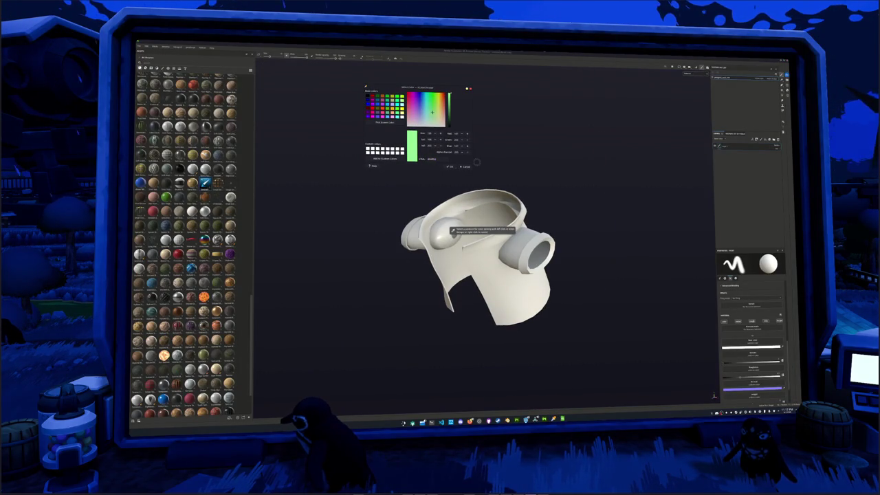
pyautogui.click(452, 229)
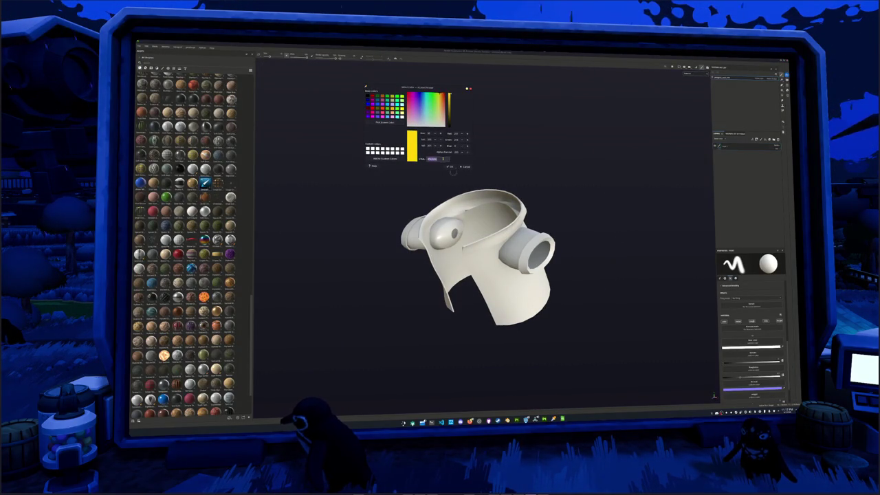
pyautogui.scroll(-3, 198, 292)
pyautogui.moveTo(338, 190); pyautogui.dragTo(746, 152)
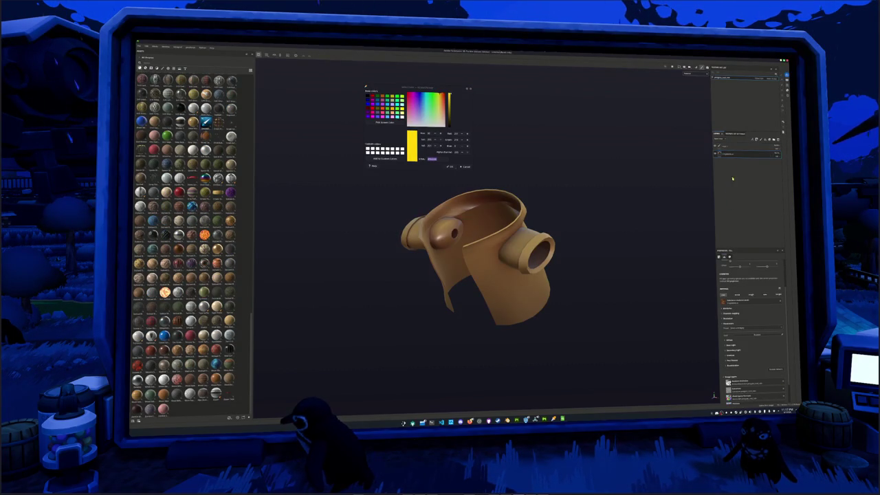
pyautogui.scroll(-3, 748, 317)
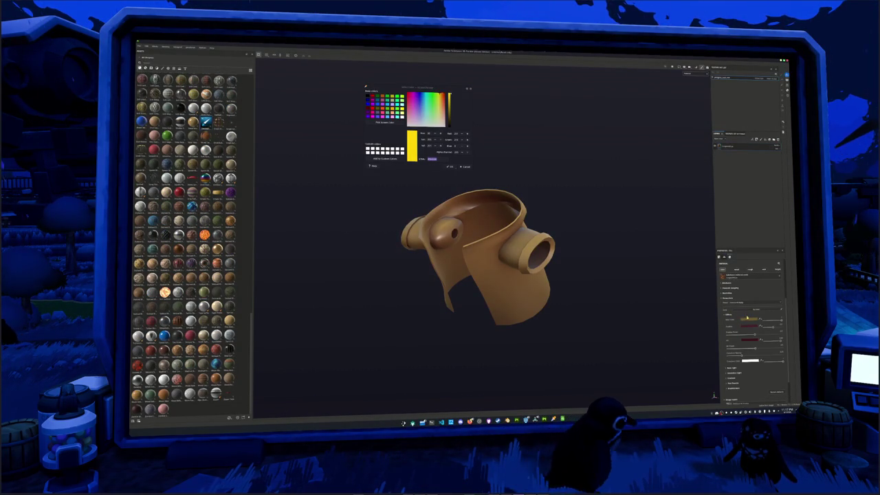
# Set the jacket material's base colour to a paler, softer yellow.
pyautogui.click(747, 318)
pyautogui.click(771, 323)
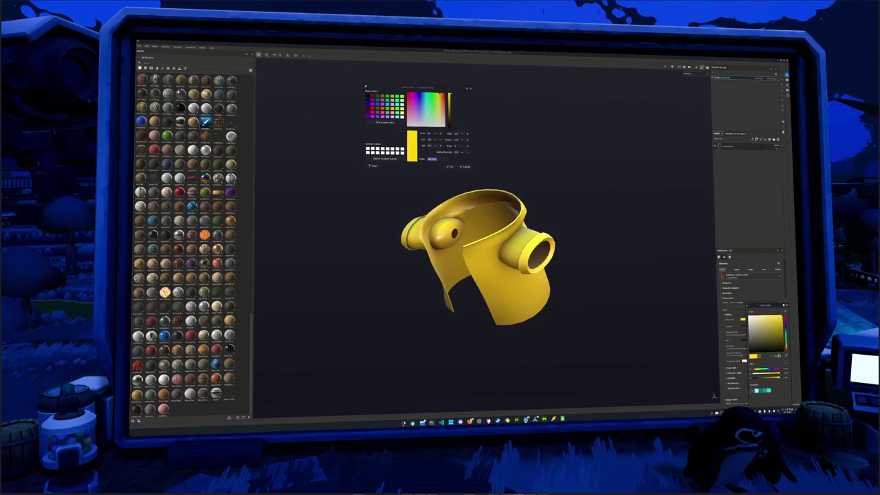
pyautogui.click(771, 342)
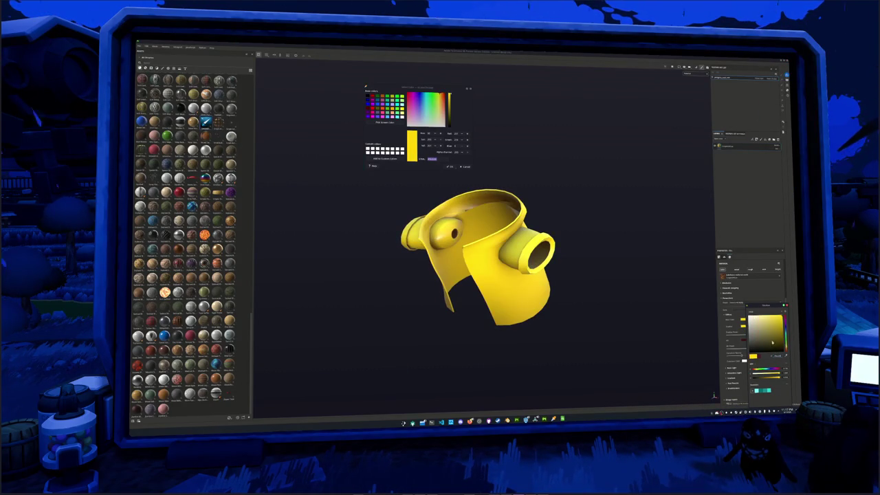
pyautogui.click(784, 356)
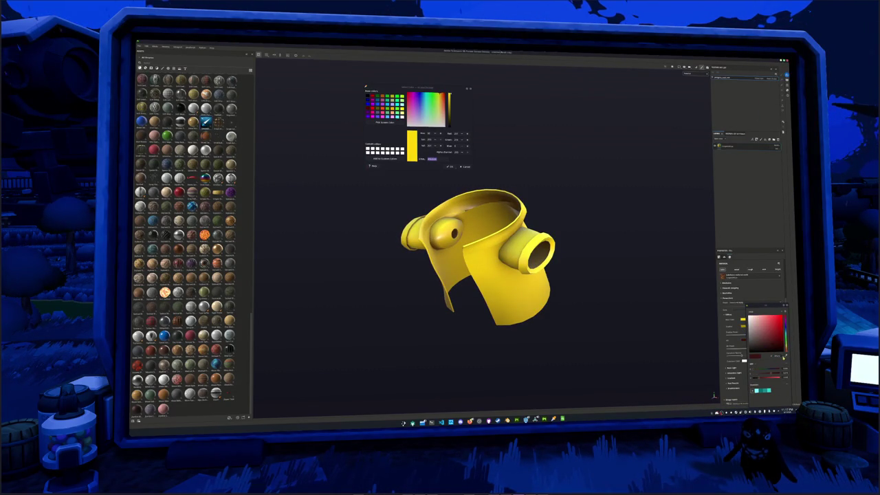
pyautogui.click(784, 349)
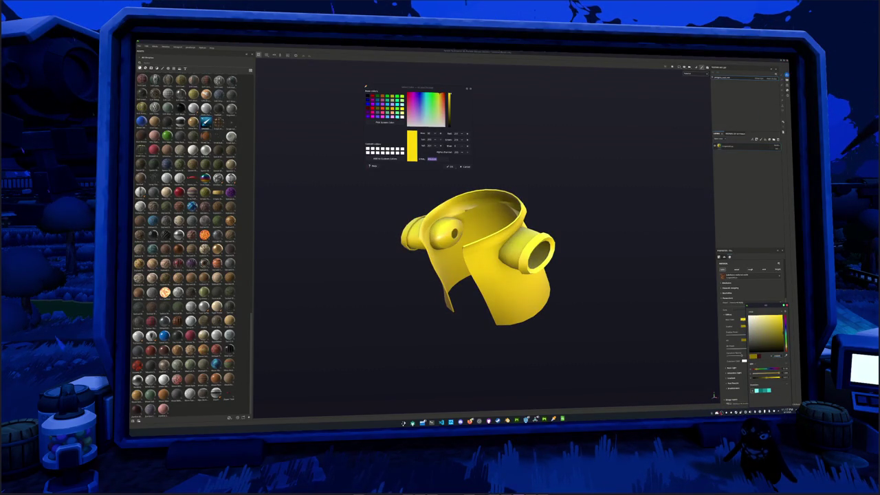
pyautogui.click(771, 318)
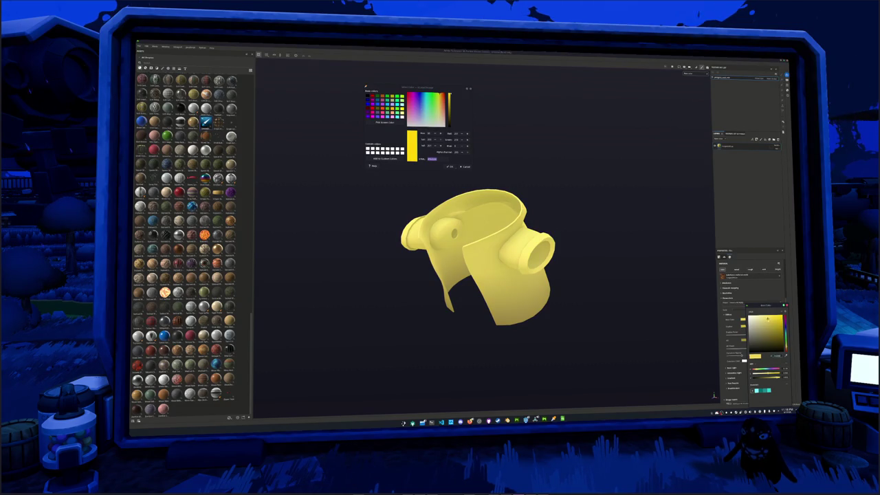
# Reselect the jacket's colour fill layer and reopen its base colour picker.
pyautogui.keyDown('alt'); pyautogui.moveTo(619, 255); pyautogui.dragTo(607, 234); pyautogui.keyUp('alt')
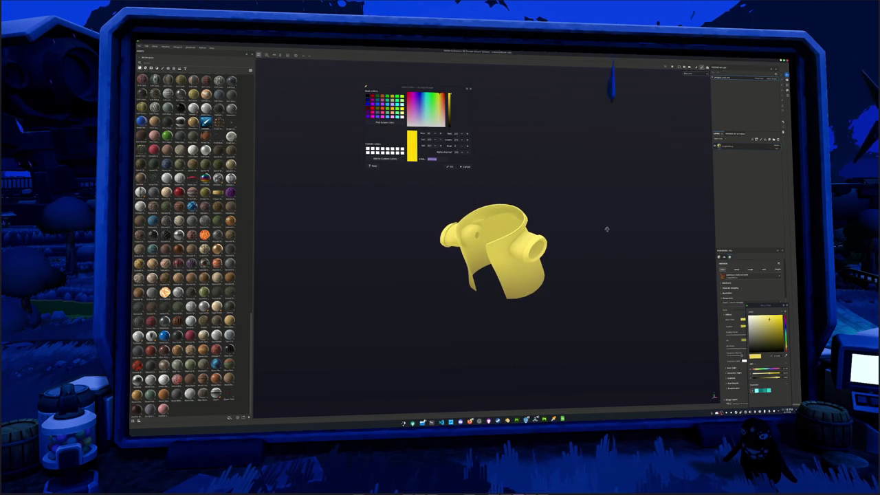
pyautogui.click(737, 145)
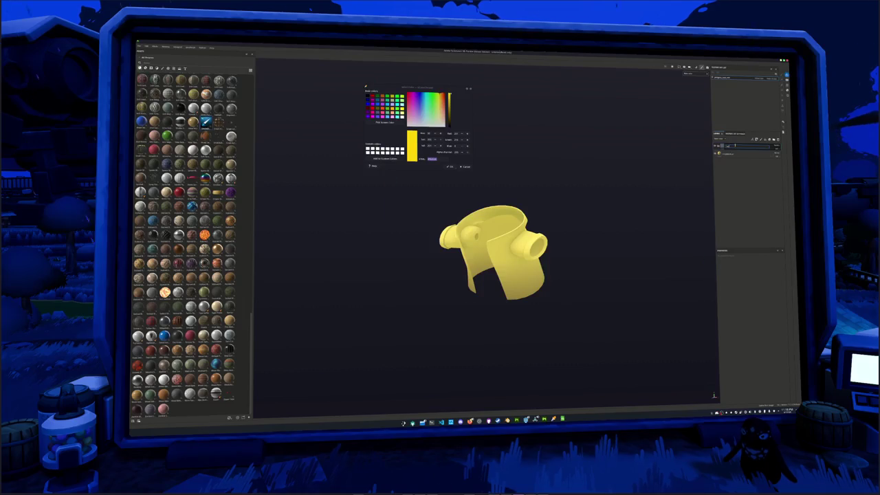
pyautogui.click(736, 146)
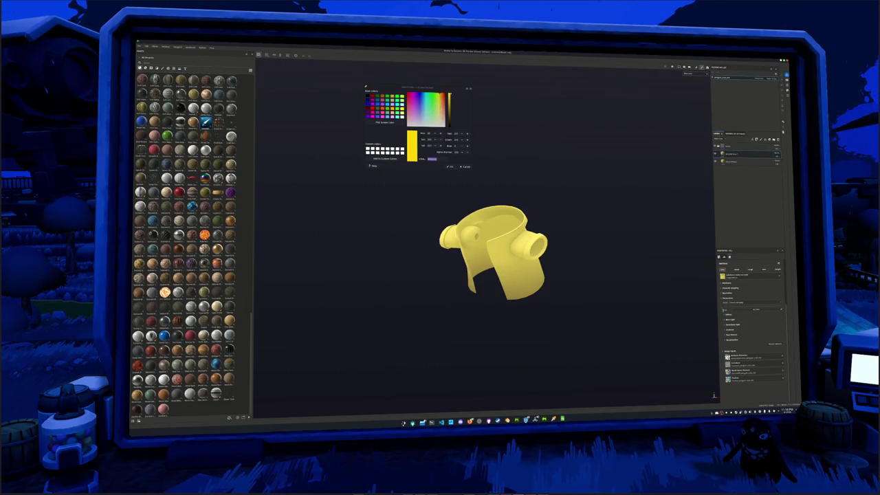
pyautogui.click(743, 320)
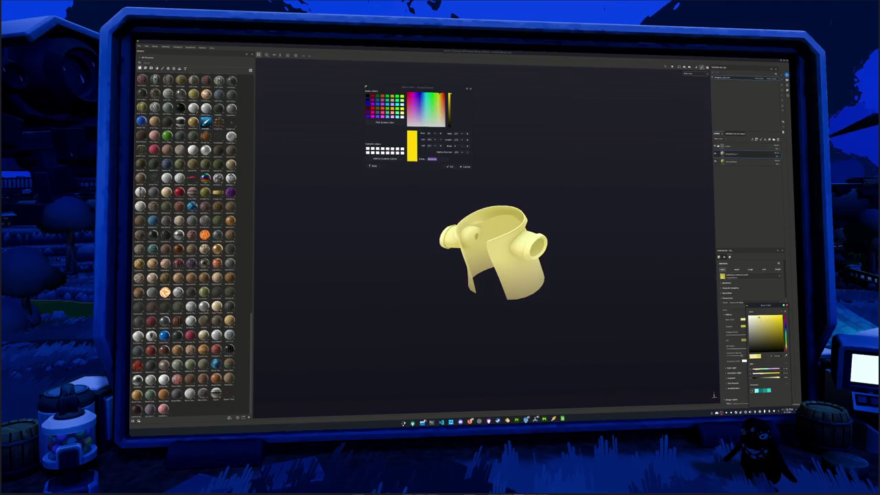
pyautogui.rightClick(728, 155)
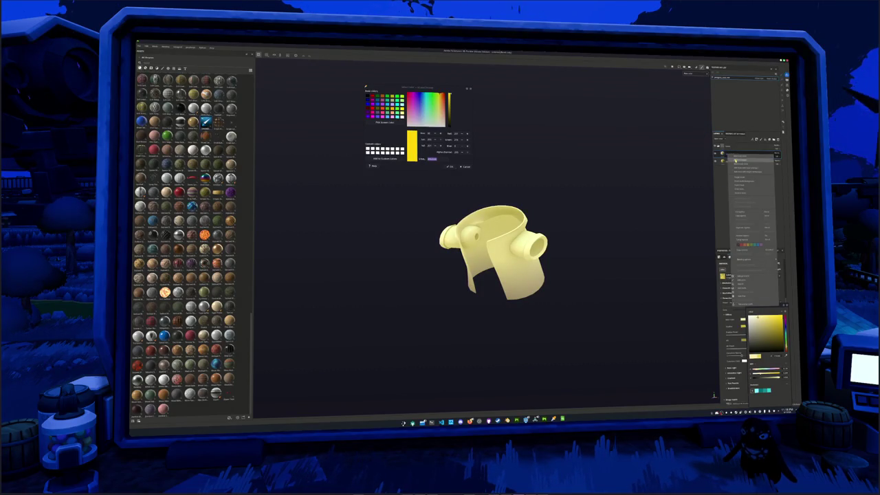
# Add a new layer above the pale yellow fill and attach an item to it.
pyautogui.click(742, 200)
pyautogui.rightClick(728, 154)
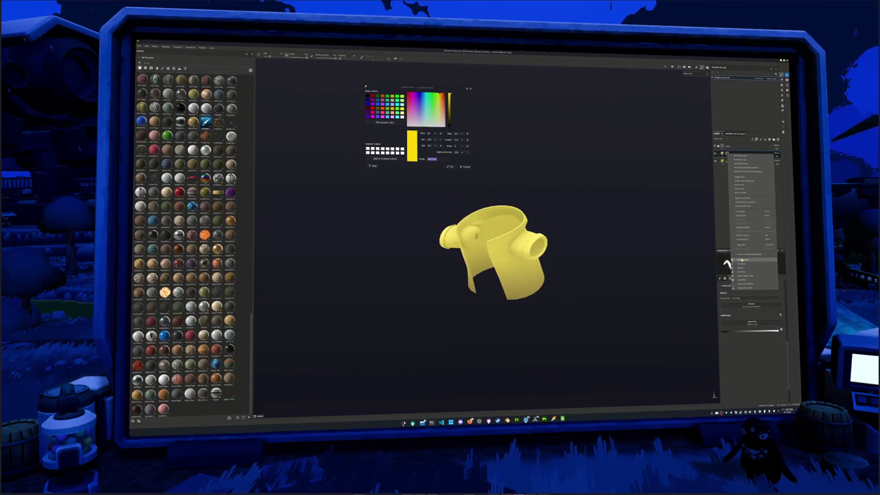
pyautogui.click(741, 261)
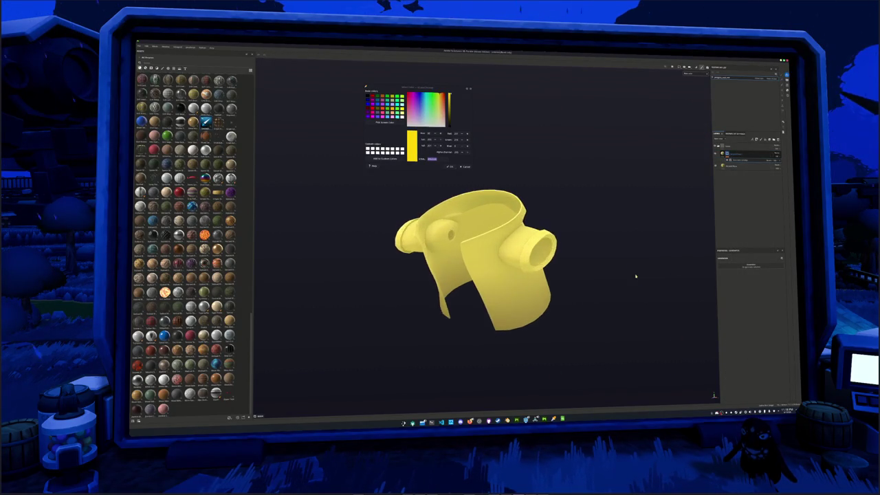
pyautogui.keyDown('alt'); pyautogui.moveTo(637, 279); pyautogui.dragTo(629, 220); pyautogui.keyUp('alt')
pyautogui.click(763, 139)
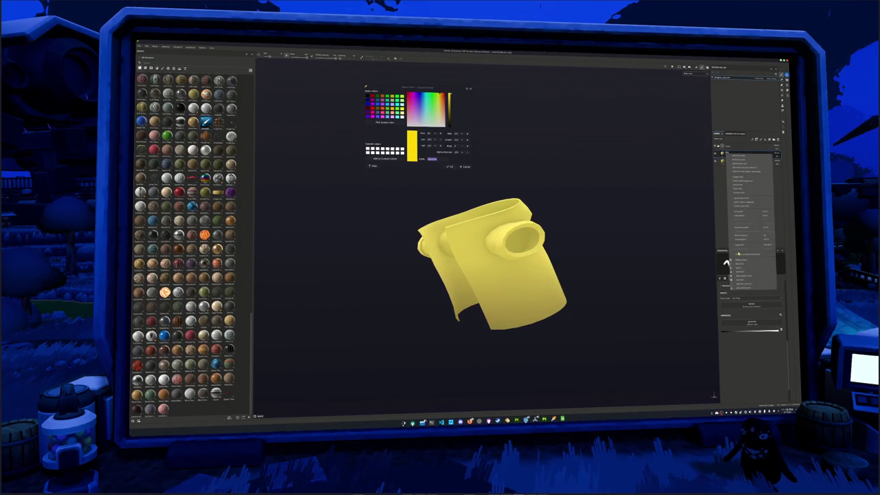
pyautogui.click(751, 267)
# Orbit in on the jacket's sleeve and select a different layer in the stack.
pyautogui.keyDown('alt'); pyautogui.moveTo(629, 236); pyautogui.dragTo(569, 197); pyautogui.keyUp('alt')
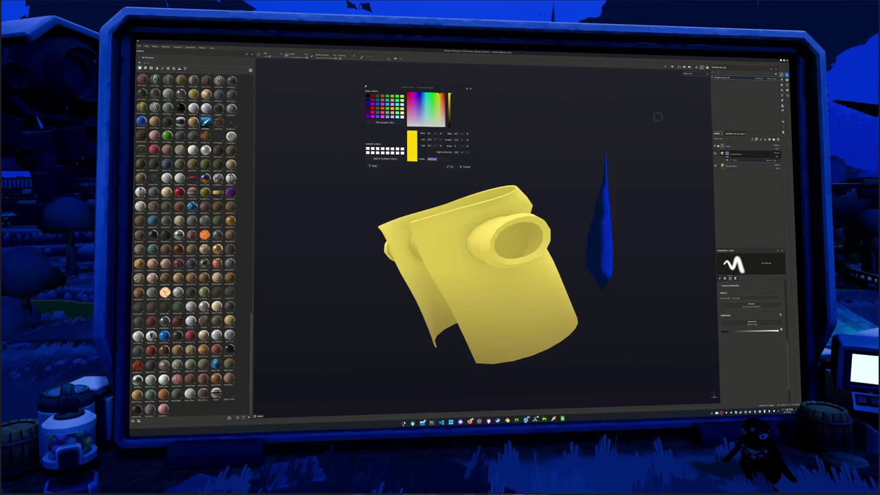
pyautogui.keyDown('alt'); pyautogui.moveTo(431, 193); pyautogui.dragTo(406, 233); pyautogui.keyUp('alt')
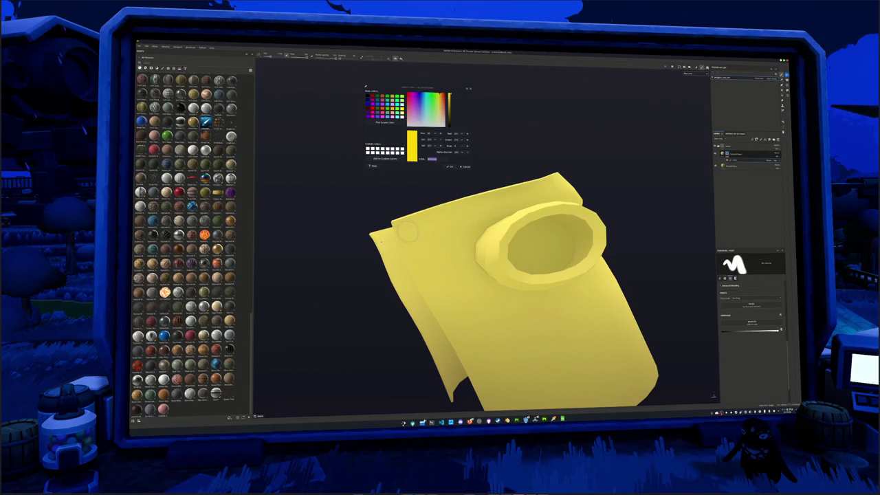
pyautogui.moveTo(403, 234)
pyautogui.keyDown('alt'); pyautogui.mouseDown()
pyautogui.moveTo(516, 234)
pyautogui.moveTo(530, 265)
pyautogui.mouseUp(); pyautogui.keyUp('alt')
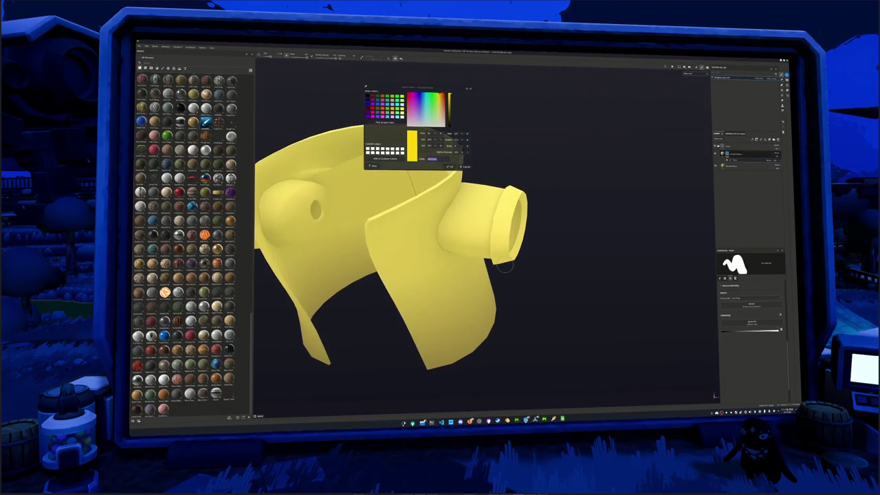
pyautogui.click(736, 153)
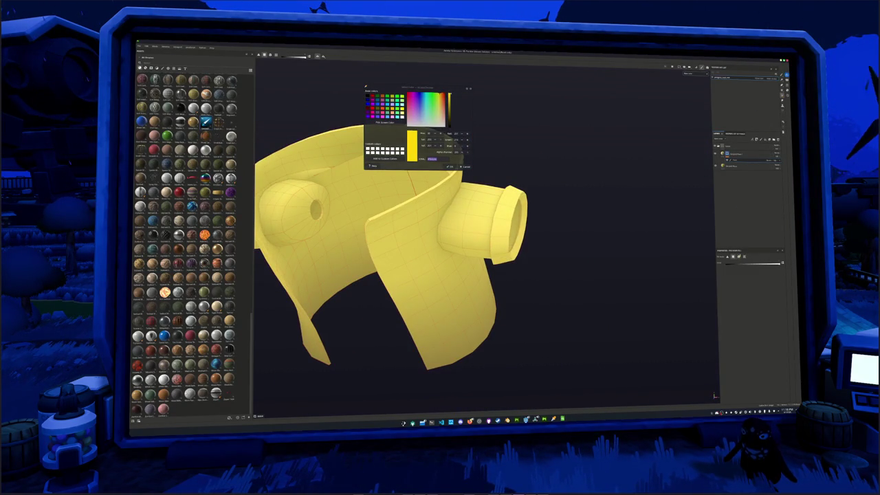
# Orbit and zoom around the jacket to inspect its sleeves, collar and sleeve opening.
pyautogui.moveTo(427, 275)
pyautogui.keyDown('alt'); pyautogui.mouseDown()
pyautogui.moveTo(487, 280)
pyautogui.moveTo(533, 270)
pyautogui.mouseUp(); pyautogui.keyUp('alt')
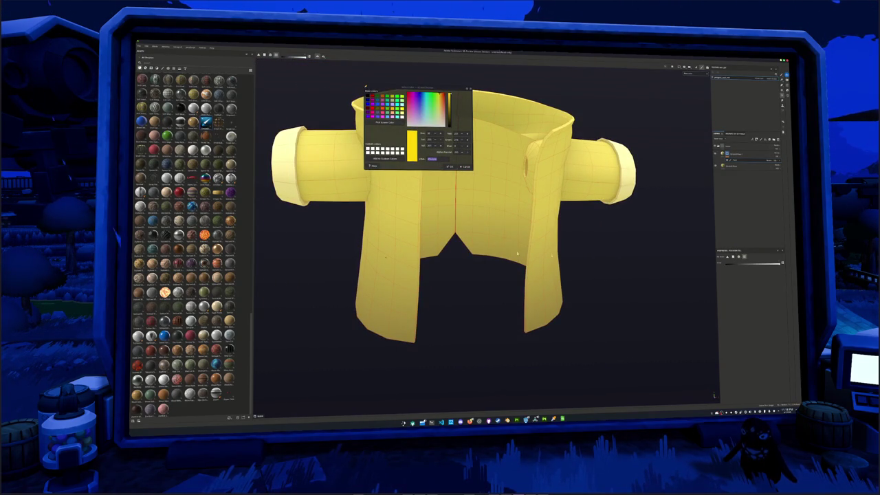
pyautogui.keyDown('alt'); pyautogui.moveTo(479, 241); pyautogui.dragTo(522, 244); pyautogui.keyUp('alt')
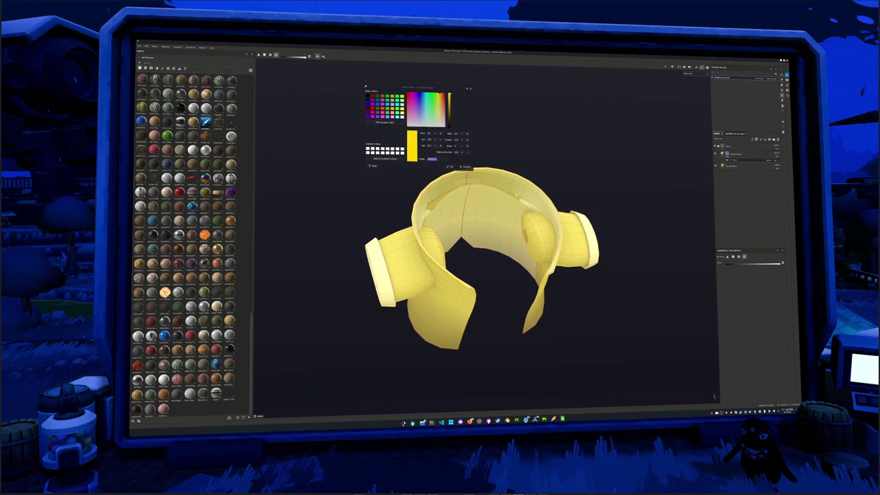
pyautogui.keyDown('alt'); pyautogui.moveTo(408, 209); pyautogui.dragTo(460, 205); pyautogui.keyUp('alt')
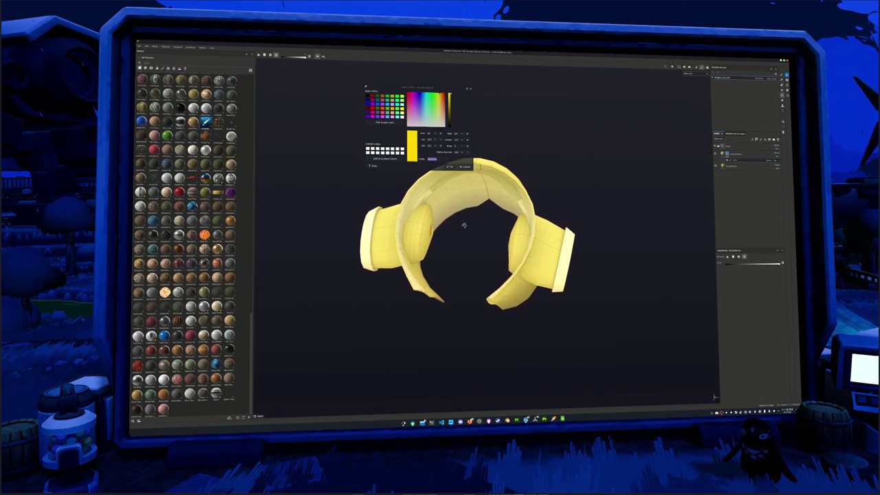
pyautogui.moveTo(460, 205)
pyautogui.keyDown('alt'); pyautogui.mouseDown()
pyautogui.moveTo(444, 201)
pyautogui.moveTo(506, 284)
pyautogui.moveTo(441, 273)
pyautogui.moveTo(435, 237)
pyautogui.moveTo(492, 236)
pyautogui.mouseUp(); pyautogui.keyUp('alt')
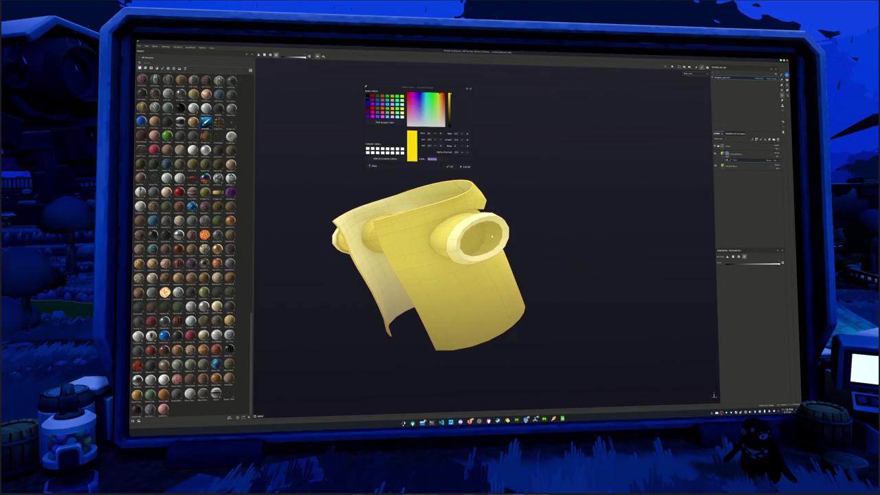
pyautogui.scroll(5, 398, 224)
pyautogui.moveTo(398, 224)
pyautogui.keyDown('alt'); pyautogui.mouseDown()
pyautogui.moveTo(488, 233)
pyautogui.moveTo(507, 240)
pyautogui.moveTo(473, 245)
pyautogui.moveTo(522, 265)
pyautogui.moveTo(679, 203)
pyautogui.mouseUp(); pyautogui.keyUp('alt')
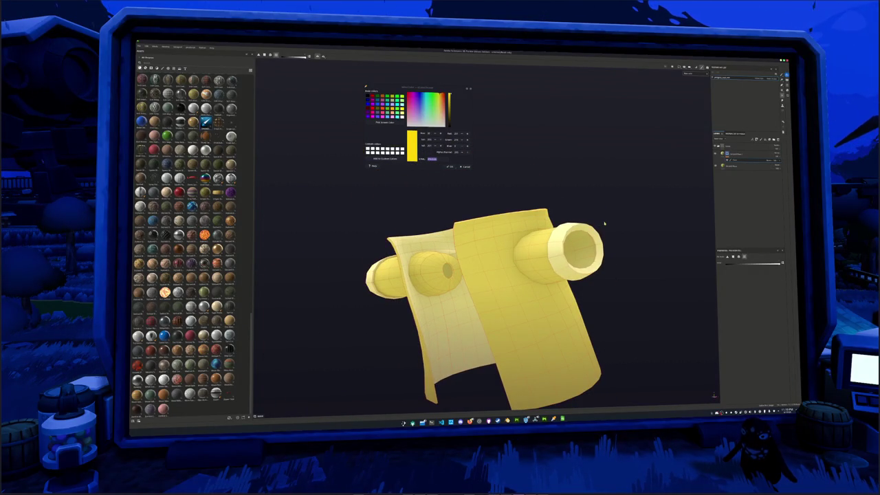
pyautogui.scroll(2, 508, 310)
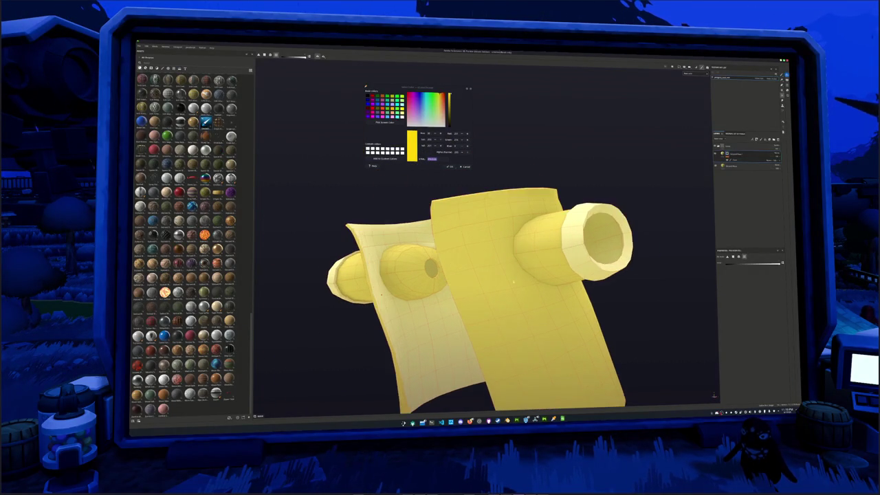
pyautogui.scroll(3, 508, 310)
pyautogui.keyDown('alt'); pyautogui.moveTo(509, 310); pyautogui.dragTo(659, 166); pyautogui.keyUp('alt')
# Use the brush to stamp pale round button dots down the jacket's front panel.
pyautogui.press('1')
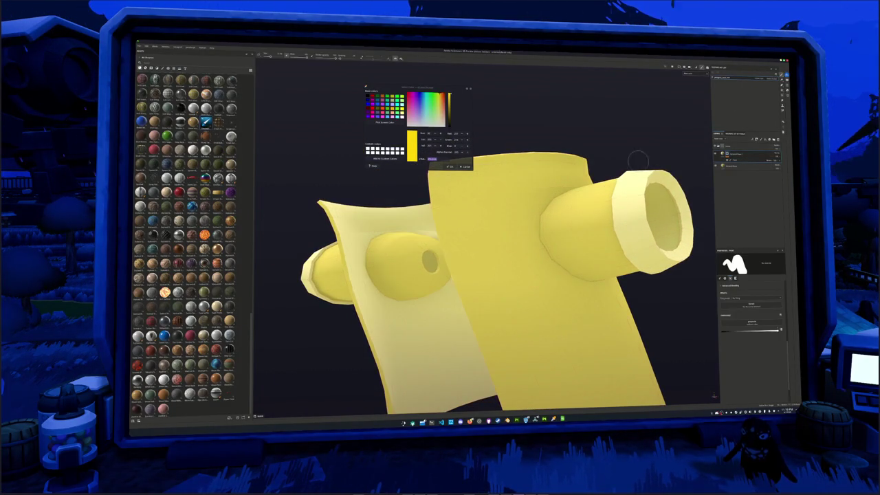
pyautogui.keyDown('alt'); pyautogui.moveTo(688, 131); pyautogui.dragTo(462, 212); pyautogui.keyUp('alt')
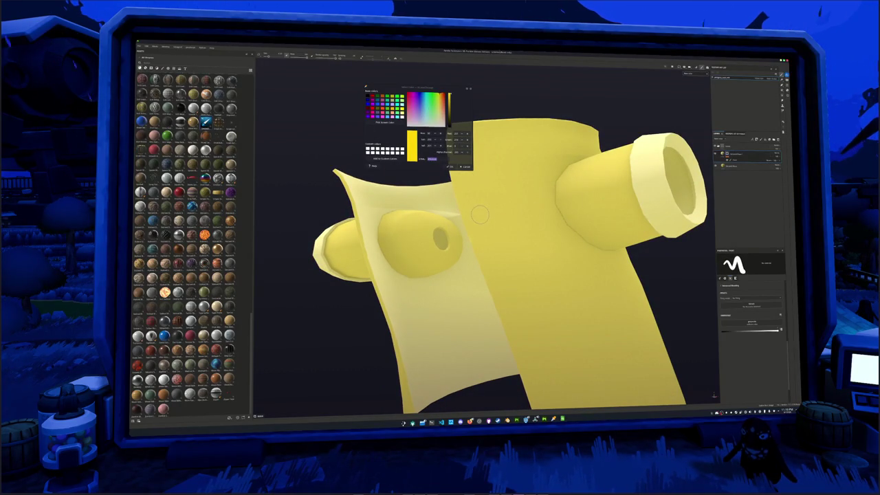
pyautogui.keyDown('alt'); pyautogui.moveTo(480, 216); pyautogui.dragTo(486, 234); pyautogui.keyUp('alt')
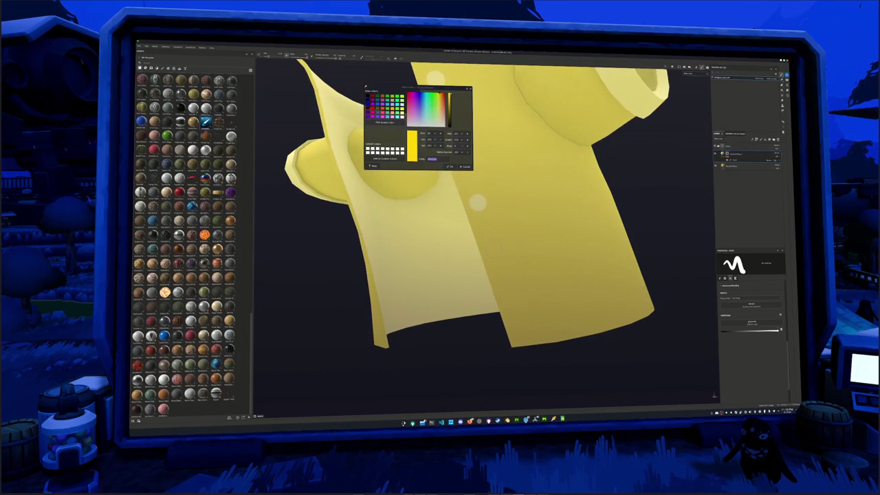
pyautogui.click(494, 251)
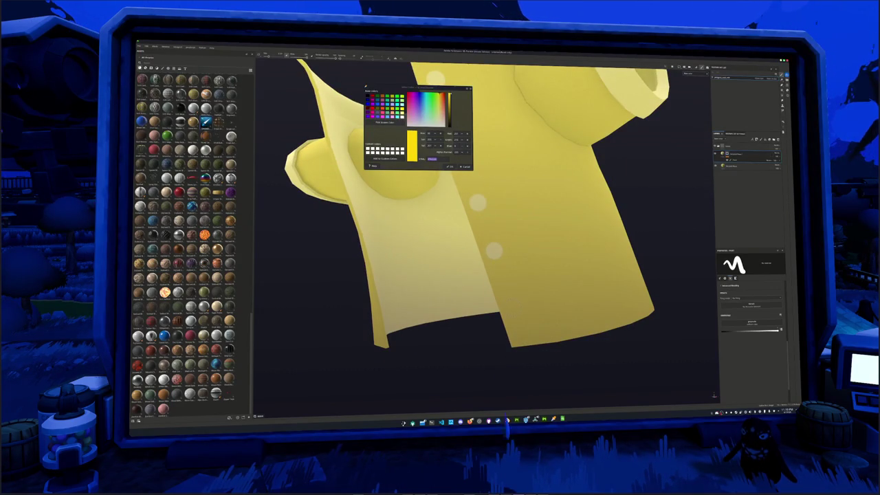
pyautogui.keyDown('alt'); pyautogui.moveTo(512, 308); pyautogui.dragTo(435, 294); pyautogui.keyUp('alt')
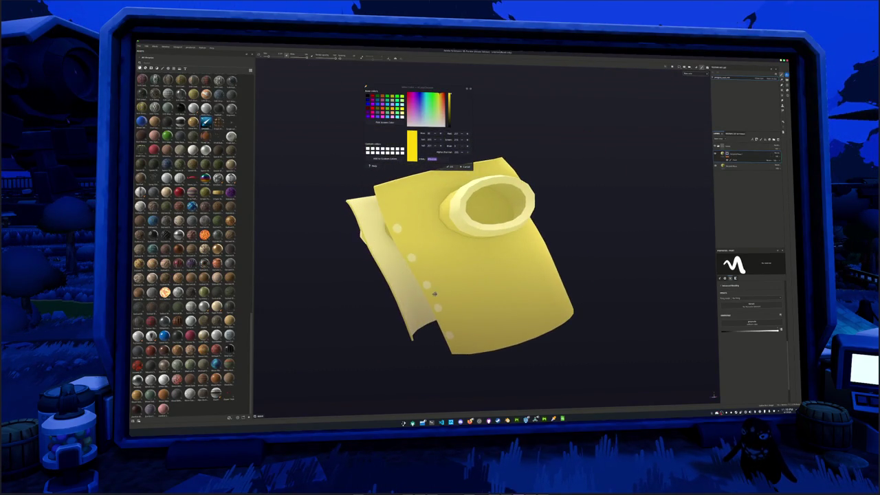
pyautogui.click(158, 69)
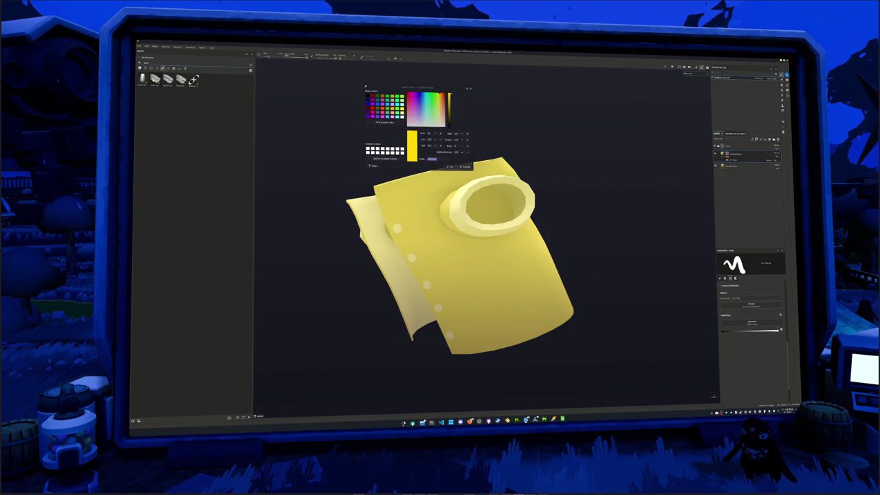
# Choose the thin wavy stitch brush from the full Brushes shelf and undo a test stroke.
pyautogui.press('BackSpace')
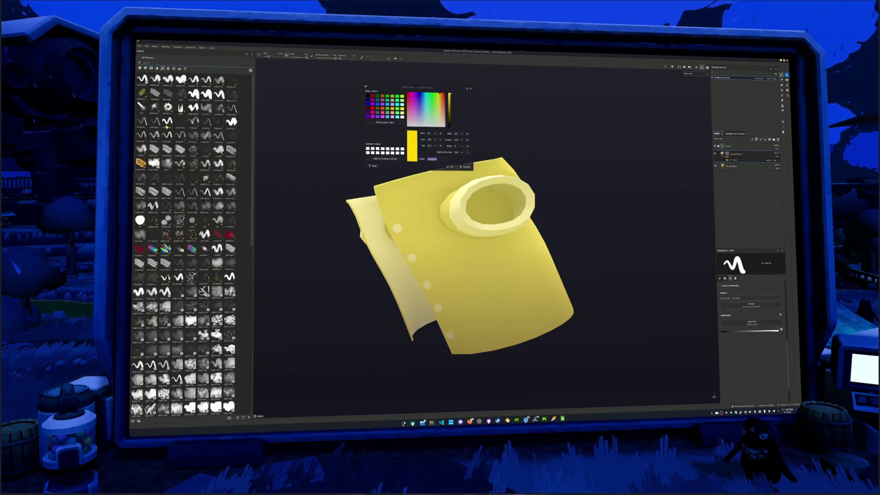
pyautogui.scroll(-5, 193, 238)
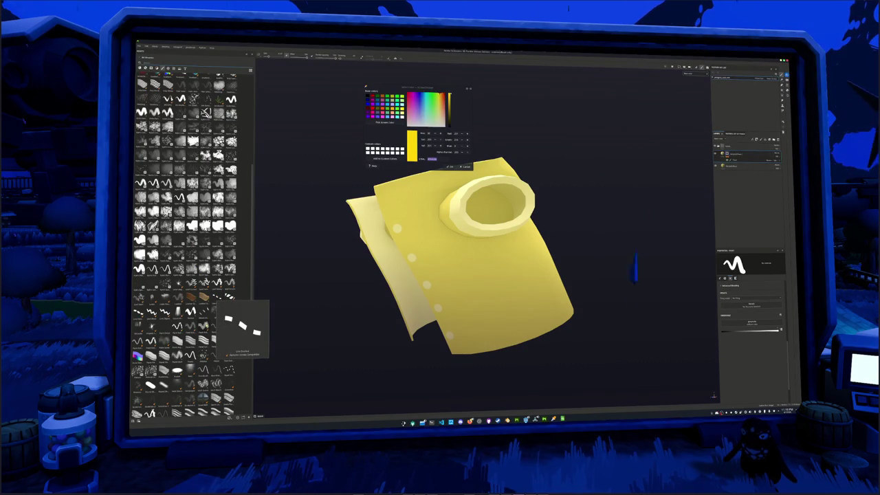
pyautogui.moveTo(177, 341)
pyautogui.moveTo(151, 342)
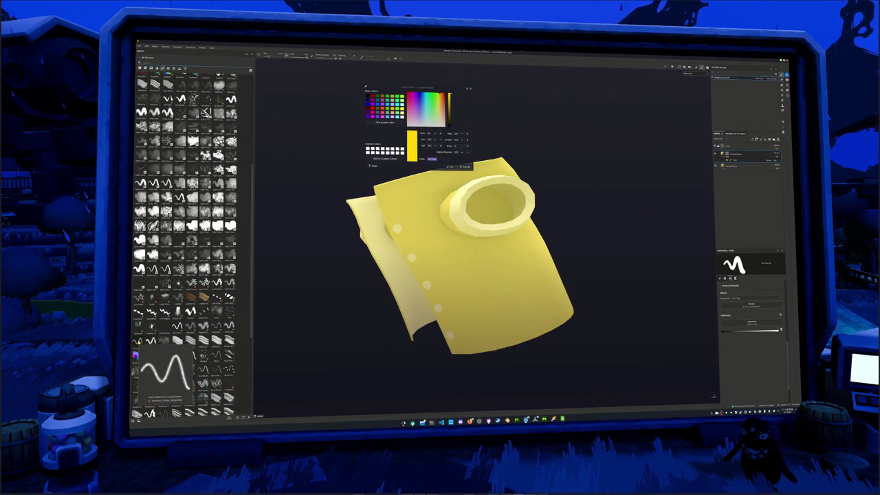
pyautogui.click(217, 327)
pyautogui.keyDown('alt'); pyautogui.moveTo(454, 262); pyautogui.dragTo(509, 206); pyautogui.keyUp('alt')
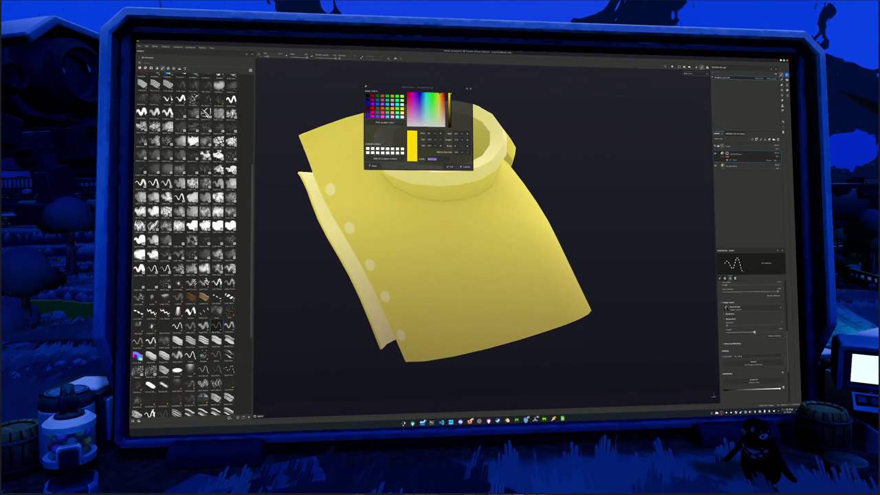
pyautogui.moveTo(459, 341); pyautogui.dragTo(556, 313)
pyautogui.hotkey('ctrl', 'z')
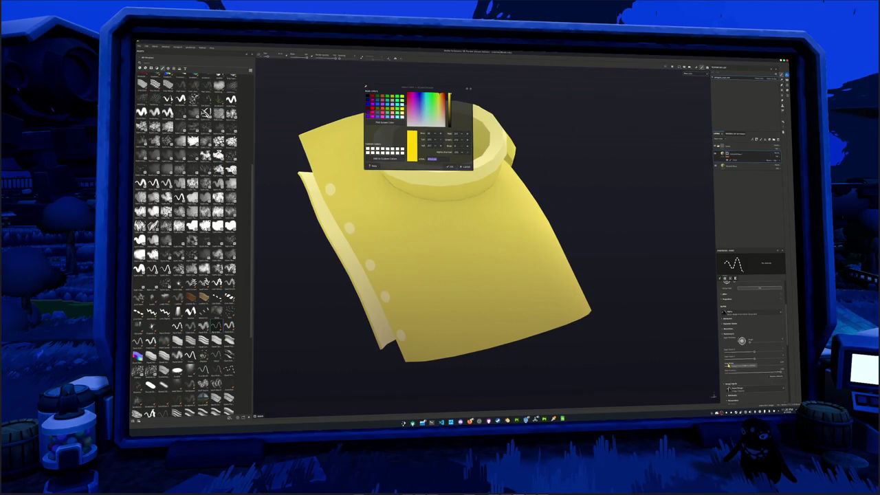
pyautogui.scroll(2, 753, 330)
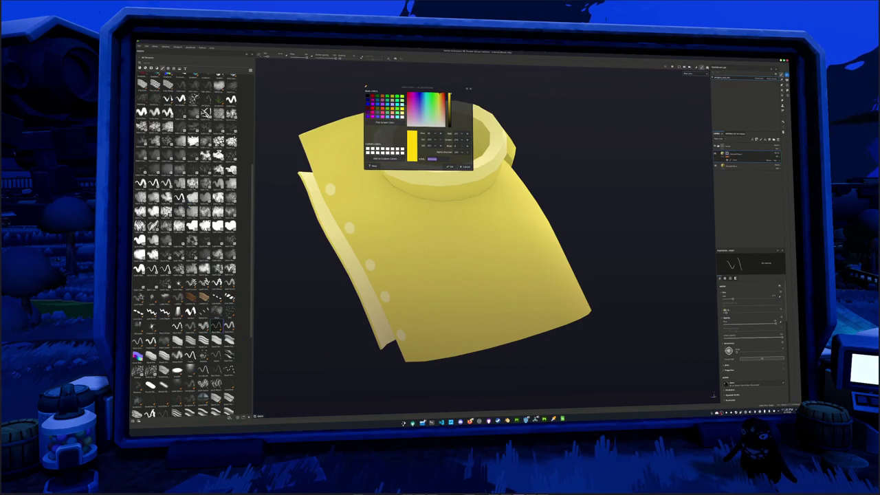
# Undo the stray test stitches, then enlarge the brush and widen its spacing for dashes.
pyautogui.moveTo(451, 317); pyautogui.dragTo(569, 295)
pyautogui.hotkey('ctrl', 'z')
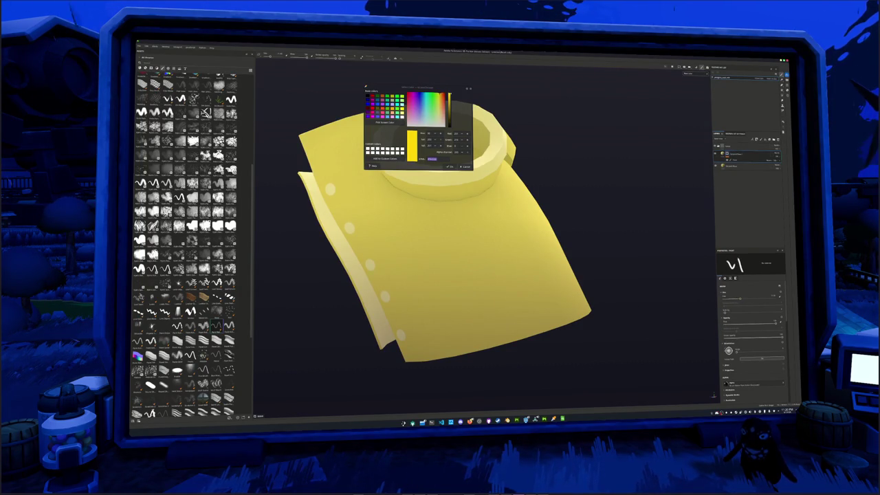
pyautogui.moveTo(452, 340); pyautogui.dragTo(467, 337)
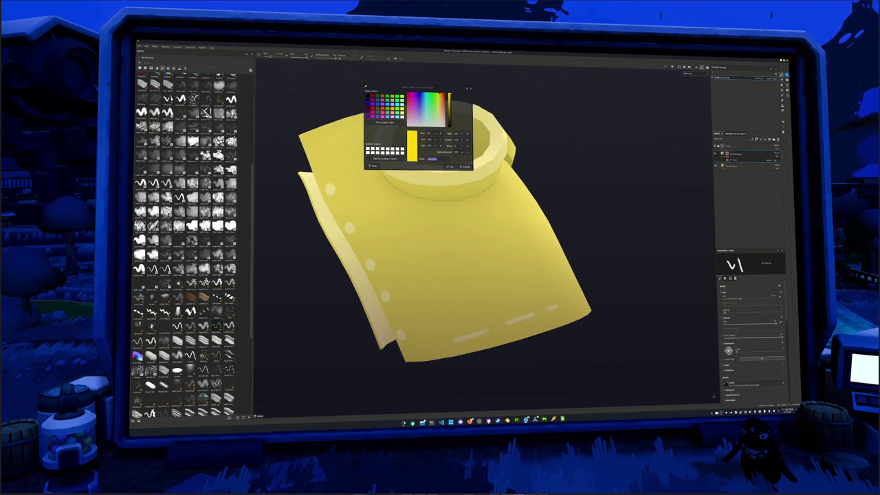
pyautogui.hotkey('ctrl', 'z')
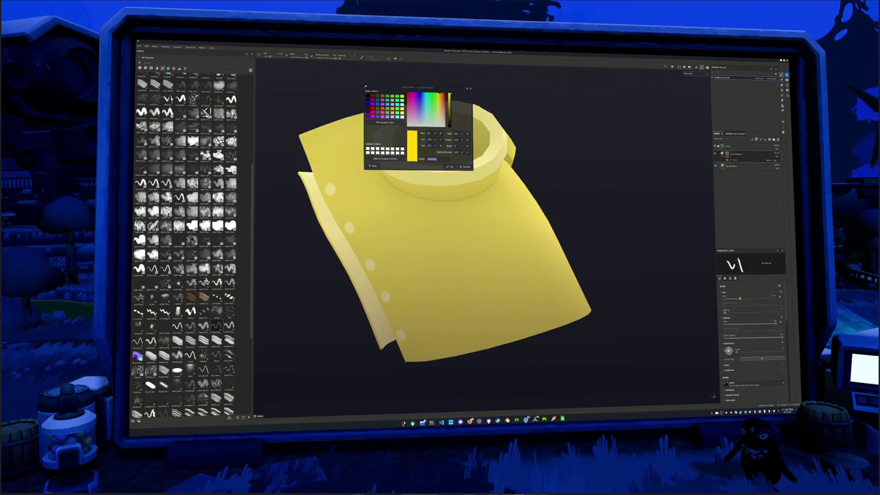
pyautogui.press(']')
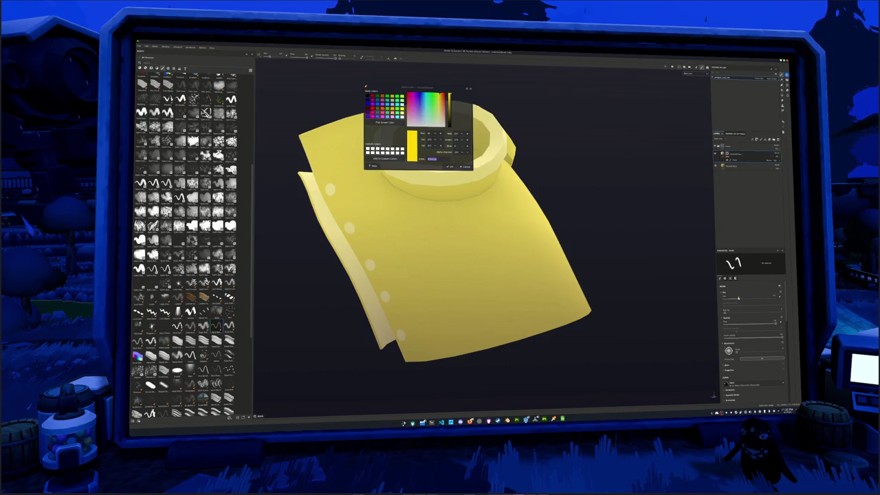
pyautogui.scroll(-3, 750, 330)
pyautogui.scroll(-2, 749, 330)
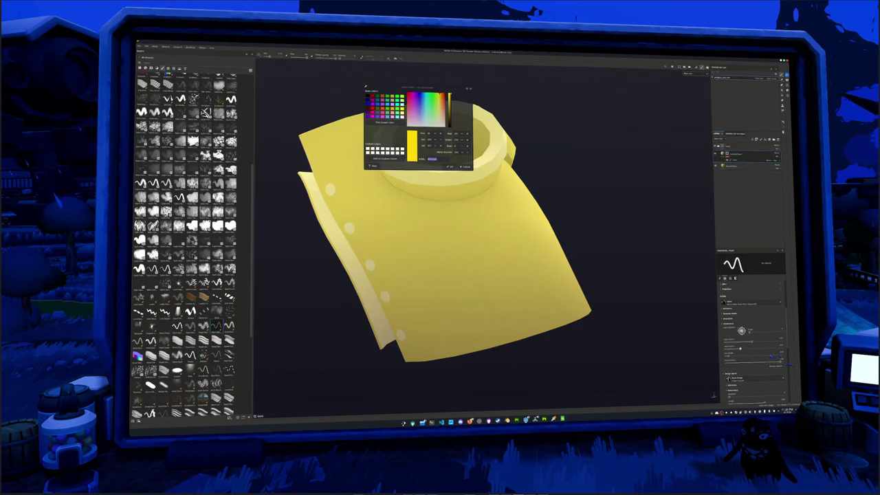
pyautogui.moveTo(761, 347); pyautogui.dragTo(766, 347)
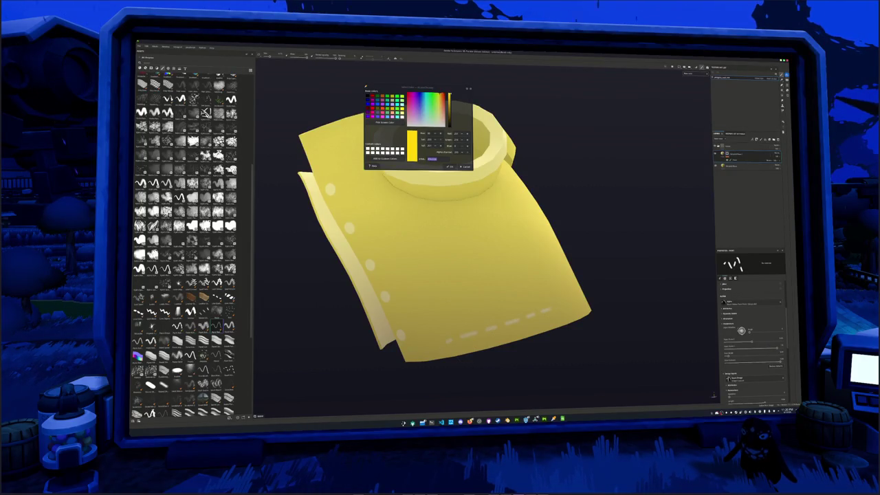
# Paint white stitch dashes along the jacket's bottom hem.
pyautogui.keyDown('alt'); pyautogui.moveTo(465, 365); pyautogui.dragTo(495, 347); pyautogui.keyUp('alt')
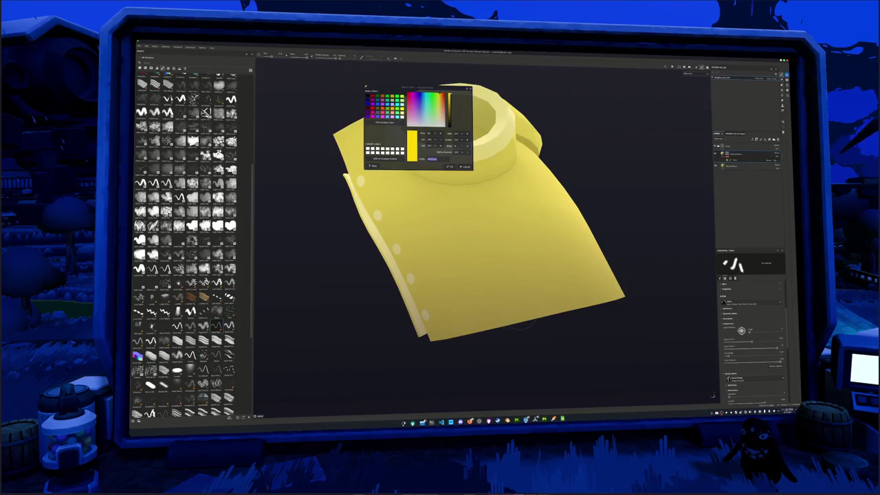
pyautogui.moveTo(454, 324); pyautogui.dragTo(517, 313)
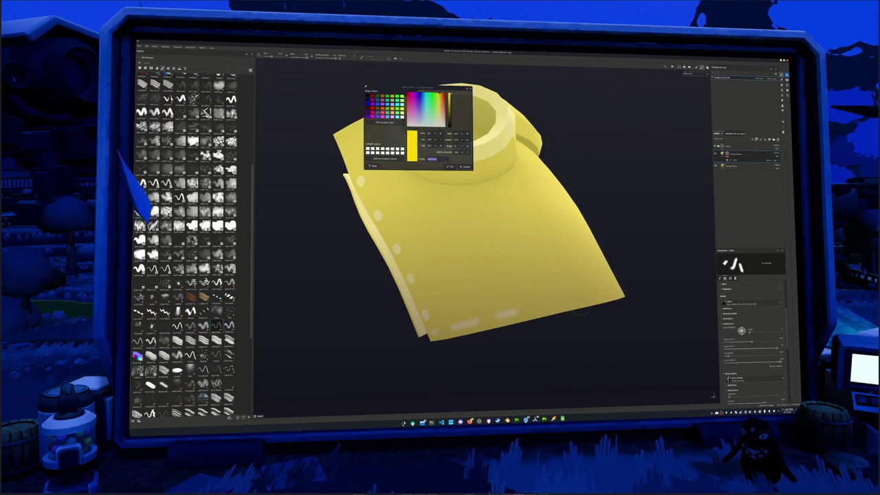
pyautogui.moveTo(590, 307); pyautogui.dragTo(550, 303, button='middle')
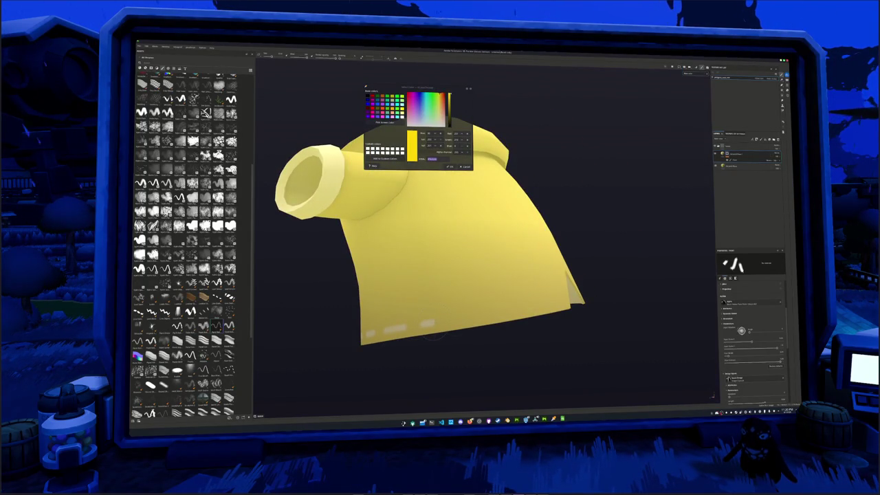
pyautogui.moveTo(459, 319); pyautogui.dragTo(563, 303)
pyautogui.moveTo(565, 302)
pyautogui.mouseDown(button='middle')
pyautogui.moveTo(395, 219)
pyautogui.moveTo(371, 261)
pyautogui.mouseUp(button='middle')
pyautogui.scroll(-3, 360, 281)
pyautogui.moveTo(342, 299)
pyautogui.mouseDown(button='middle')
pyautogui.moveTo(436, 333)
pyautogui.moveTo(427, 340)
pyautogui.mouseUp(button='middle')
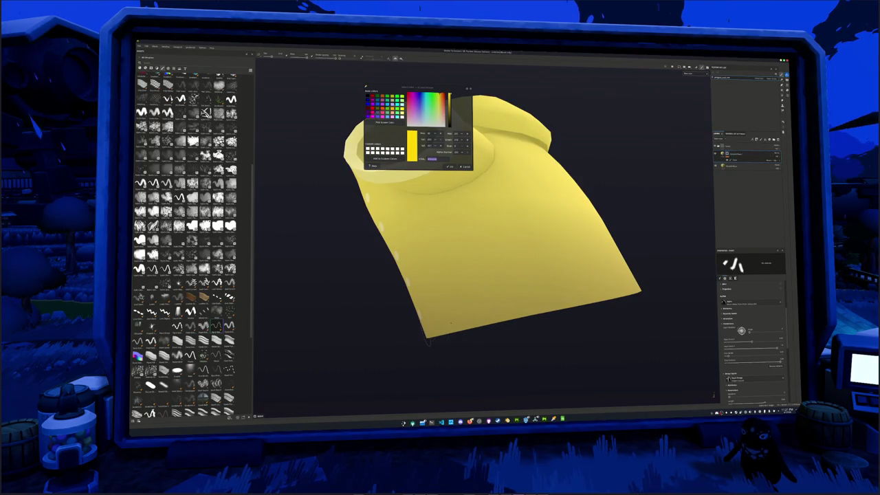
# Shift-click a straight dashed stitch line along the lower hem to its right end.
pyautogui.press('shift')
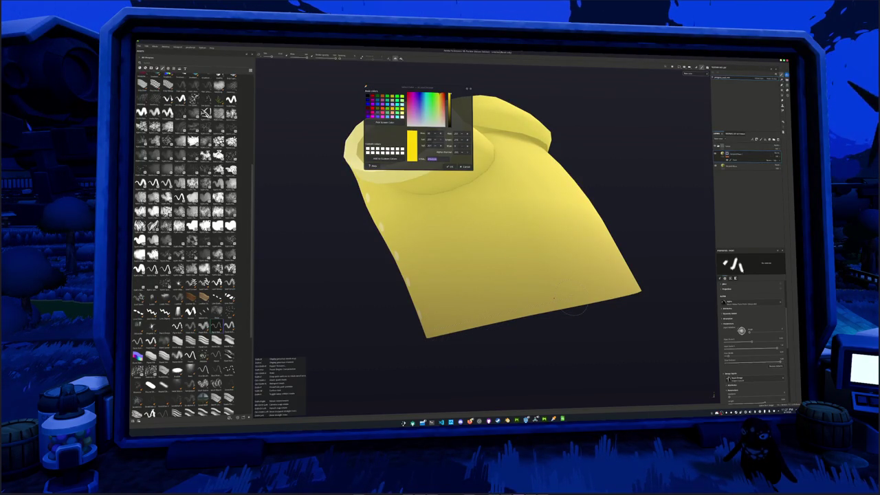
pyautogui.keyDown('shift'); pyautogui.click(565, 301); pyautogui.keyUp('shift')
pyautogui.moveTo(572, 310); pyautogui.dragTo(405, 344, button='middle')
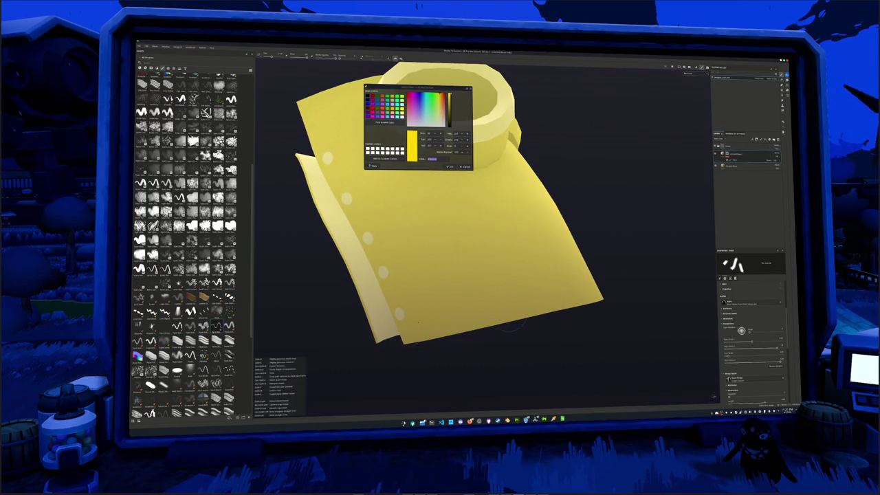
pyautogui.keyDown('shift'); pyautogui.click(581, 308); pyautogui.keyUp('shift')
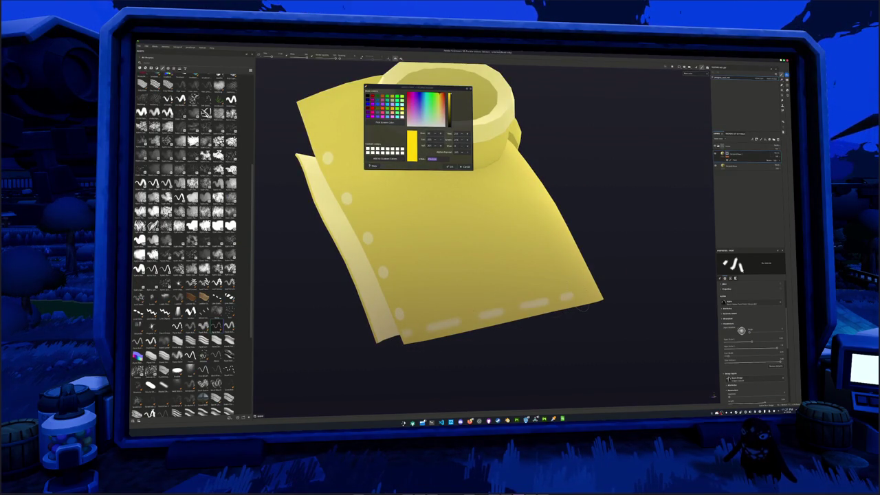
pyautogui.moveTo(581, 307); pyautogui.dragTo(426, 336, button='middle')
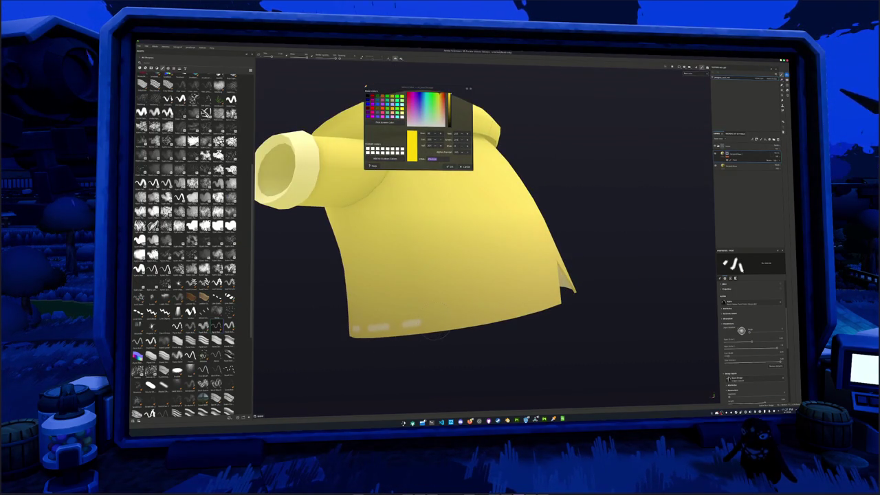
pyautogui.keyDown('shift'); pyautogui.click(519, 306); pyautogui.keyUp('shift')
pyautogui.moveTo(519, 306); pyautogui.dragTo(485, 330, button='middle')
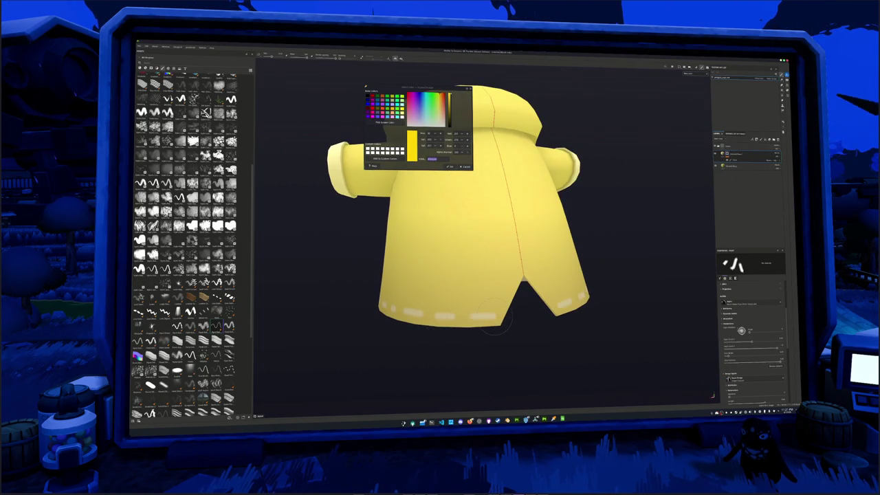
pyautogui.moveTo(493, 318); pyautogui.dragTo(462, 317, button='middle')
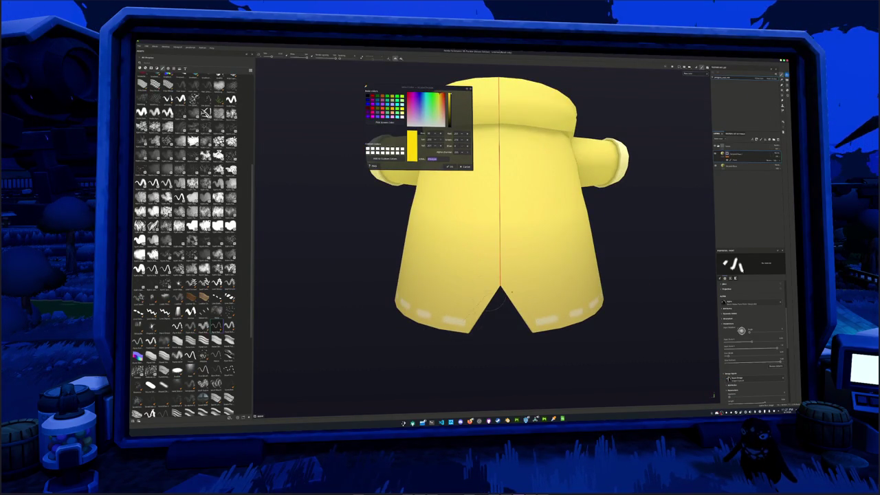
# Orbit and zoom around the sleeve and body to inspect the stitched jacket.
pyautogui.press('alt')
pyautogui.keyDown('alt'); pyautogui.moveTo(506, 280); pyautogui.dragTo(470, 321); pyautogui.keyUp('alt')
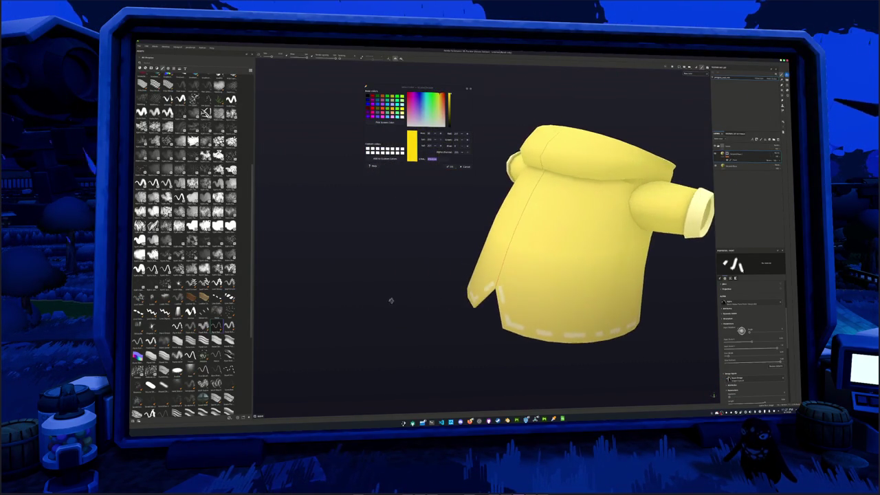
pyautogui.moveTo(469, 320)
pyautogui.keyDown('alt'); pyautogui.mouseDown()
pyautogui.moveTo(485, 289)
pyautogui.moveTo(475, 286)
pyautogui.moveTo(543, 264)
pyautogui.mouseUp(); pyautogui.keyUp('alt')
pyautogui.scroll(5, 469, 284)
pyautogui.scroll(3, 557, 261)
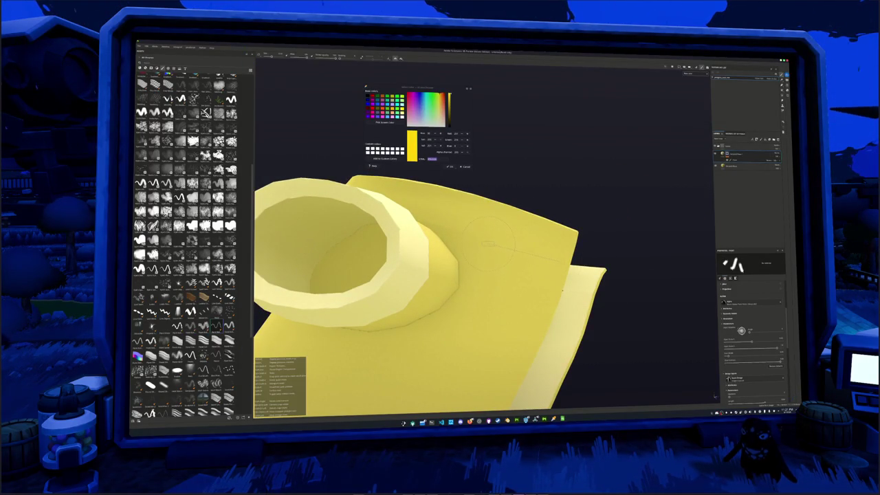
pyautogui.moveTo(481, 241)
pyautogui.keyDown('alt'); pyautogui.mouseDown()
pyautogui.moveTo(481, 257)
pyautogui.moveTo(448, 256)
pyautogui.moveTo(541, 249)
pyautogui.mouseUp(); pyautogui.keyUp('alt')
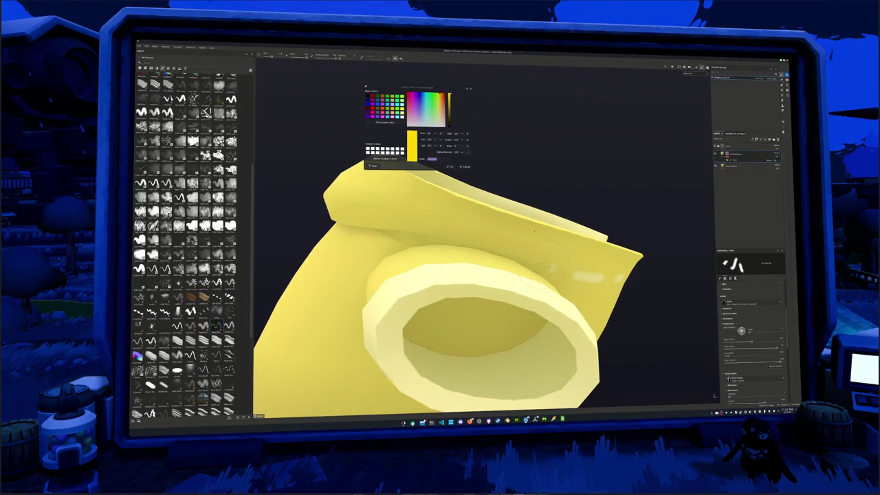
pyautogui.moveTo(511, 222)
pyautogui.keyDown('alt'); pyautogui.mouseDown()
pyautogui.moveTo(481, 226)
pyautogui.moveTo(417, 204)
pyautogui.moveTo(463, 209)
pyautogui.mouseUp(); pyautogui.keyUp('alt')
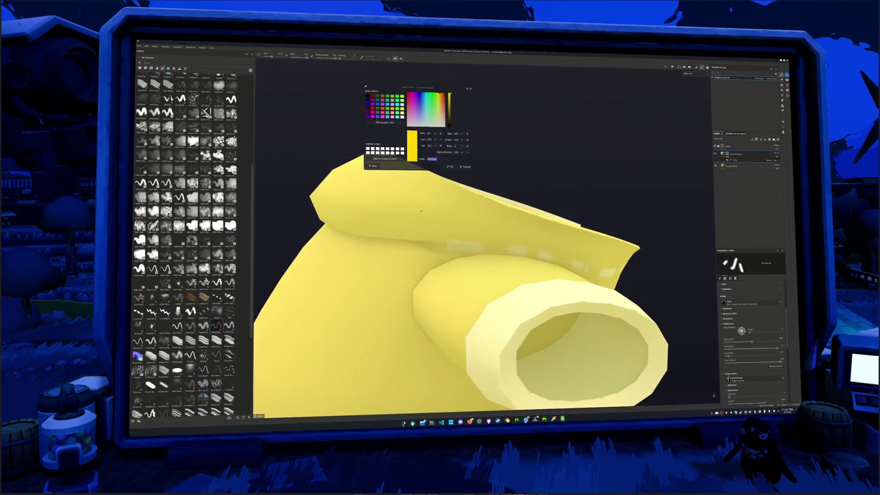
pyautogui.keyDown('alt'); pyautogui.moveTo(410, 211); pyautogui.dragTo(387, 255); pyautogui.keyUp('alt')
pyautogui.scroll(3, 329, 278)
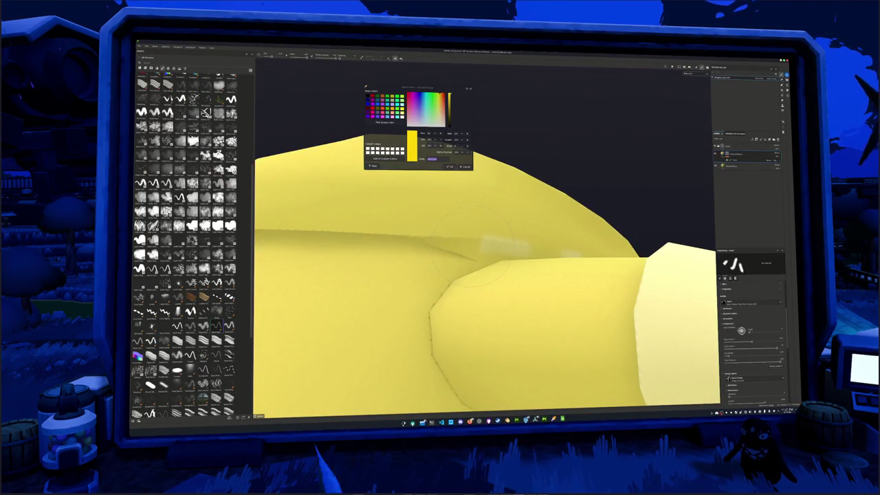
pyautogui.keyDown('alt'); pyautogui.moveTo(349, 281); pyautogui.dragTo(433, 226); pyautogui.keyUp('alt')
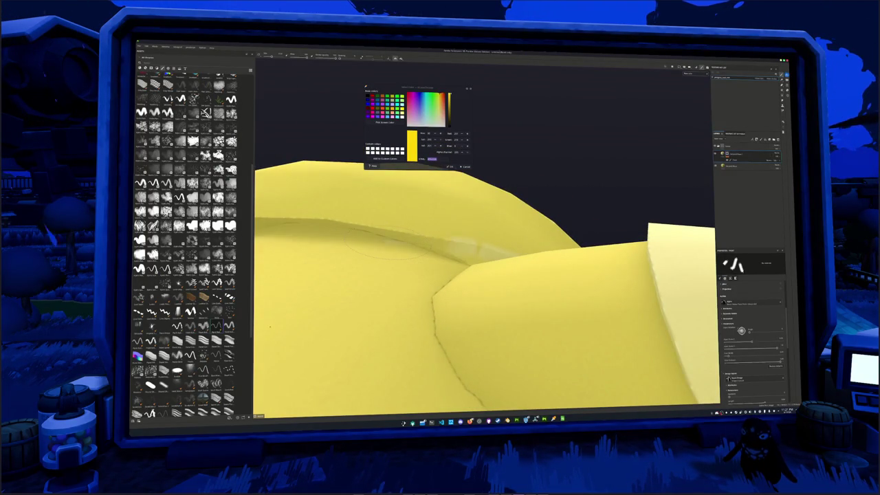
pyautogui.scroll(-5, 440, 275)
pyautogui.moveTo(440, 275)
pyautogui.keyDown('alt'); pyautogui.mouseDown()
pyautogui.moveTo(480, 262)
pyautogui.moveTo(338, 282)
pyautogui.mouseUp(); pyautogui.keyUp('alt')
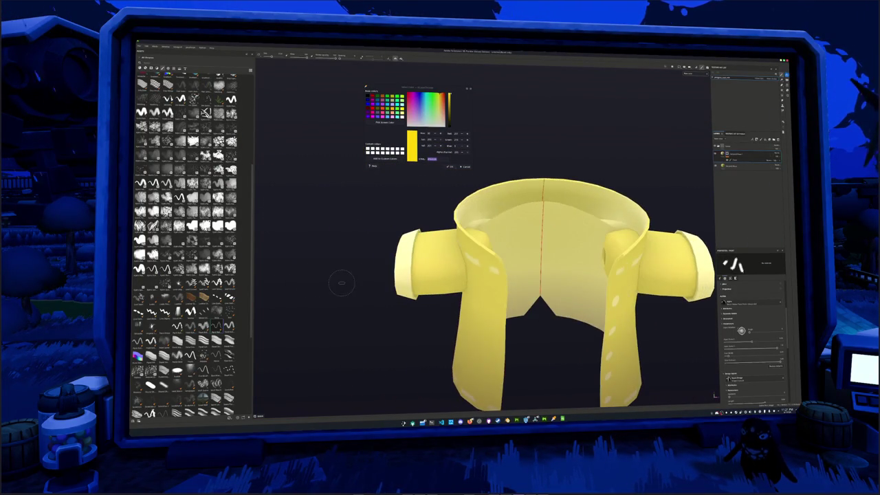
pyautogui.moveTo(372, 332)
pyautogui.keyDown('alt'); pyautogui.mouseDown()
pyautogui.moveTo(334, 320)
pyautogui.moveTo(386, 285)
pyautogui.moveTo(376, 246)
pyautogui.moveTo(385, 237)
pyautogui.moveTo(412, 223)
pyautogui.moveTo(464, 255)
pyautogui.mouseUp(); pyautogui.keyUp('alt')
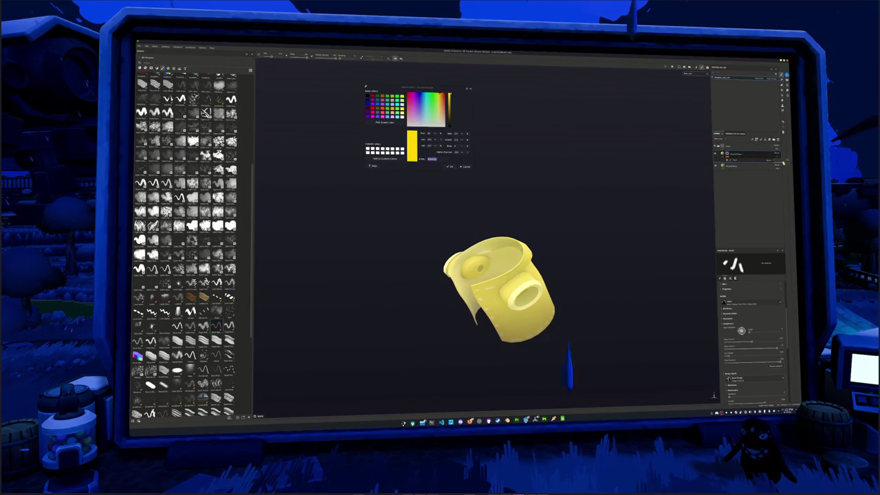
# Expand the jacket's layer group, duplicate the jacket layer, and select the layer below.
pyautogui.click(747, 159)
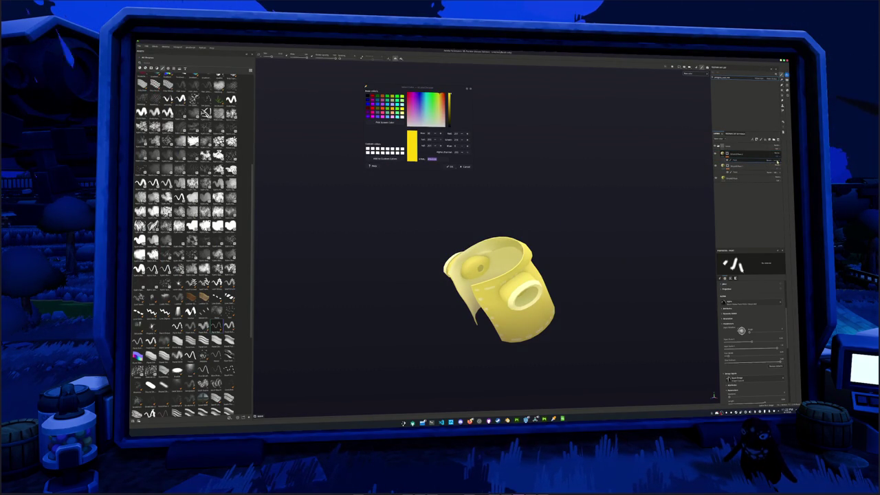
pyautogui.rightClick(727, 154)
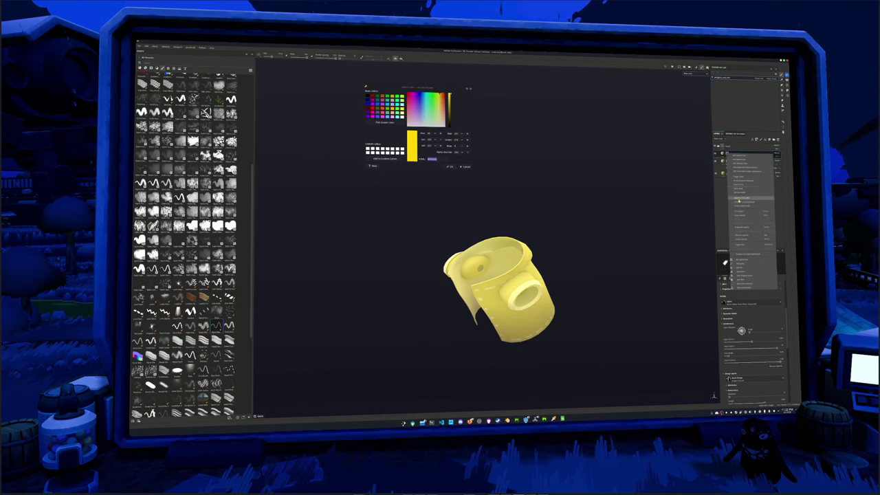
pyautogui.click(749, 265)
pyautogui.click(740, 160)
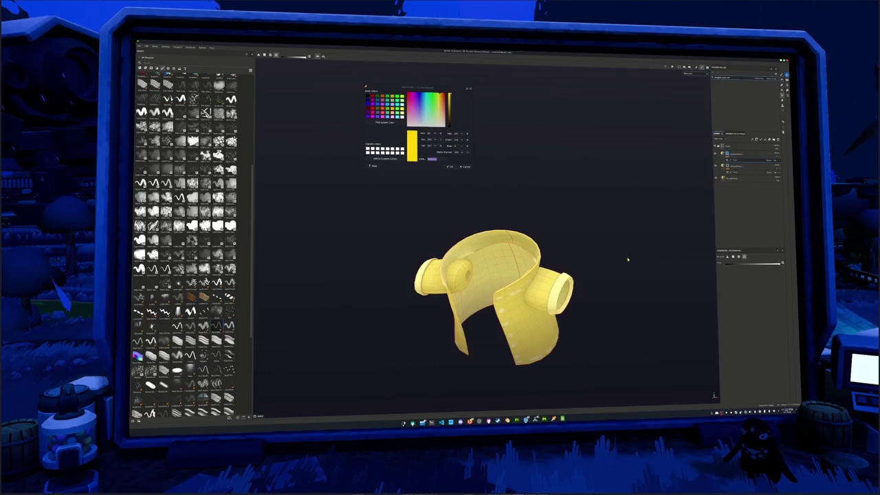
pyautogui.press('f')
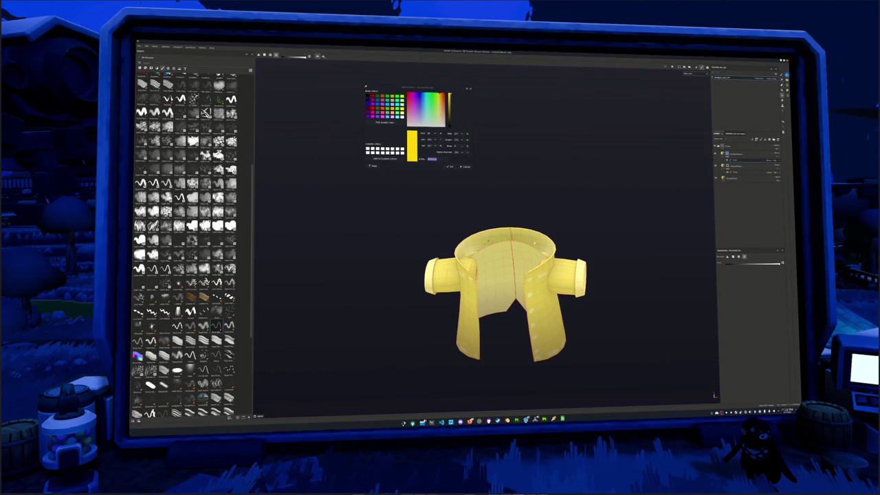
pyautogui.moveTo(647, 241); pyautogui.dragTo(667, 266)
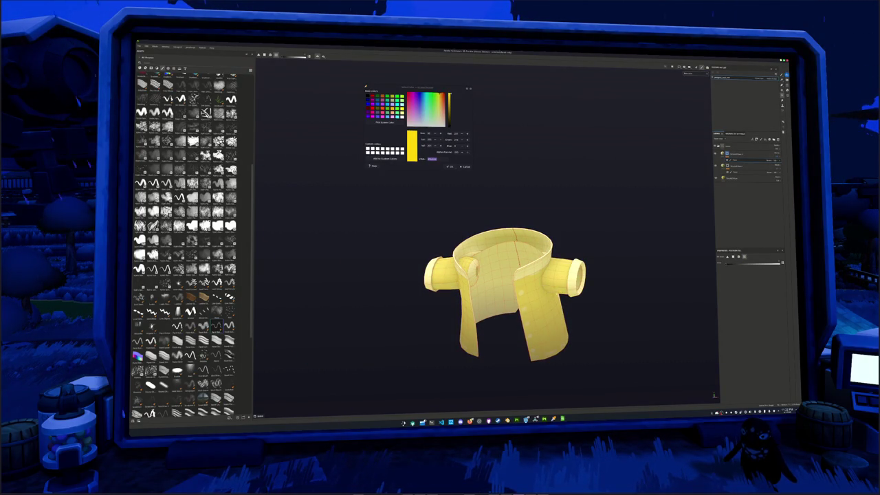
pyautogui.keyDown('alt'); pyautogui.moveTo(523, 296); pyautogui.dragTo(550, 306); pyautogui.keyUp('alt')
pyautogui.moveTo(537, 268)
pyautogui.keyDown('alt'); pyautogui.mouseDown()
pyautogui.moveTo(514, 281)
pyautogui.moveTo(516, 303)
pyautogui.moveTo(557, 302)
pyautogui.moveTo(462, 295)
pyautogui.moveTo(497, 311)
pyautogui.moveTo(474, 309)
pyautogui.moveTo(506, 292)
pyautogui.mouseUp(); pyautogui.keyUp('alt')
pyautogui.moveTo(623, 306)
pyautogui.keyDown('alt'); pyautogui.mouseDown()
pyautogui.moveTo(631, 287)
pyautogui.moveTo(615, 270)
pyautogui.moveTo(549, 272)
pyautogui.moveTo(601, 225)
pyautogui.mouseUp(); pyautogui.keyUp('alt')
pyautogui.scroll(-3, 550, 275)
pyautogui.scroll(2, 601, 225)
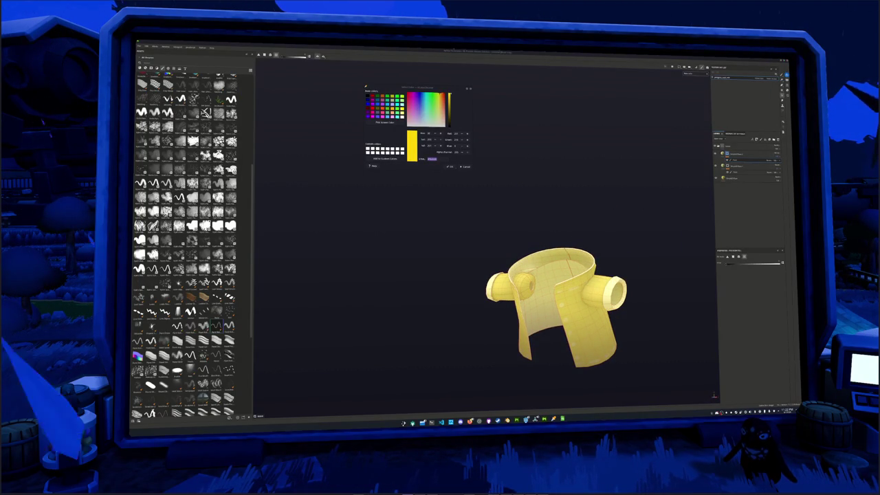
# Sample a pink colour, paste its hex value, select the hex code, then pick another layer.
pyautogui.click(386, 123)
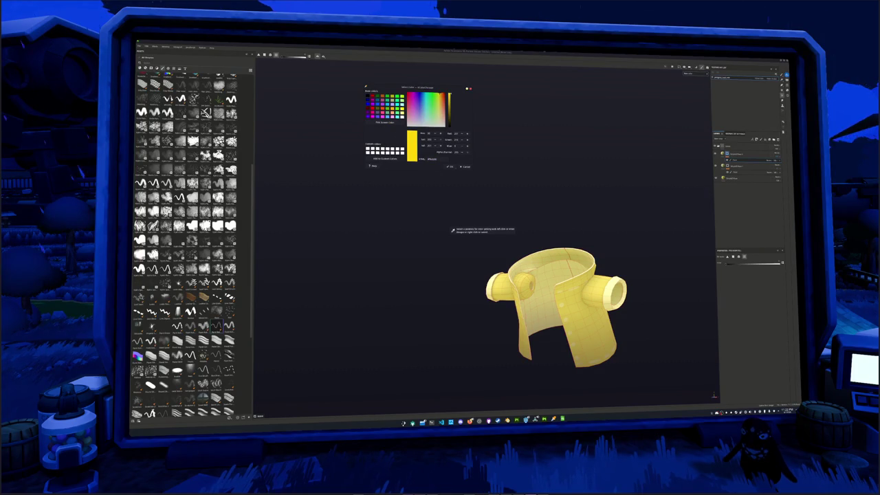
pyautogui.click(453, 231)
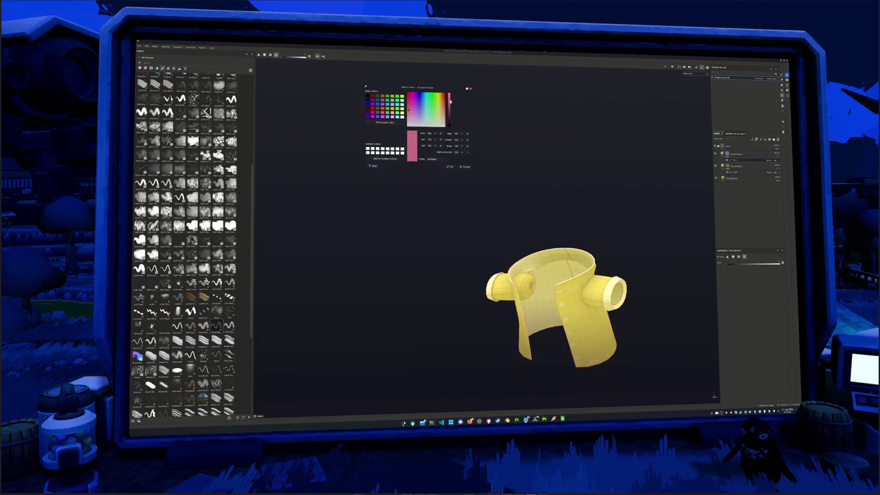
pyautogui.doubleClick(432, 159)
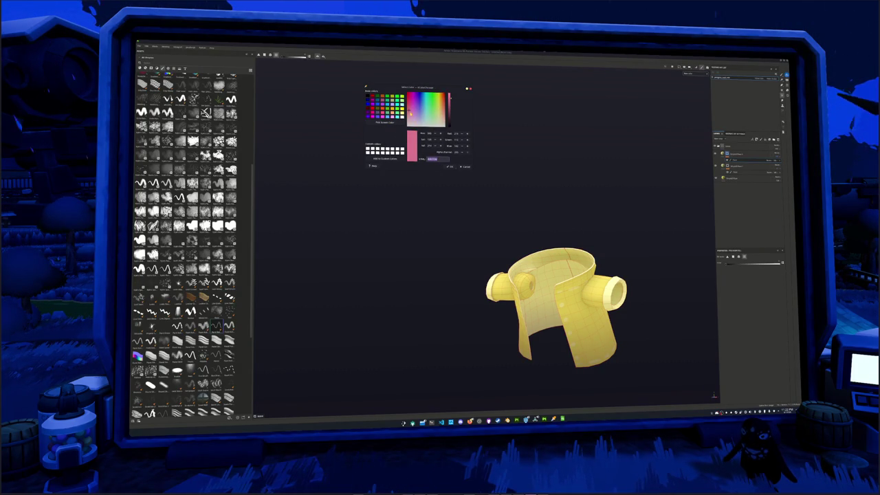
pyautogui.hotkey('ctrl', 'v')
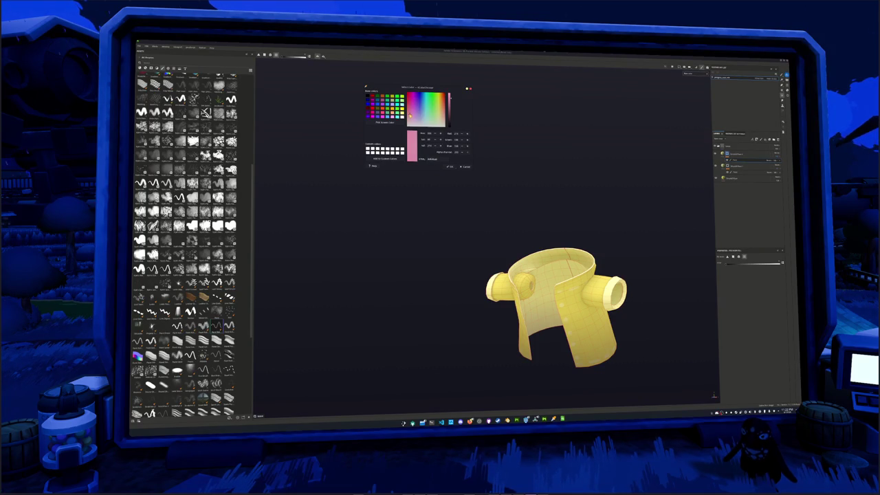
pyautogui.doubleClick(433, 159)
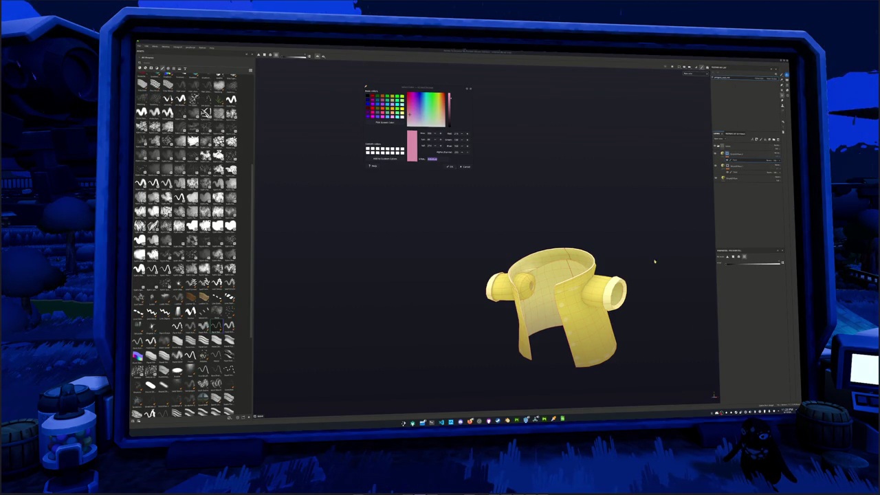
pyautogui.click(734, 160)
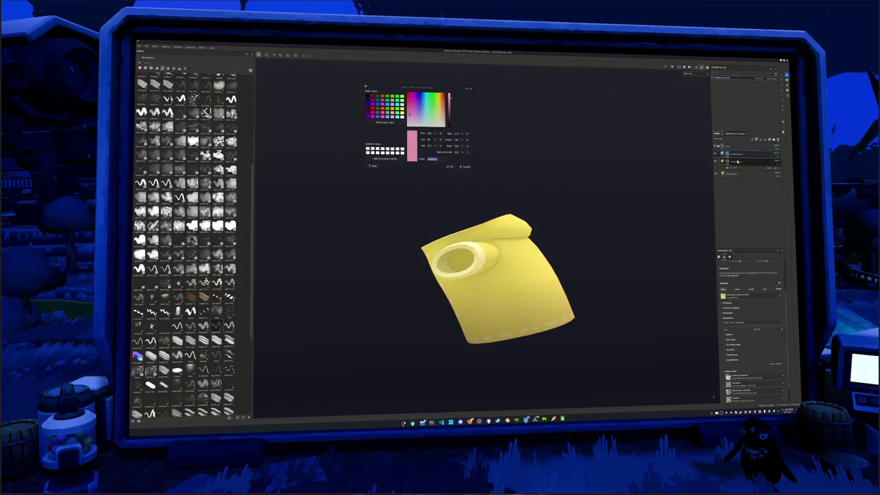
# Select a different layer, switch to the brush, and orbit to the sleeve side.
pyautogui.click(730, 155)
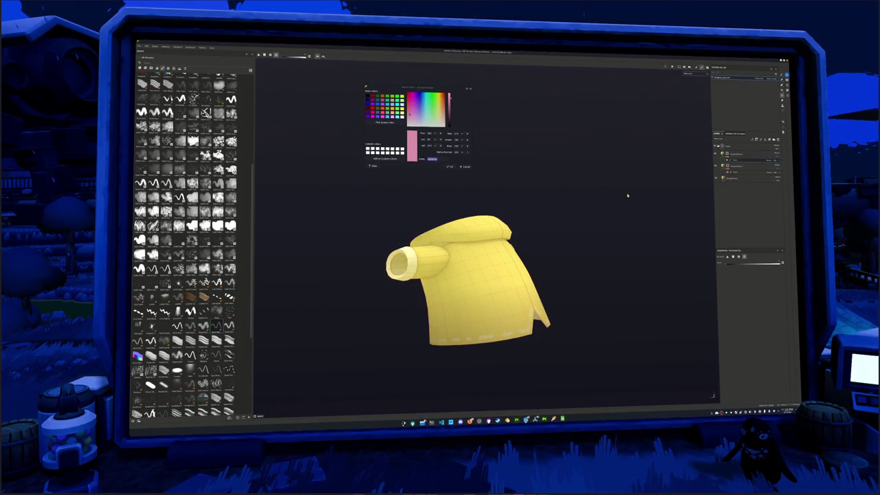
pyautogui.press('1')
pyautogui.scroll(3, 480, 290)
pyautogui.scroll(2, 480, 290)
pyautogui.scroll(-3, 185, 240)
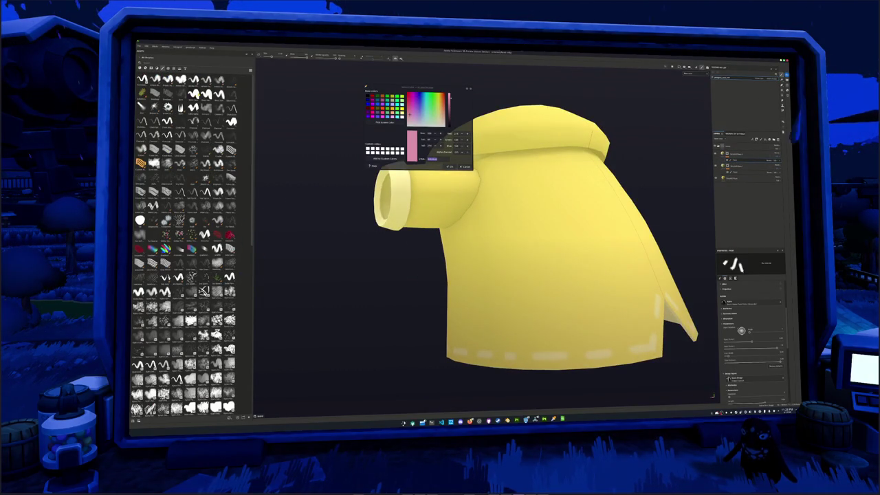
pyautogui.keyDown('alt'); pyautogui.moveTo(481, 296); pyautogui.dragTo(430, 296); pyautogui.keyUp('alt')
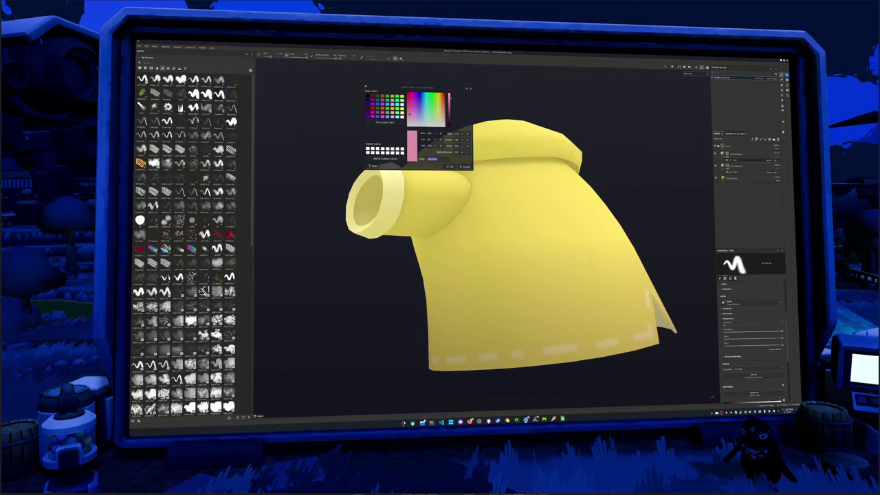
# Select the fill layer, hide the cuff band and hem dashes layer, and copy the pink hex.
pyautogui.click(737, 162)
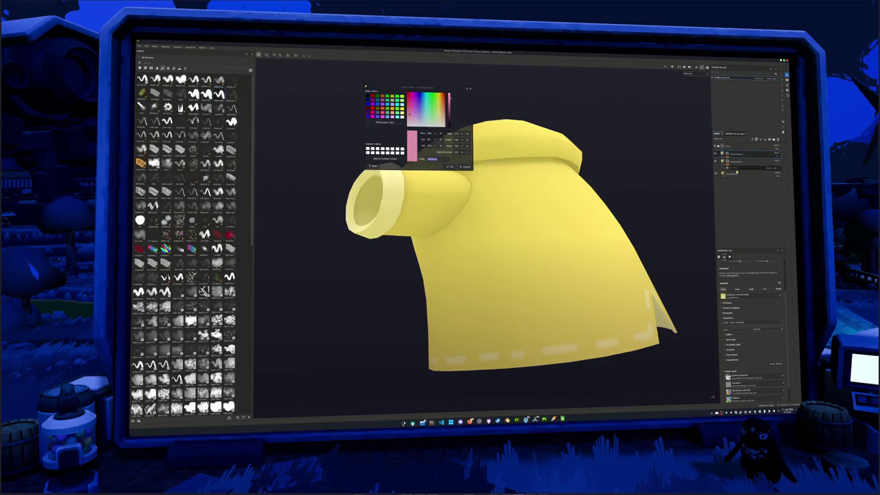
pyautogui.click(720, 154)
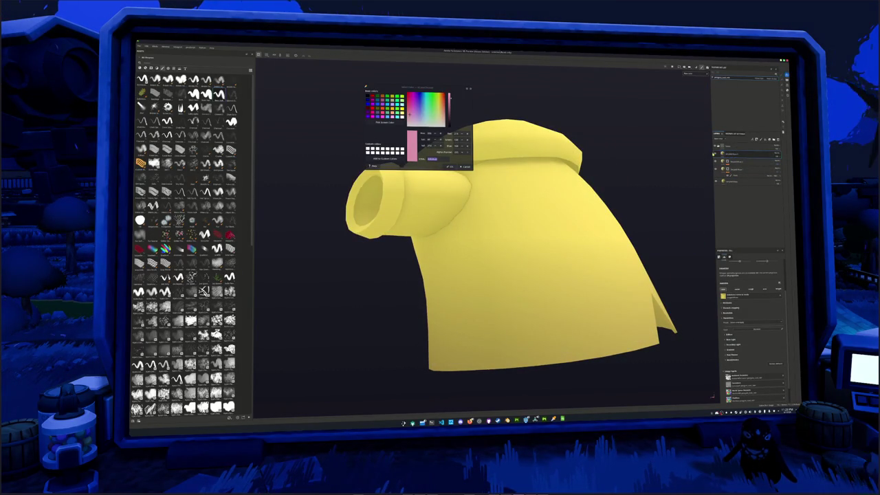
pyautogui.scroll(-2, 724, 311)
pyautogui.click(727, 313)
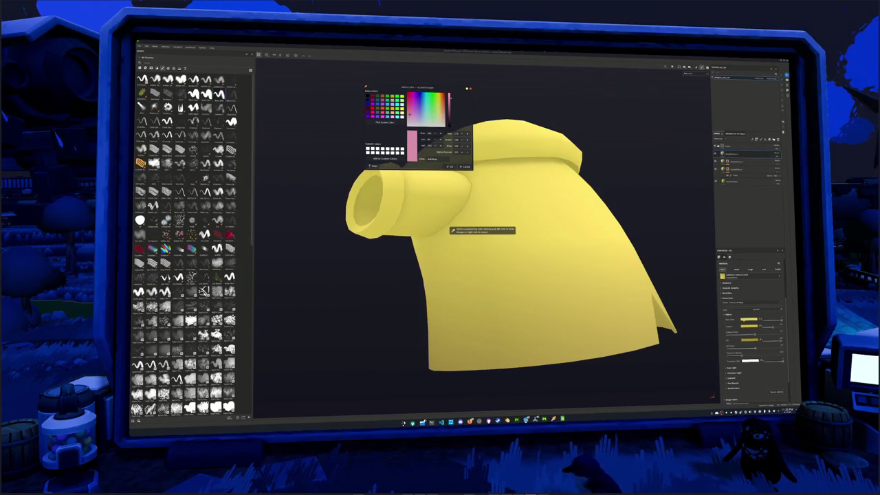
pyautogui.doubleClick(434, 159)
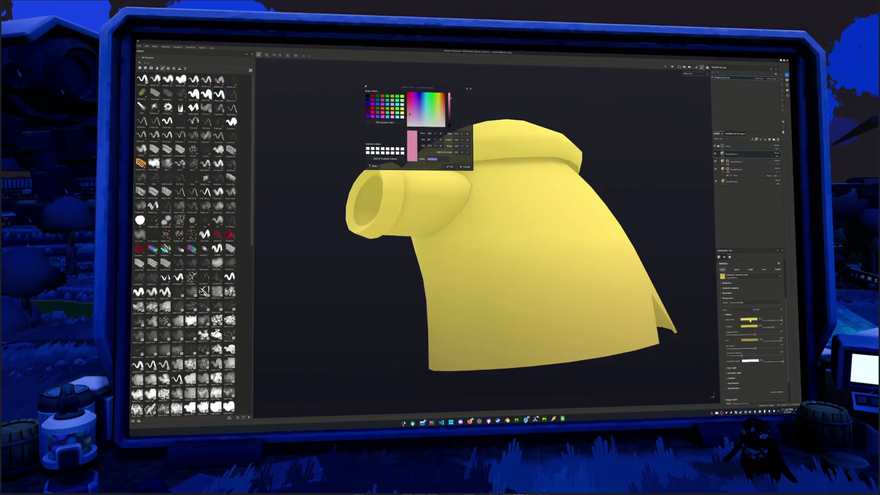
# Paste the pink hex into the Base Color and Outline colours, then return to the yellow jacket.
pyautogui.click(749, 320)
pyautogui.hotkey('ctrl', 'v')
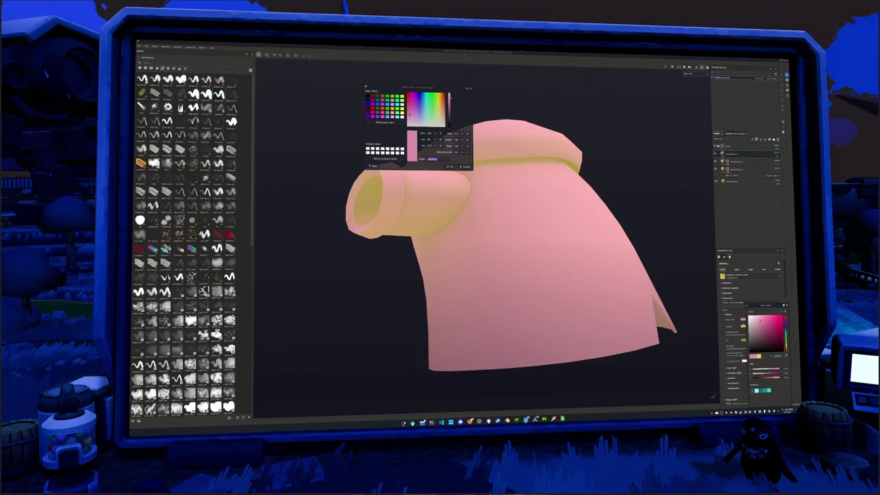
pyautogui.hotkey('ctrl', 'v')
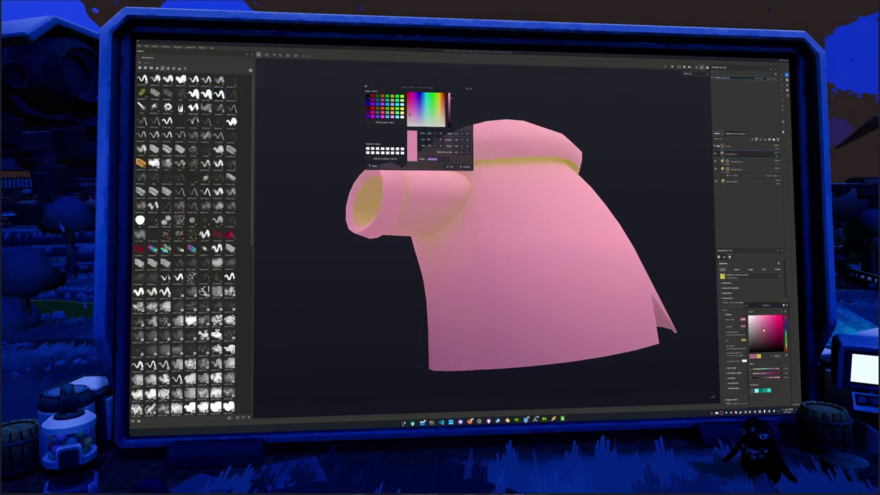
pyautogui.click(742, 339)
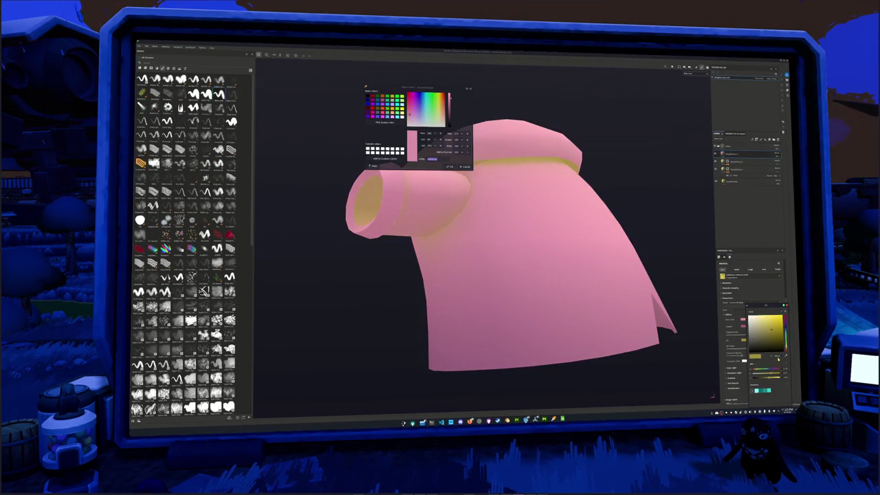
pyautogui.hotkey('ctrl', 'v')
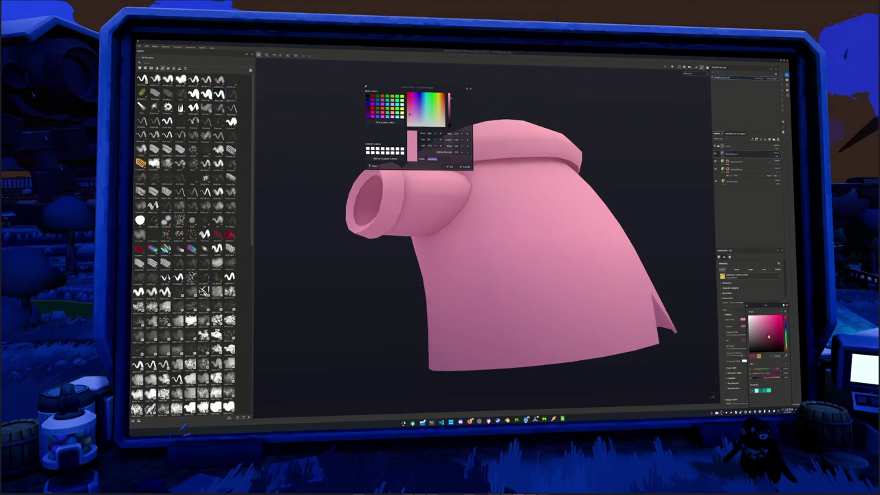
pyautogui.click(749, 154)
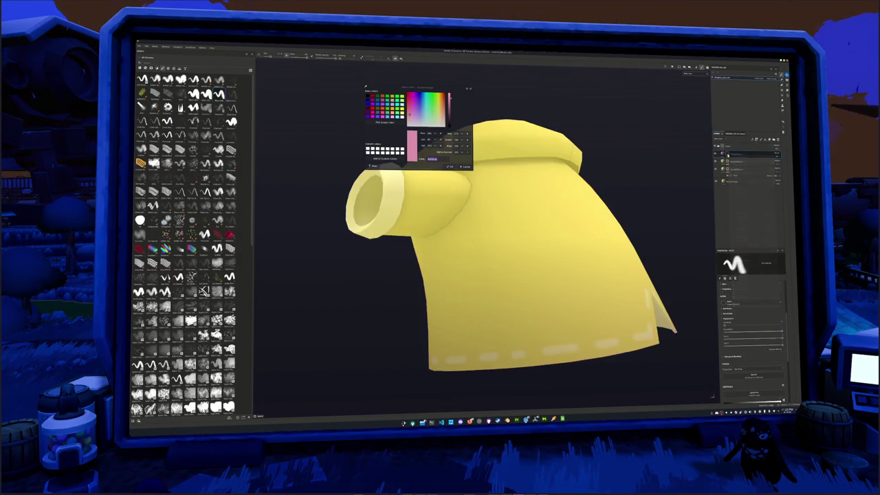
pyautogui.moveTo(550, 245); pyautogui.dragTo(627, 290, button='middle')
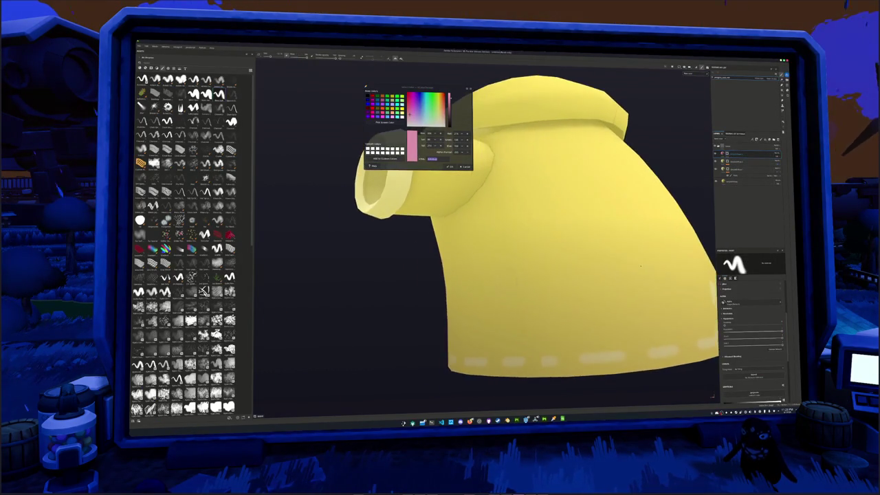
pyautogui.moveTo(531, 309)
pyautogui.mouseDown()
pyautogui.moveTo(500, 305)
pyautogui.moveTo(517, 317)
pyautogui.mouseUp()
pyautogui.click(749, 154)
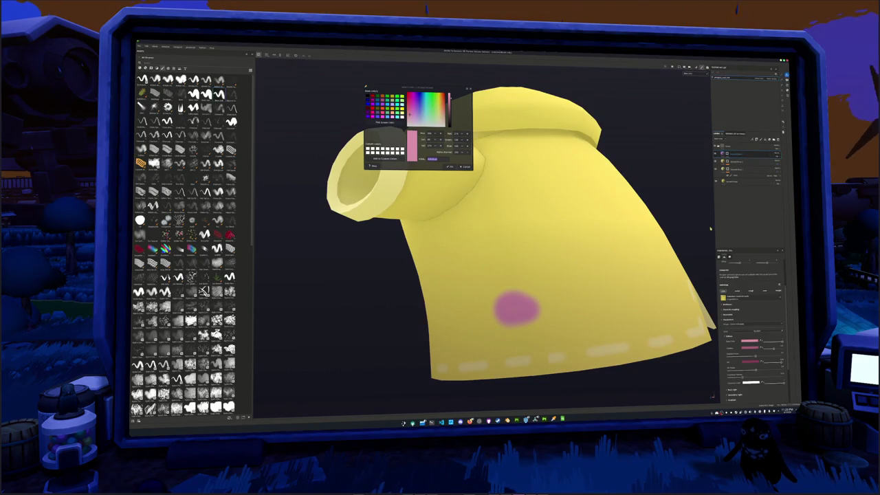
pyautogui.click(750, 341)
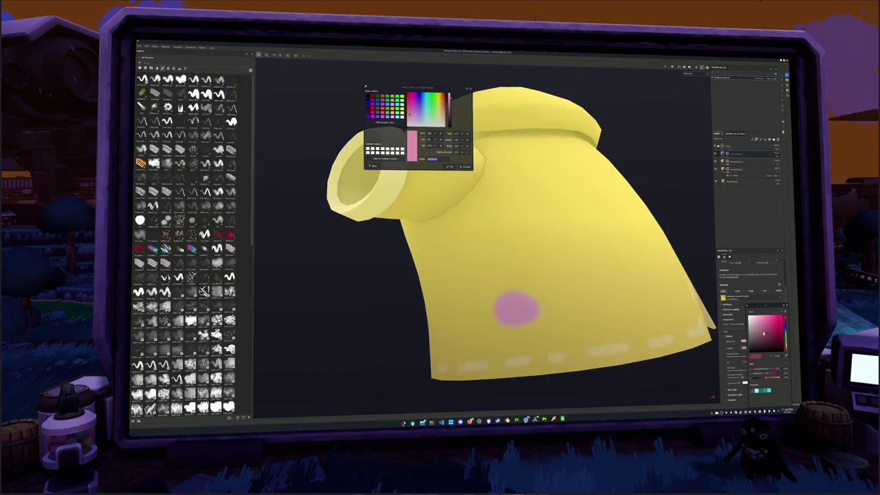
pyautogui.rightClick(729, 155)
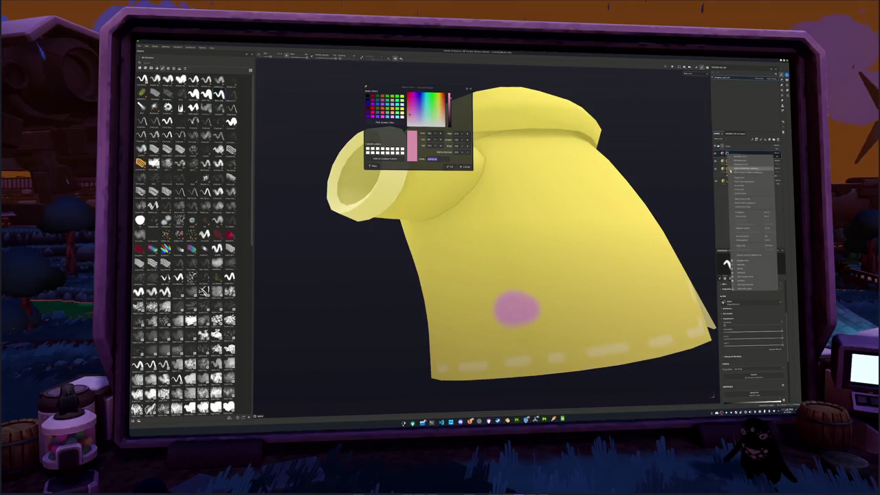
pyautogui.click(741, 189)
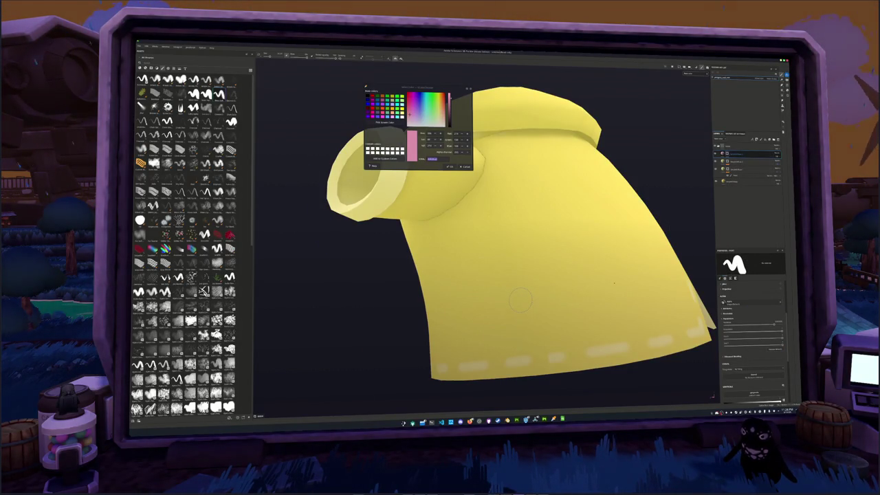
# Paint the first pink strokes and dots of the flower on the jacket front, undoing one blob.
pyautogui.scroll(3, 520, 299)
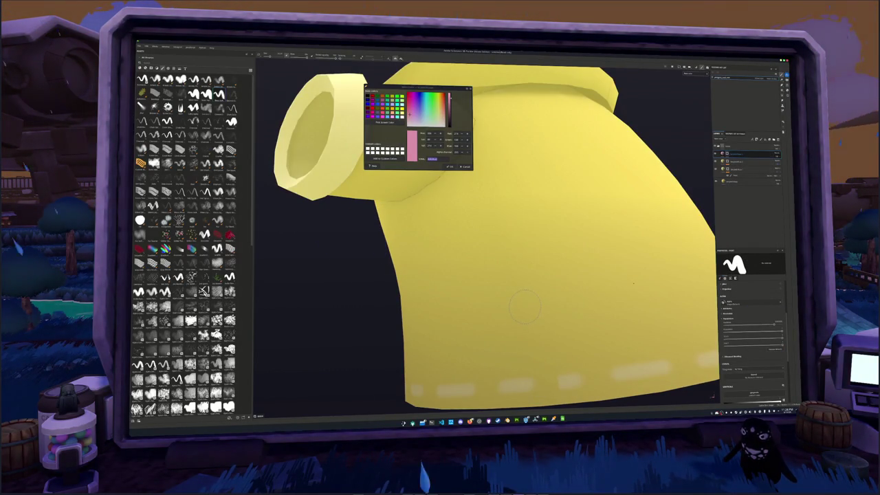
pyautogui.moveTo(517, 299)
pyautogui.mouseDown()
pyautogui.moveTo(533, 311)
pyautogui.moveTo(492, 302)
pyautogui.mouseUp()
pyautogui.hotkey('ctrl', 'z')
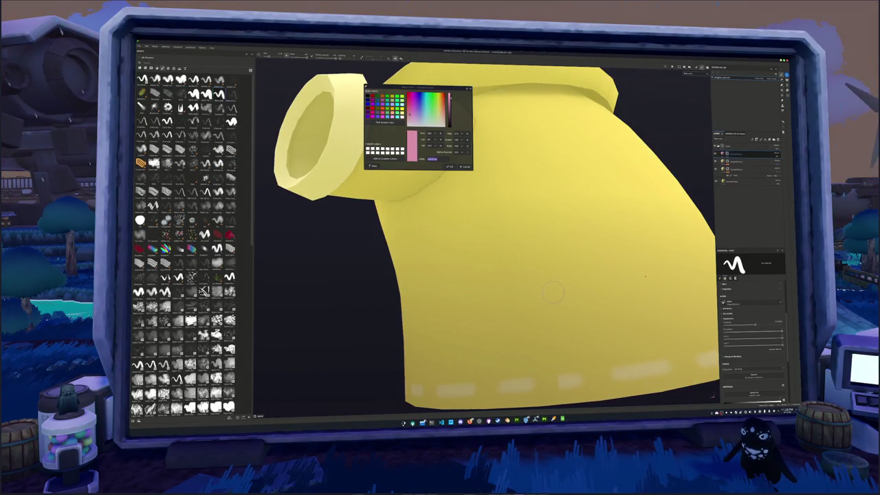
pyautogui.moveTo(512, 292); pyautogui.dragTo(540, 304)
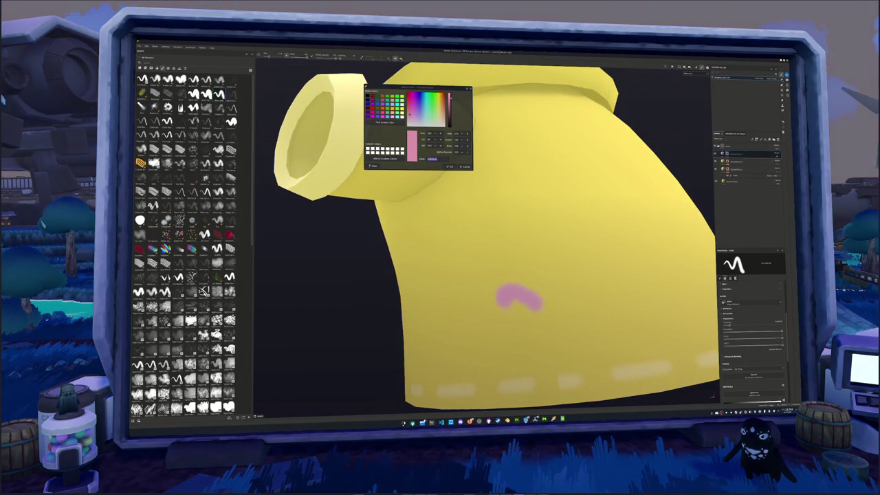
pyautogui.moveTo(517, 302)
pyautogui.mouseDown()
pyautogui.moveTo(497, 323)
pyautogui.moveTo(519, 329)
pyautogui.moveTo(535, 314)
pyautogui.moveTo(521, 313)
pyautogui.mouseUp()
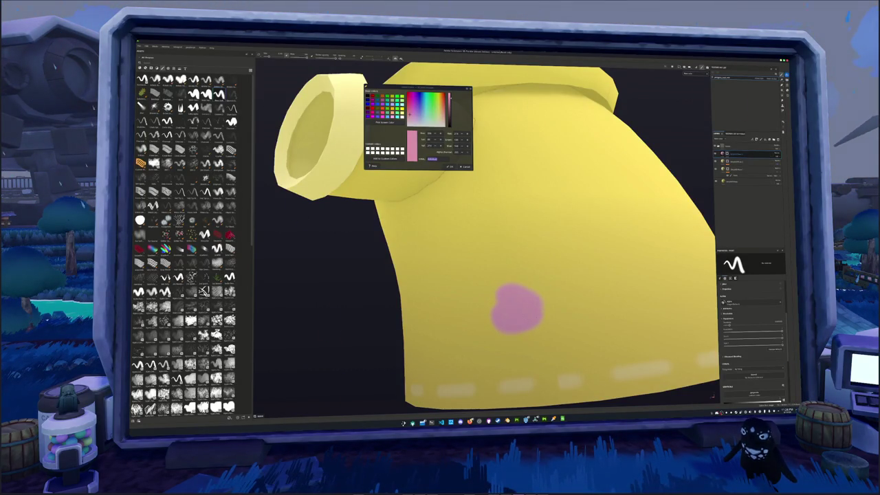
pyautogui.keyDown('alt'); pyautogui.moveTo(660, 284); pyautogui.dragTo(627, 284); pyautogui.keyUp('alt')
pyautogui.click(524, 309)
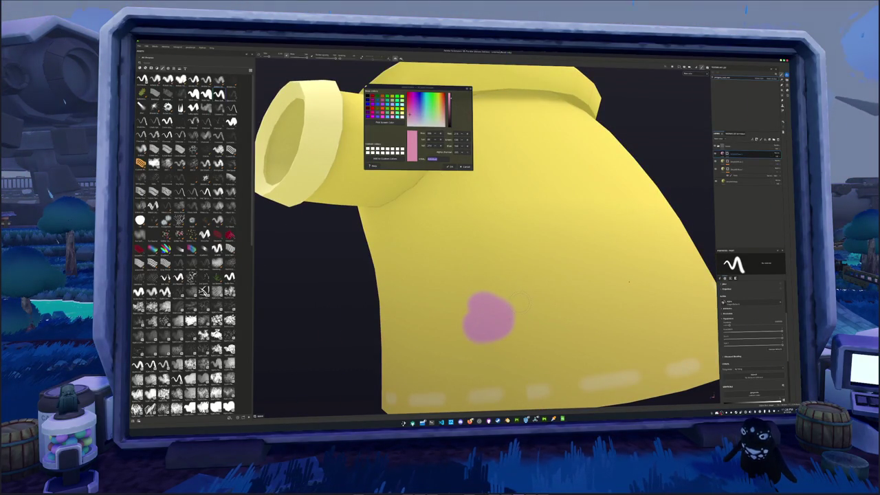
pyautogui.moveTo(524, 311)
pyautogui.mouseDown()
pyautogui.moveTo(521, 290)
pyautogui.moveTo(550, 281)
pyautogui.moveTo(546, 306)
pyautogui.moveTo(526, 306)
pyautogui.moveTo(550, 296)
pyautogui.mouseUp()
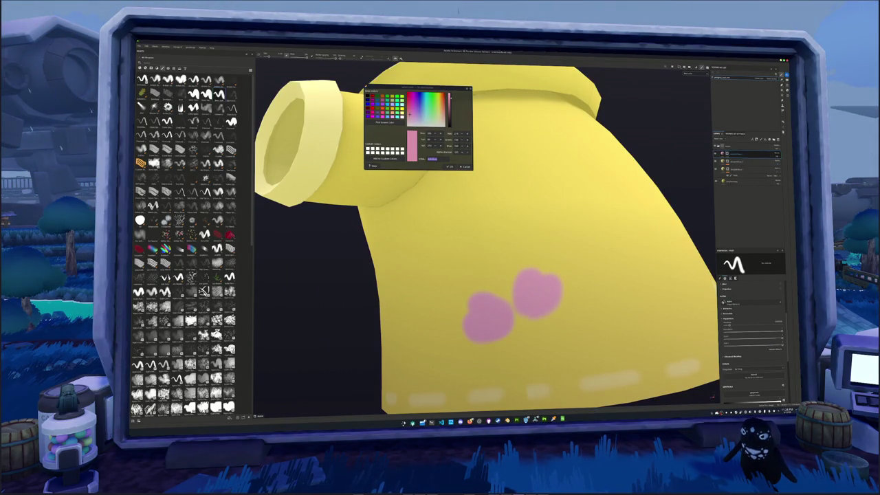
# Add pink dabs and curved strokes to fill the flower's centre and lower petals.
pyautogui.keyDown('alt'); pyautogui.moveTo(632, 291); pyautogui.dragTo(550, 275); pyautogui.keyUp('alt')
pyautogui.click(540, 275)
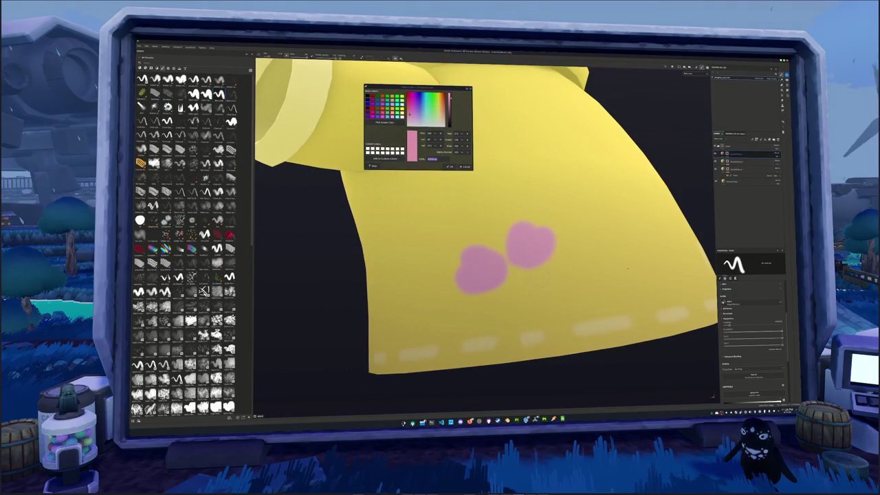
pyautogui.click(528, 295)
pyautogui.click(509, 300)
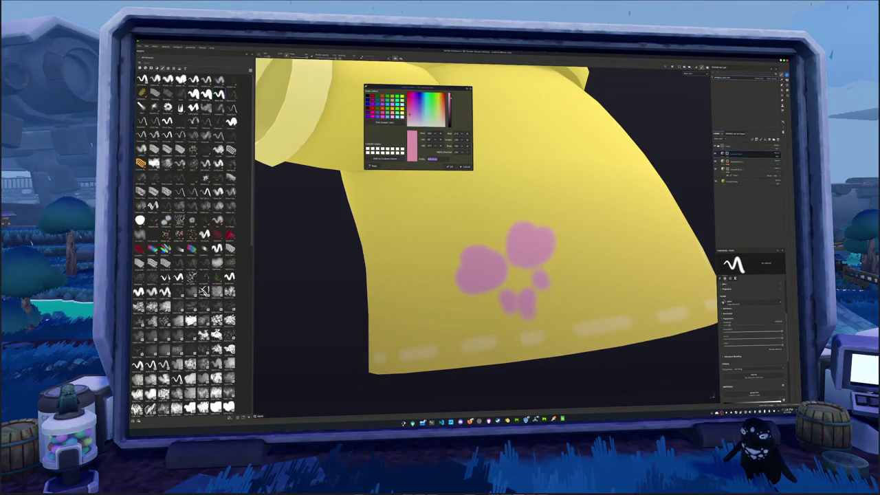
pyautogui.click(541, 327)
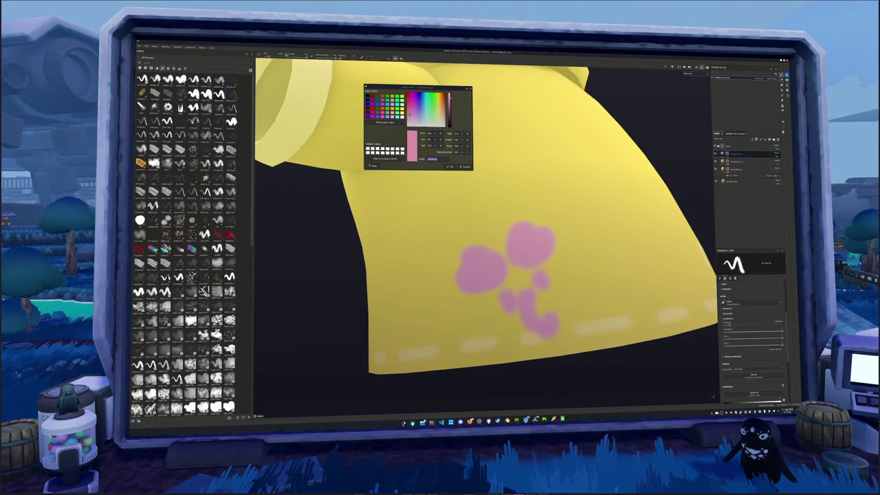
pyautogui.moveTo(568, 322)
pyautogui.mouseDown()
pyautogui.moveTo(563, 302)
pyautogui.moveTo(545, 309)
pyautogui.mouseUp()
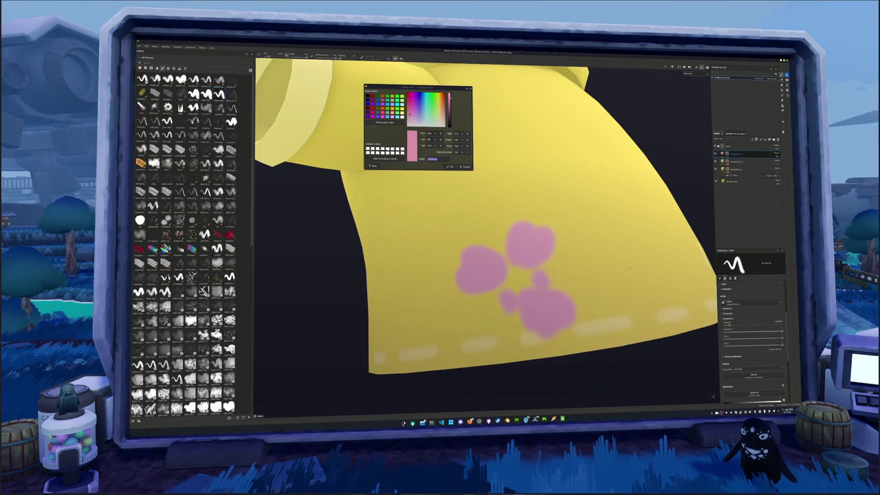
pyautogui.moveTo(545, 280); pyautogui.dragTo(582, 266)
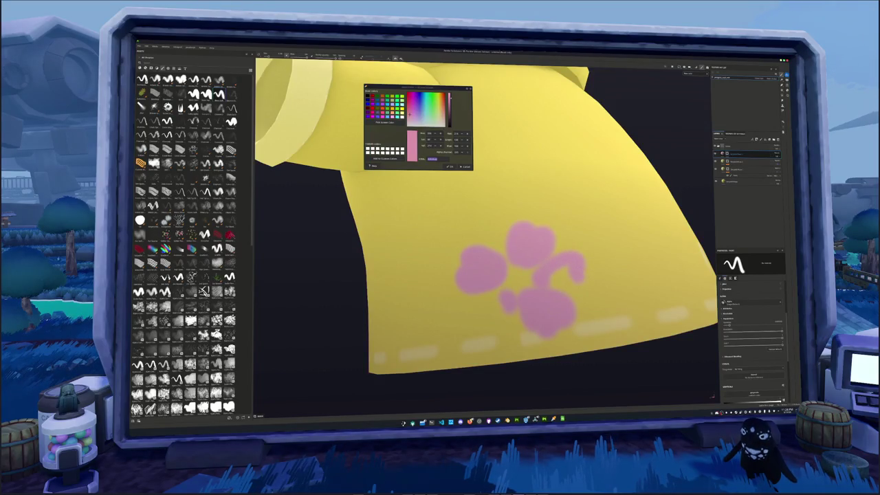
pyautogui.moveTo(551, 276); pyautogui.dragTo(570, 269)
# Fill the hollow lower-left petal, curl a small petal, and dab a pink blob left of the flower.
pyautogui.keyDown('alt'); pyautogui.moveTo(638, 265); pyautogui.dragTo(613, 288); pyautogui.keyUp('alt')
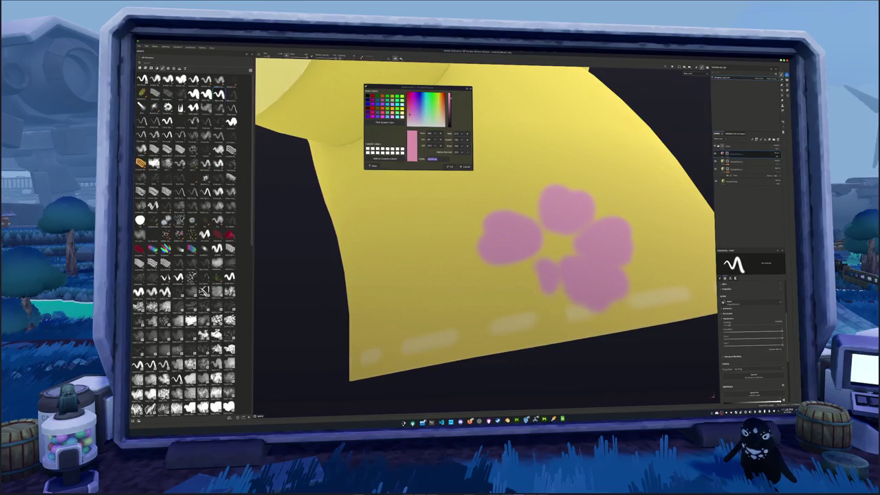
pyautogui.moveTo(547, 282); pyautogui.dragTo(521, 299)
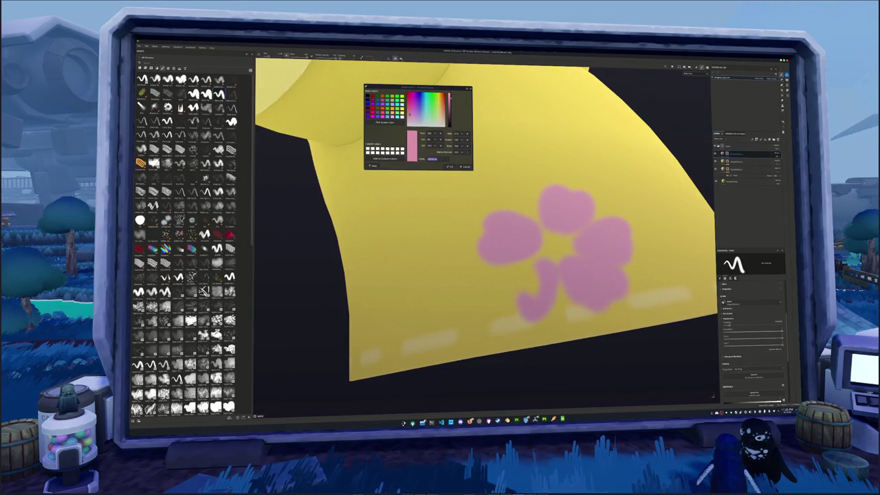
pyautogui.moveTo(531, 282); pyautogui.dragTo(539, 294)
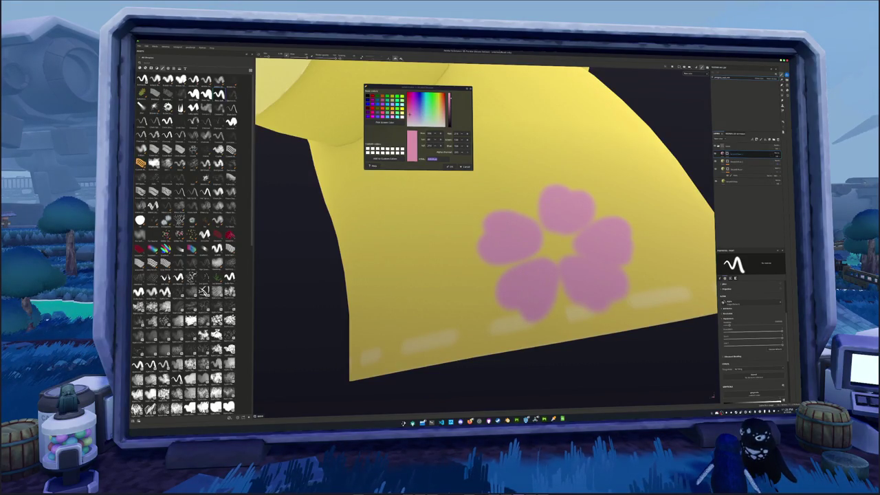
pyautogui.moveTo(481, 227)
pyautogui.keyDown('alt'); pyautogui.mouseDown()
pyautogui.moveTo(494, 298)
pyautogui.moveTo(453, 305)
pyautogui.mouseUp(); pyautogui.keyUp('alt')
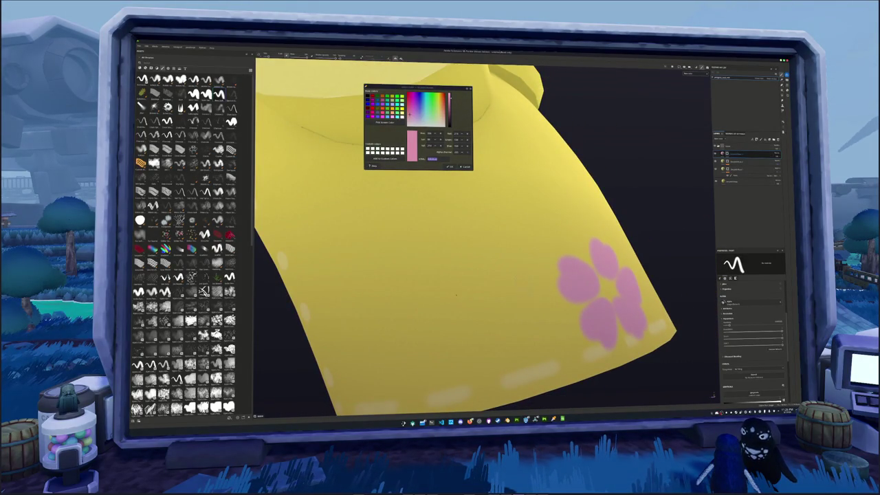
pyautogui.keyDown('alt'); pyautogui.moveTo(456, 295); pyautogui.dragTo(456, 313); pyautogui.keyUp('alt')
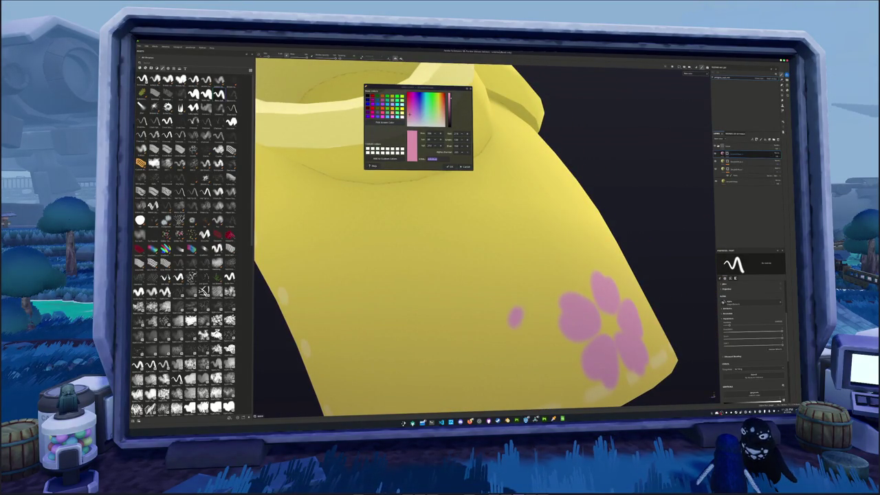
pyautogui.moveTo(535, 322); pyautogui.dragTo(524, 331)
pyautogui.scroll(2, 448, 301)
pyautogui.scroll(3, 447, 301)
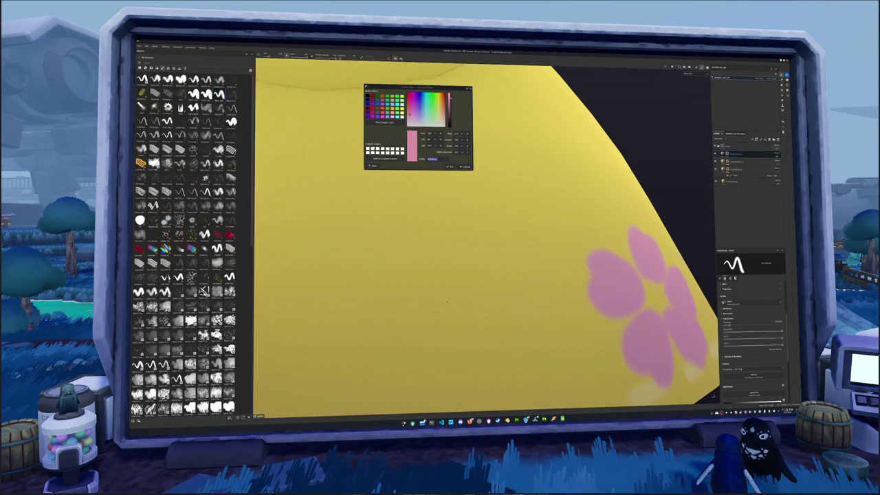
pyautogui.click(525, 297)
# Dab five pink petals for a small flower left of the big one, starting another petal above.
pyautogui.moveTo(523, 303)
pyautogui.keyDown('alt'); pyautogui.mouseDown()
pyautogui.moveTo(503, 300)
pyautogui.moveTo(509, 275)
pyautogui.mouseUp(); pyautogui.keyUp('alt')
pyautogui.click(509, 261)
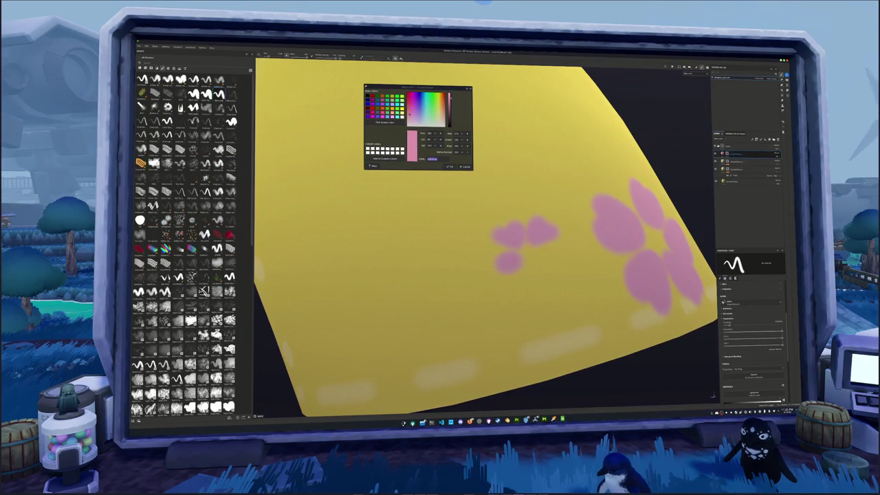
pyautogui.click(528, 270)
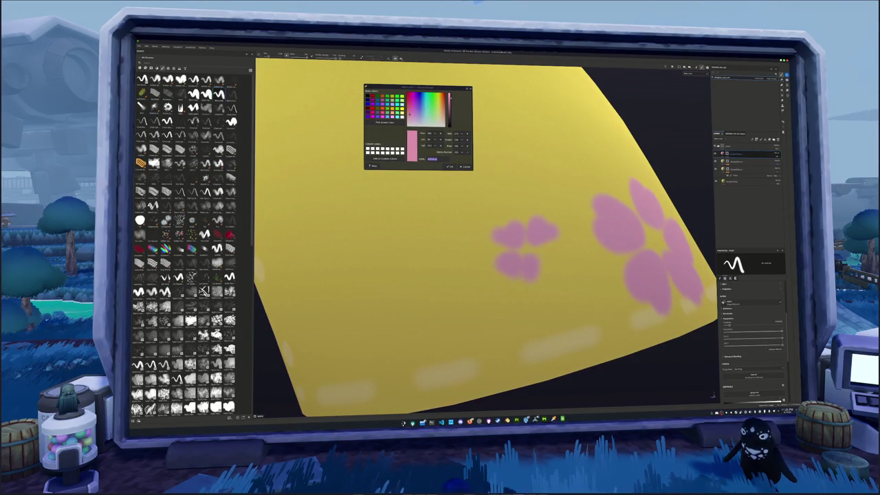
pyautogui.click(558, 249)
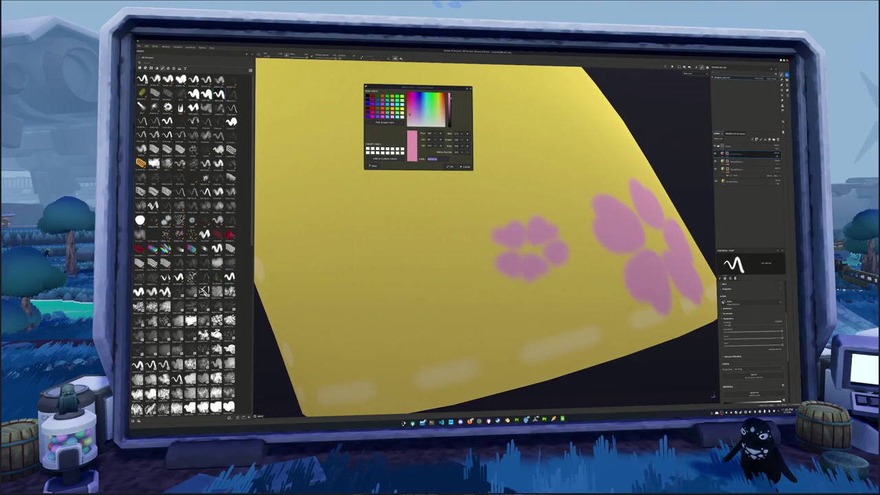
pyautogui.moveTo(558, 265)
pyautogui.keyDown('alt'); pyautogui.mouseDown()
pyautogui.moveTo(522, 282)
pyautogui.moveTo(470, 287)
pyautogui.mouseUp(); pyautogui.keyUp('alt')
pyautogui.click(511, 267)
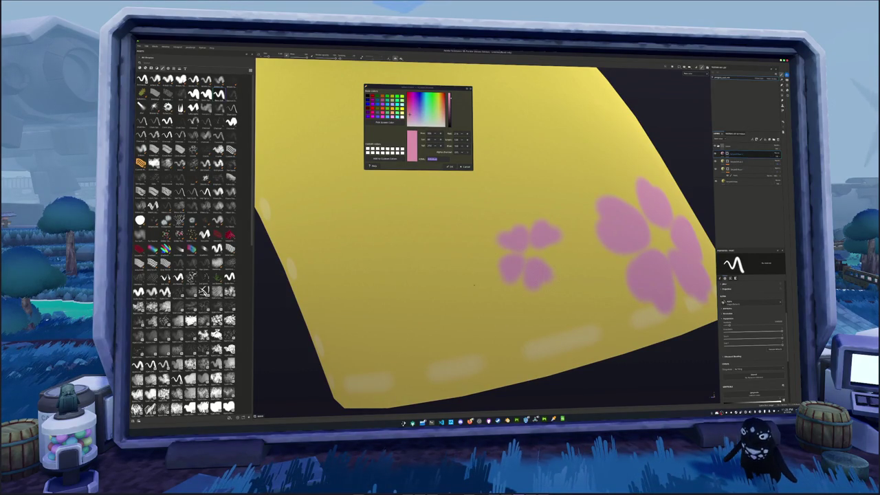
pyautogui.moveTo(548, 255)
pyautogui.mouseDown()
pyautogui.moveTo(560, 251)
pyautogui.moveTo(530, 280)
pyautogui.mouseUp()
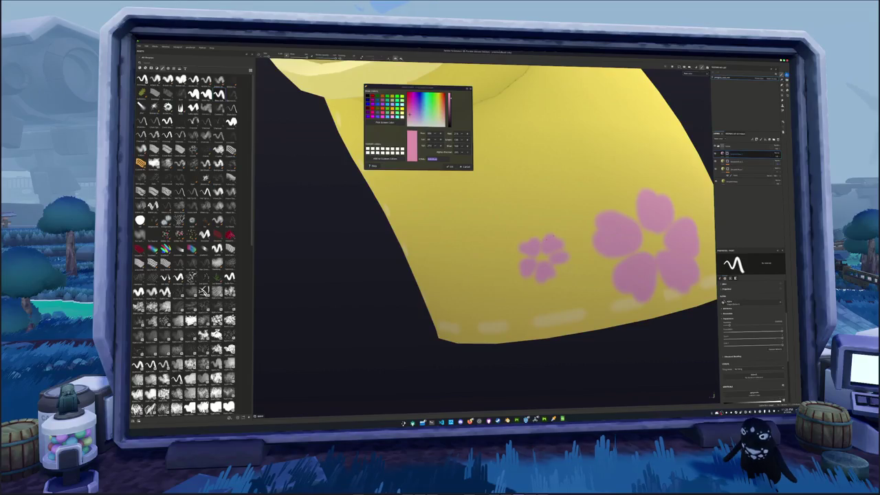
pyautogui.scroll(2, 549, 237)
pyautogui.moveTo(551, 229)
pyautogui.keyDown('alt'); pyautogui.mouseDown()
pyautogui.moveTo(579, 247)
pyautogui.moveTo(581, 293)
pyautogui.mouseUp(); pyautogui.keyUp('alt')
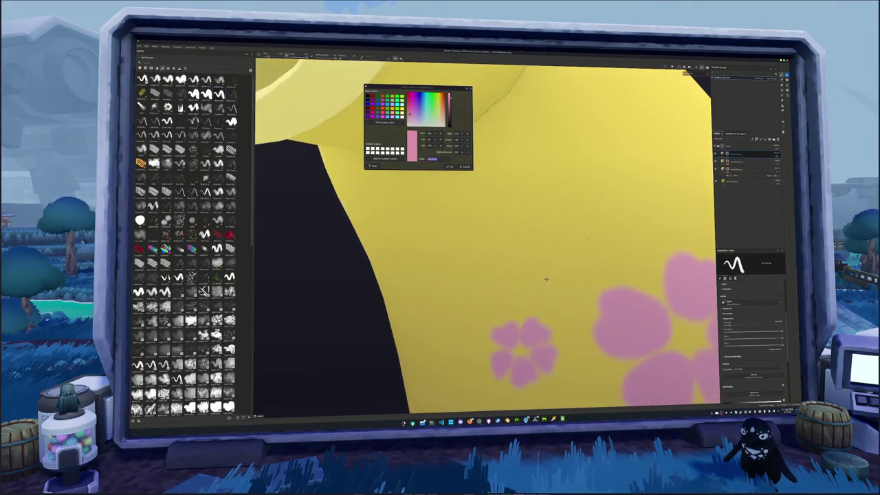
pyautogui.moveTo(532, 312); pyautogui.dragTo(539, 289)
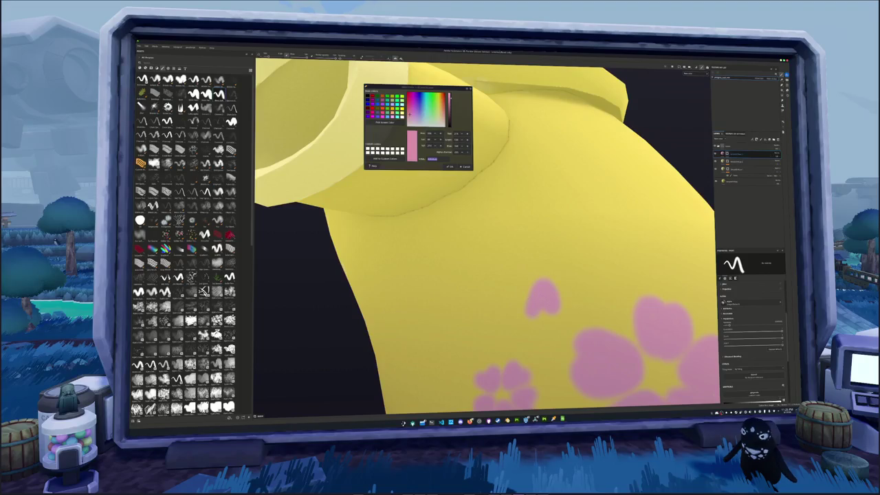
# Paint a new pink petal near the sleeve opening and undo the misshapen top stroke.
pyautogui.keyDown('alt'); pyautogui.moveTo(550, 279); pyautogui.dragTo(610, 270); pyautogui.keyUp('alt')
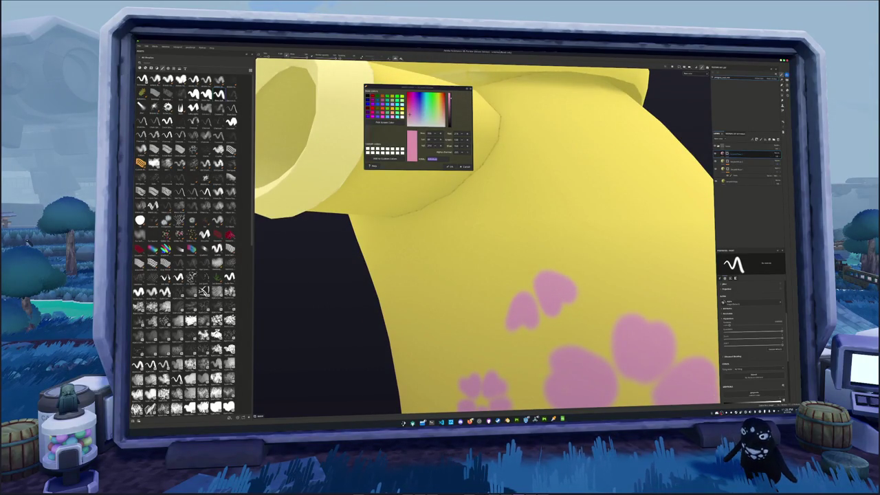
pyautogui.keyDown('alt'); pyautogui.moveTo(617, 260); pyautogui.dragTo(584, 265); pyautogui.keyUp('alt')
pyautogui.scroll(5, 552, 270)
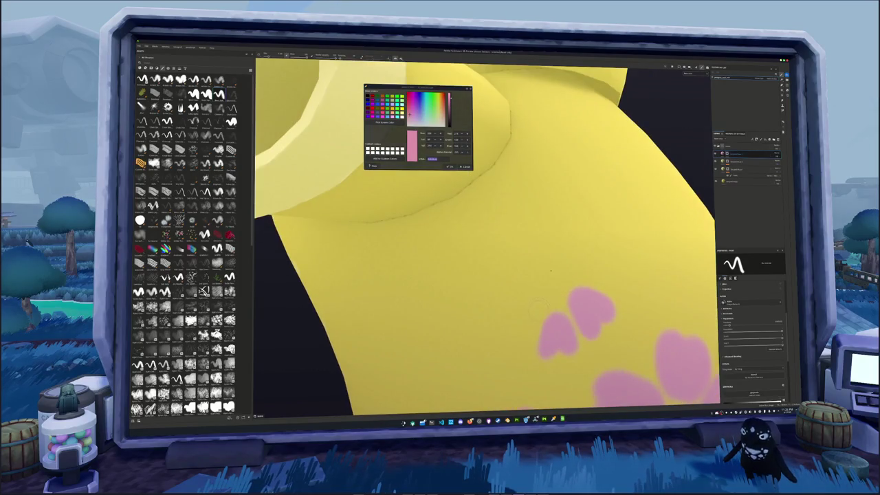
pyautogui.moveTo(535, 306); pyautogui.dragTo(527, 332)
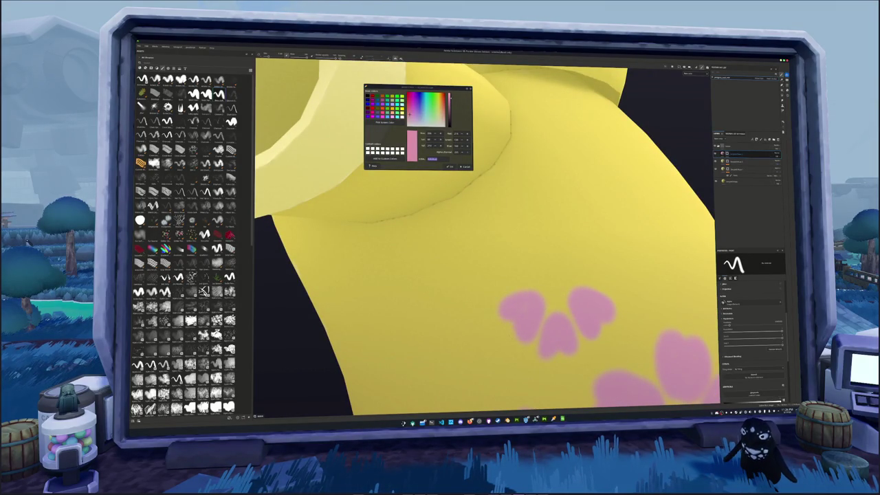
pyautogui.moveTo(548, 269)
pyautogui.keyDown('alt'); pyautogui.mouseDown()
pyautogui.moveTo(516, 281)
pyautogui.moveTo(534, 294)
pyautogui.moveTo(527, 307)
pyautogui.moveTo(515, 269)
pyautogui.mouseUp(); pyautogui.keyUp('alt')
pyautogui.hotkey('ctrl', 'z')
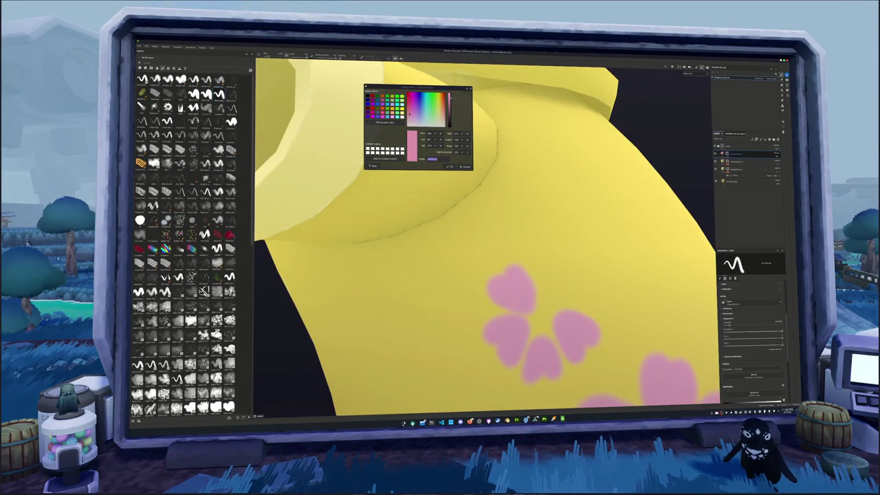
# Add a small heart-shaped pink petal right of the flower, then zoom out to the whole jacket.
pyautogui.keyDown('alt'); pyautogui.moveTo(543, 262); pyautogui.dragTo(554, 279); pyautogui.keyUp('alt')
pyautogui.moveTo(519, 298)
pyautogui.mouseDown()
pyautogui.moveTo(523, 308)
pyautogui.moveTo(541, 310)
pyautogui.mouseUp()
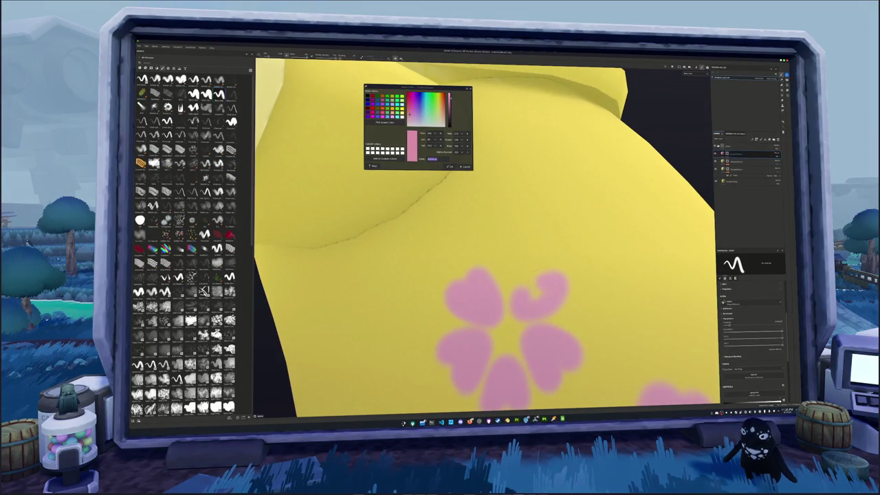
pyautogui.scroll(-10, 556, 279)
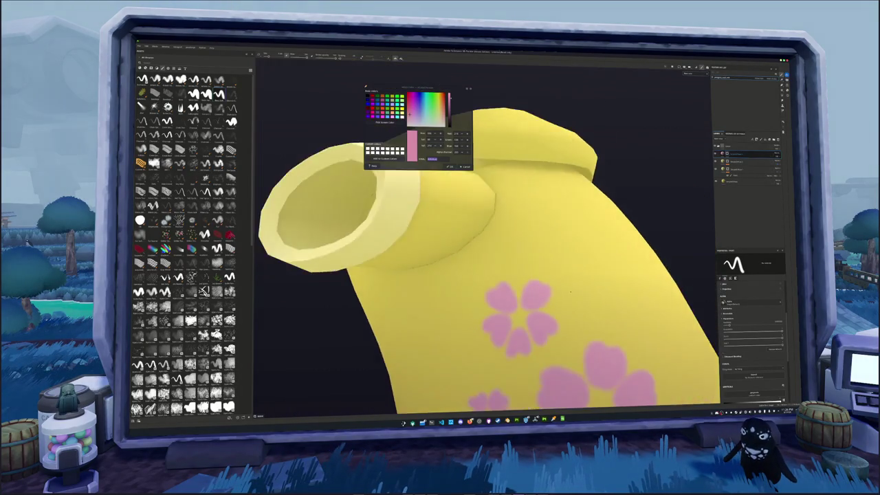
pyautogui.keyDown('alt'); pyautogui.moveTo(522, 275); pyautogui.dragTo(555, 279); pyautogui.keyUp('alt')
pyautogui.scroll(-3, 555, 279)
pyautogui.click(750, 154)
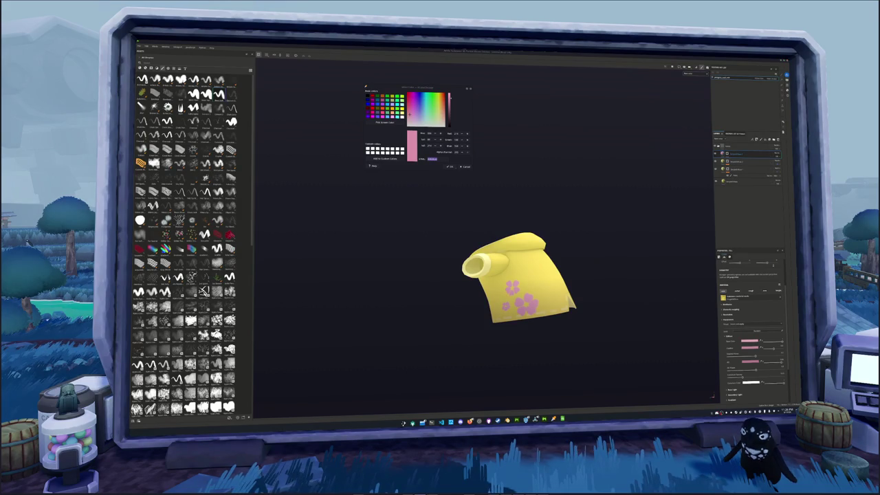
pyautogui.scroll(-2, 753, 324)
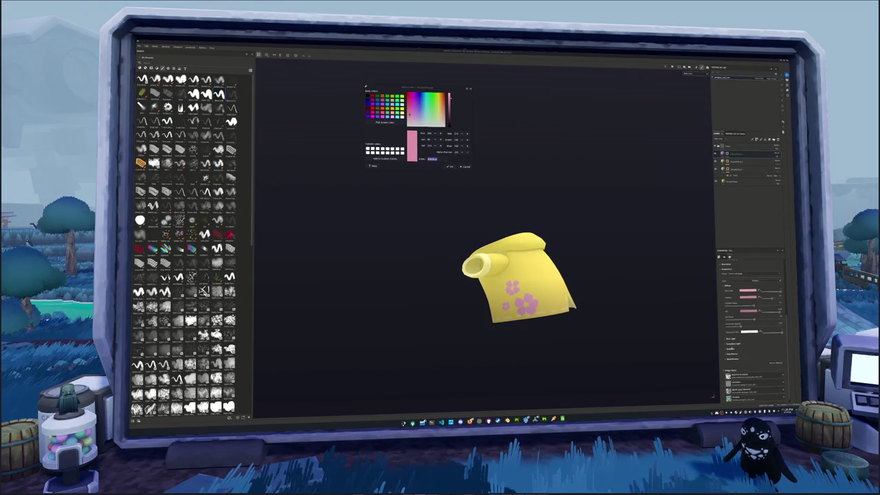
pyautogui.scroll(-1, 753, 323)
pyautogui.scroll(-1, 753, 323)
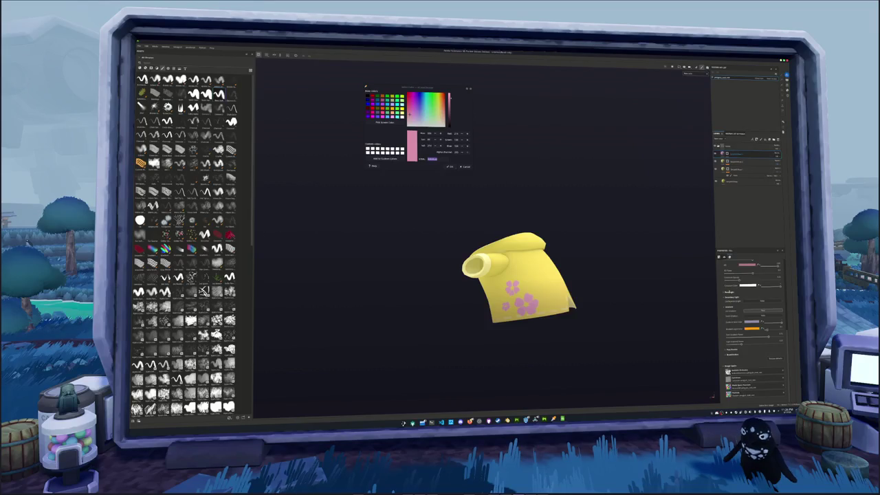
pyautogui.click(727, 292)
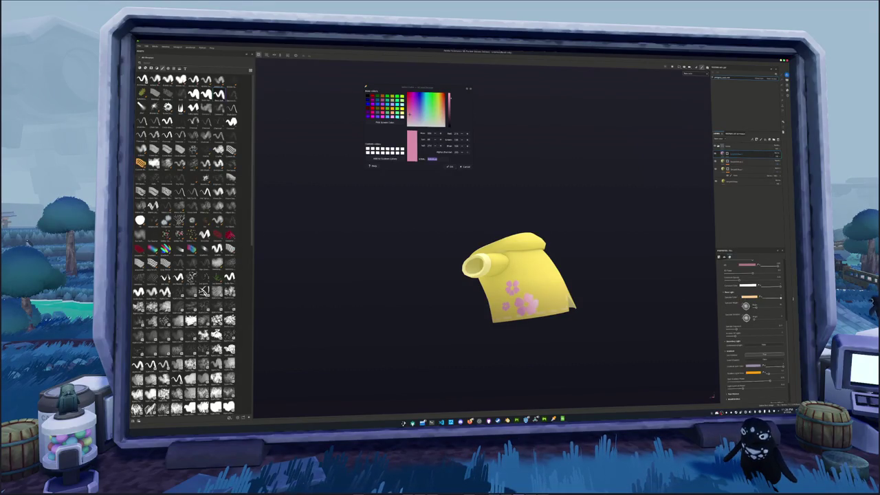
pyautogui.scroll(2, 759, 302)
pyautogui.scroll(2, 752, 324)
pyautogui.click(743, 304)
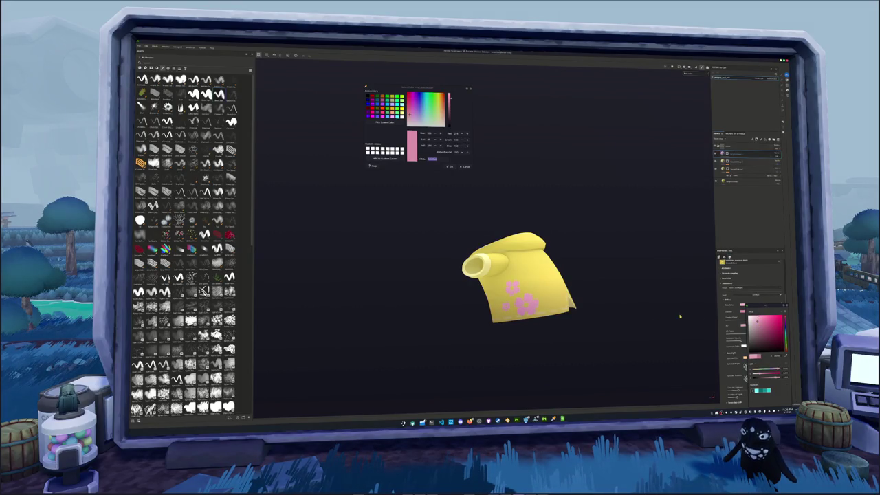
pyautogui.keyDown('alt'); pyautogui.moveTo(707, 319); pyautogui.dragTo(589, 280); pyautogui.keyUp('alt')
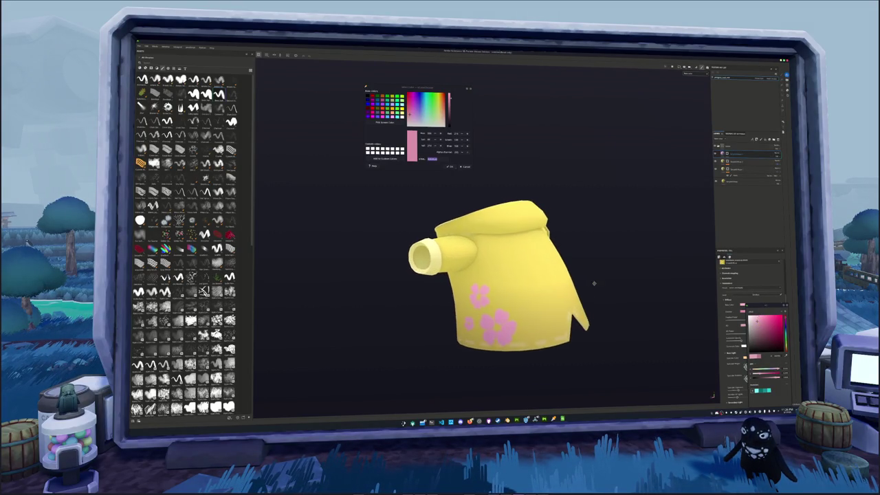
pyautogui.click(736, 154)
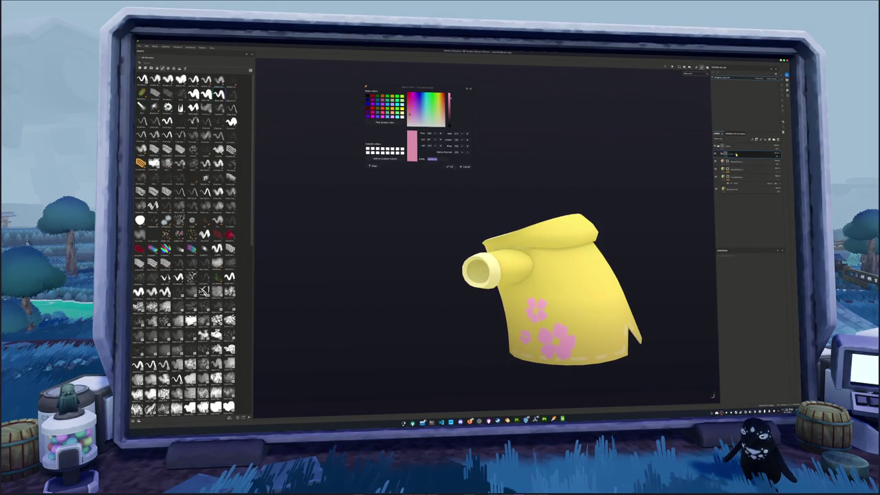
# Add a first effect under the jacket's top layer from its context menu.
pyautogui.rightClick(735, 155)
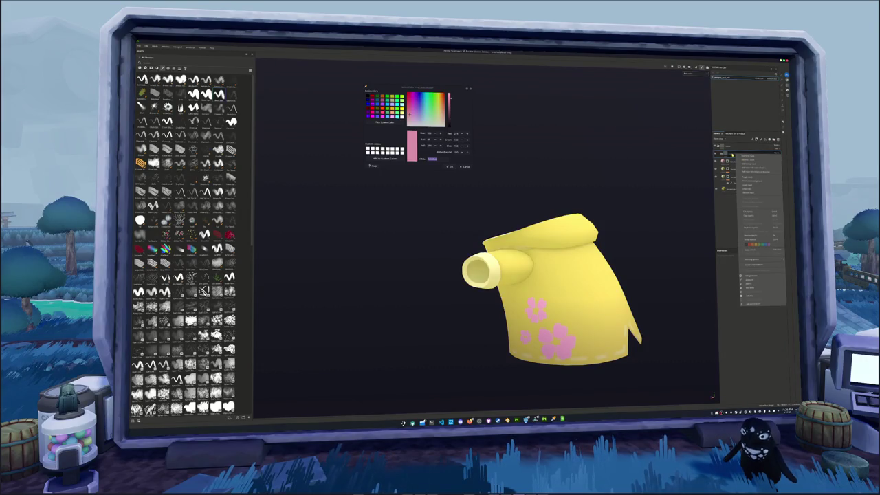
pyautogui.rightClick(769, 155)
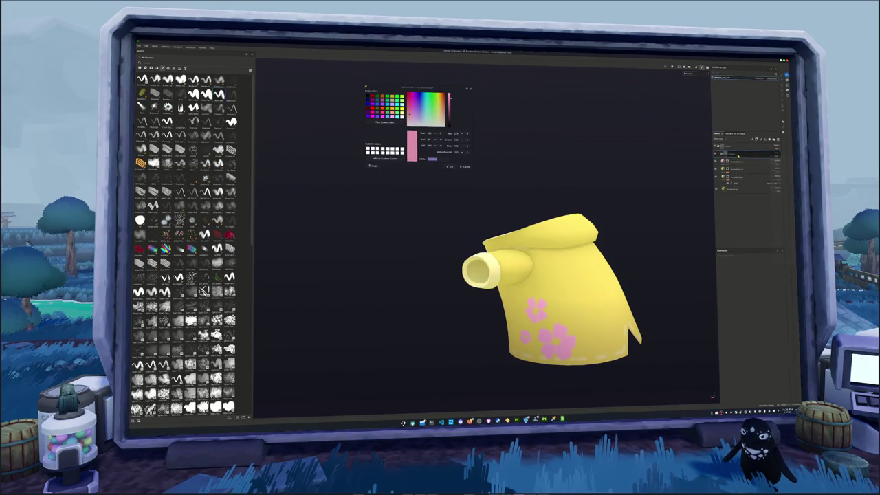
pyautogui.rightClick(737, 155)
pyautogui.click(754, 297)
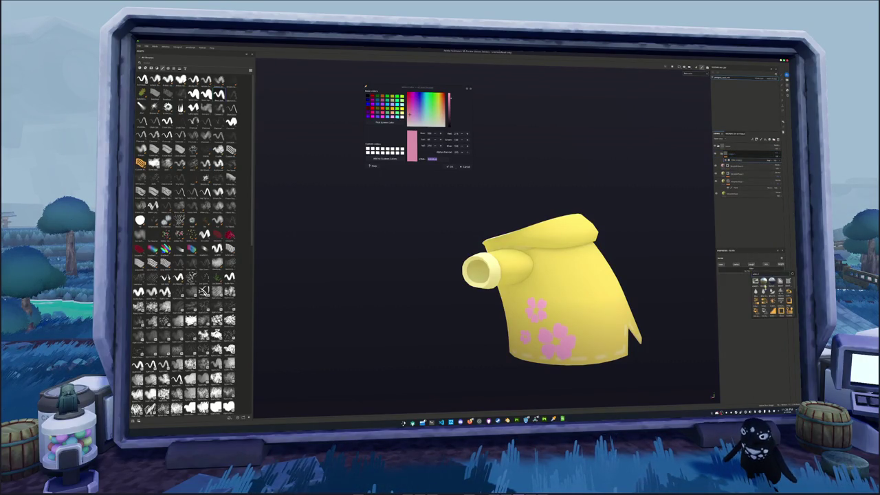
pyautogui.moveTo(536, 309)
pyautogui.keyDown('alt'); pyautogui.mouseDown()
pyautogui.moveTo(640, 307)
pyautogui.moveTo(619, 330)
pyautogui.mouseUp(); pyautogui.keyUp('alt')
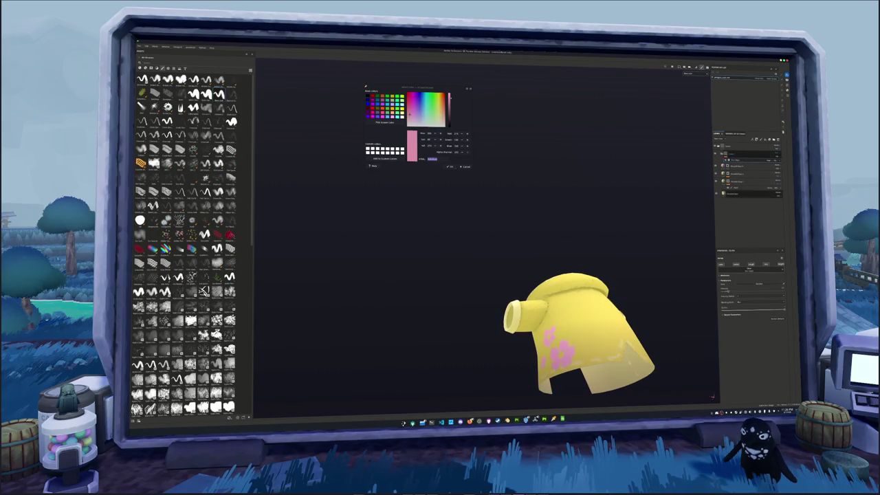
# Add a second effect to the top layer's stack and view the jacket's back.
pyautogui.rightClick(733, 155)
pyautogui.click(733, 155)
pyautogui.rightClick(734, 155)
pyautogui.click(755, 270)
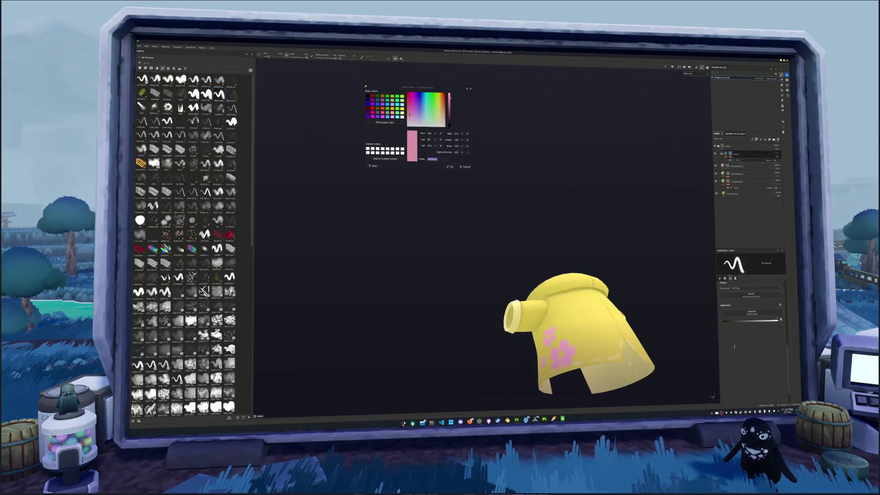
pyautogui.moveTo(609, 317)
pyautogui.keyDown('alt'); pyautogui.mouseDown()
pyautogui.moveTo(598, 241)
pyautogui.moveTo(631, 334)
pyautogui.moveTo(577, 323)
pyautogui.mouseUp(); pyautogui.keyUp('alt')
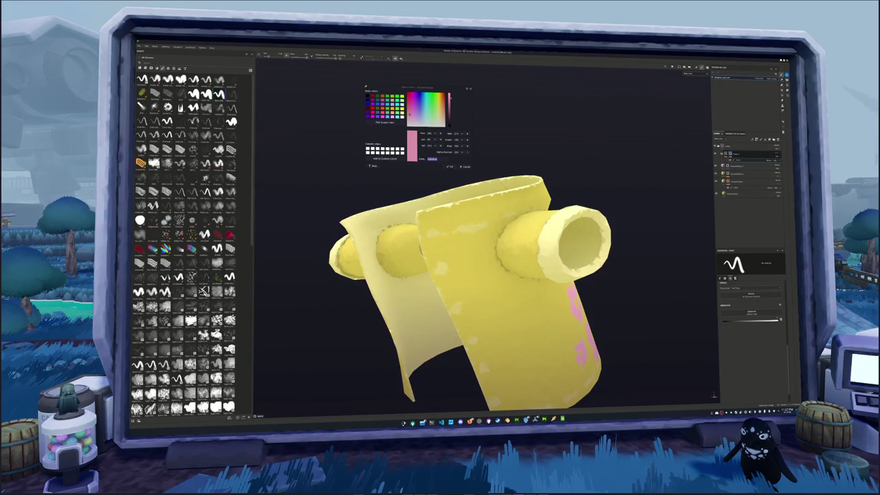
# Inspect the jacket's top, sleeve opening and side, then select the base fill layer.
pyautogui.keyDown('alt'); pyautogui.moveTo(577, 323); pyautogui.dragTo(478, 256); pyautogui.keyUp('alt')
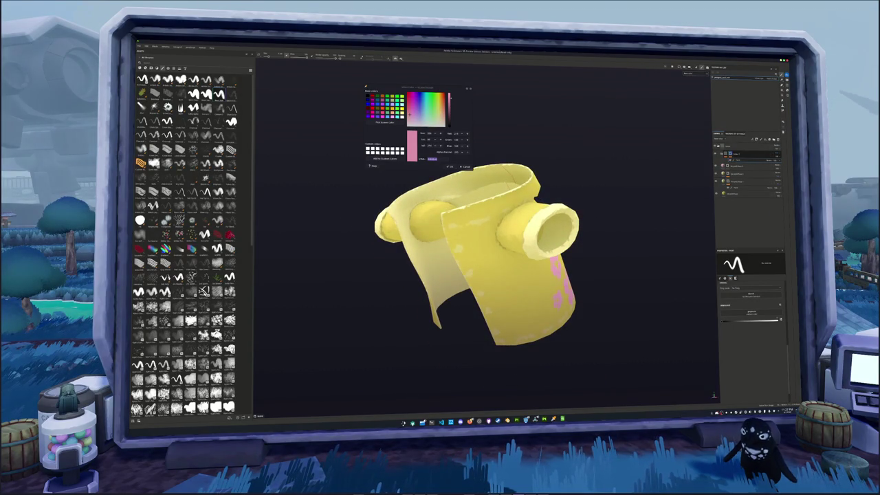
pyautogui.moveTo(478, 257)
pyautogui.keyDown('alt'); pyautogui.mouseDown()
pyautogui.moveTo(523, 275)
pyautogui.moveTo(399, 293)
pyautogui.mouseUp(); pyautogui.keyUp('alt')
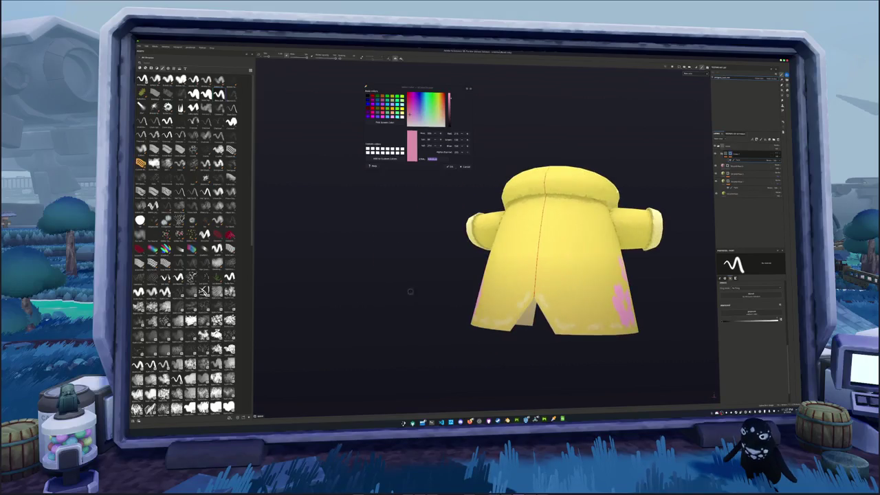
pyautogui.moveTo(550, 255)
pyautogui.keyDown('alt'); pyautogui.mouseDown()
pyautogui.moveTo(461, 275)
pyautogui.moveTo(509, 241)
pyautogui.moveTo(561, 255)
pyautogui.moveTo(578, 241)
pyautogui.moveTo(564, 248)
pyautogui.mouseUp(); pyautogui.keyUp('alt')
pyautogui.scroll(3, 523, 261)
pyautogui.click(749, 194)
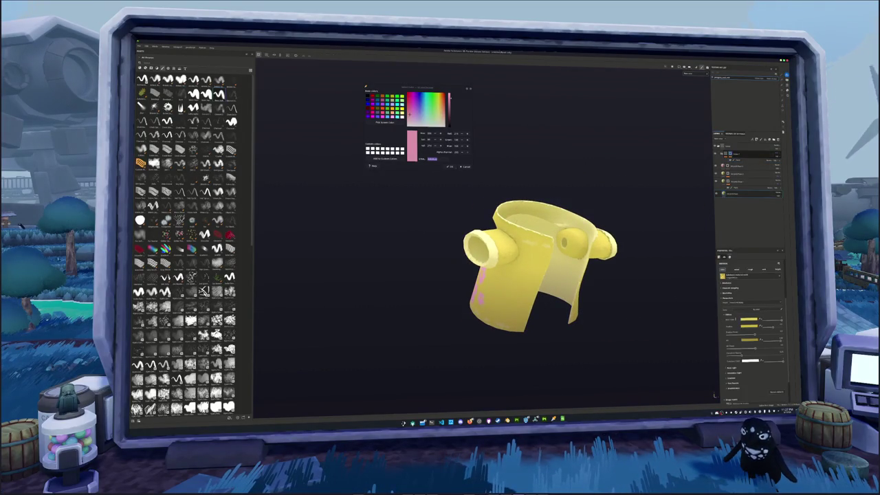
# Nudge the base fill's Base Color slightly toward a softer cream-yellow tone.
pyautogui.click(748, 338)
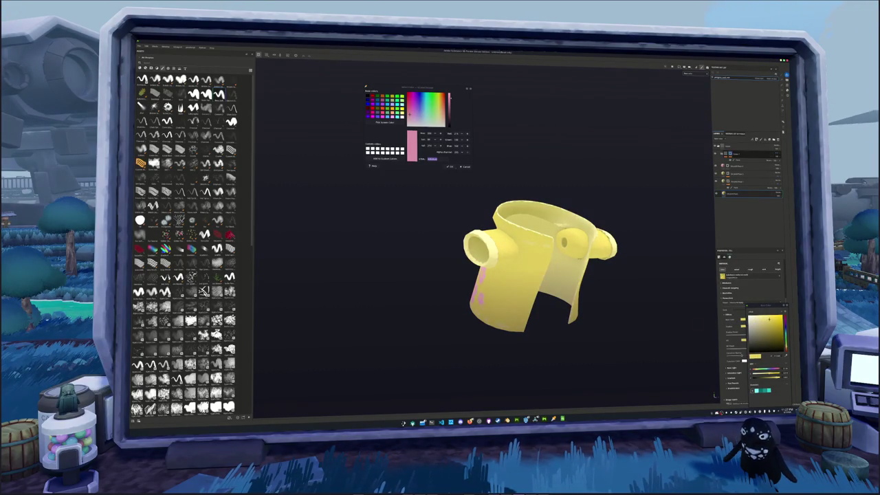
pyautogui.moveTo(769, 319); pyautogui.dragTo(775, 318)
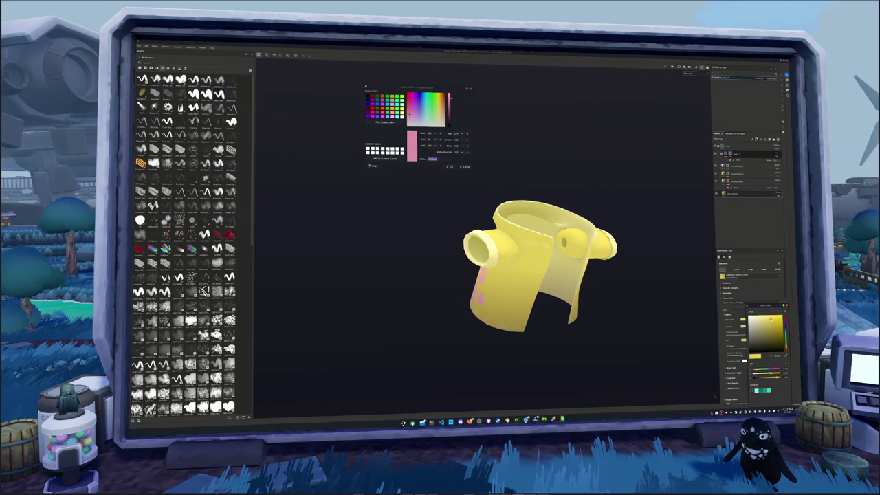
pyautogui.click(757, 302)
pyautogui.moveTo(452, 295)
pyautogui.keyDown('alt'); pyautogui.mouseDown()
pyautogui.moveTo(543, 341)
pyautogui.moveTo(636, 332)
pyautogui.mouseUp(); pyautogui.keyUp('alt')
# Save the project as penguin_shirt.
pyautogui.hotkey('ctrl', 's')
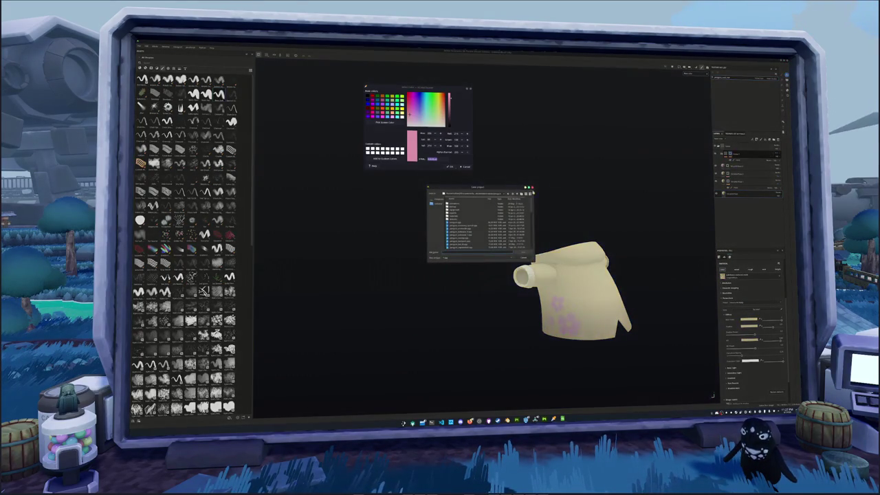
pyautogui.write('penguin_shirt')
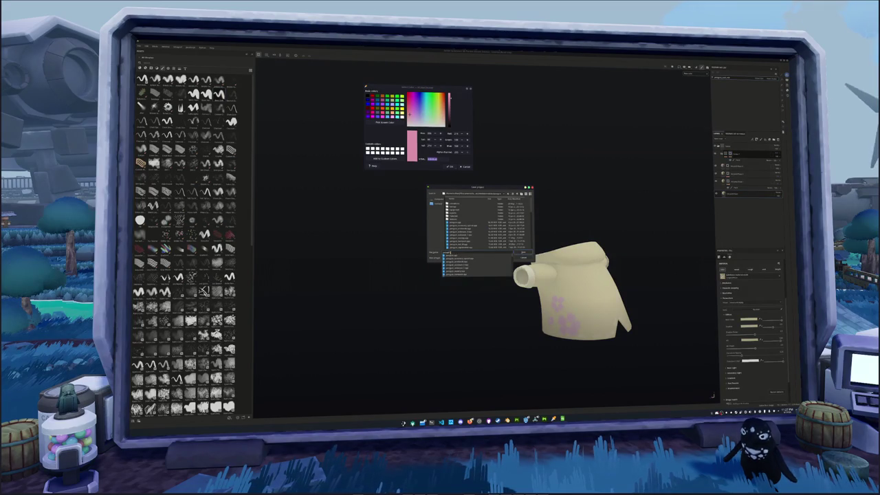
pyautogui.press('Return')
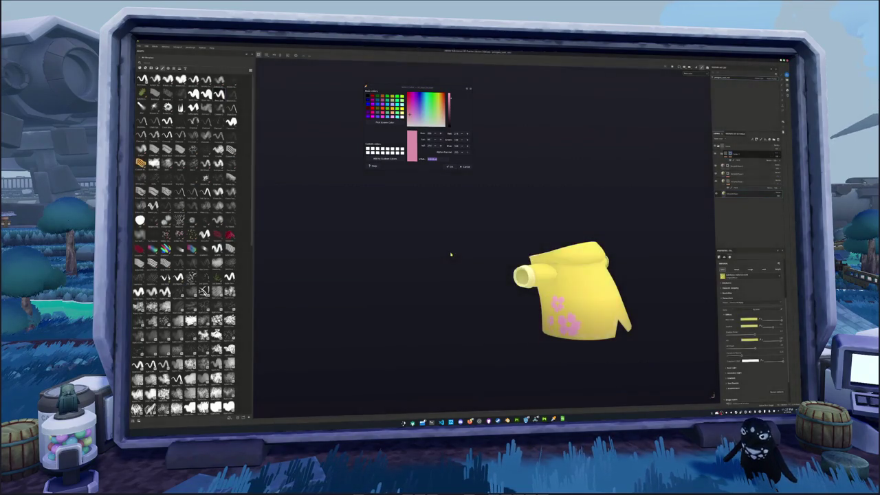
# Create a new folder named pattern as the texture export output directory.
pyautogui.moveTo(511, 165); pyautogui.dragTo(476, 241)
pyautogui.click(483, 253)
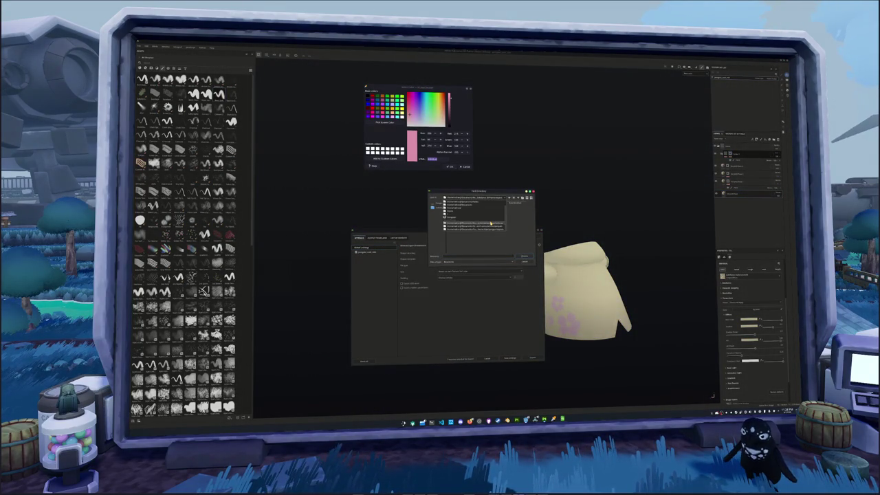
pyautogui.click(491, 224)
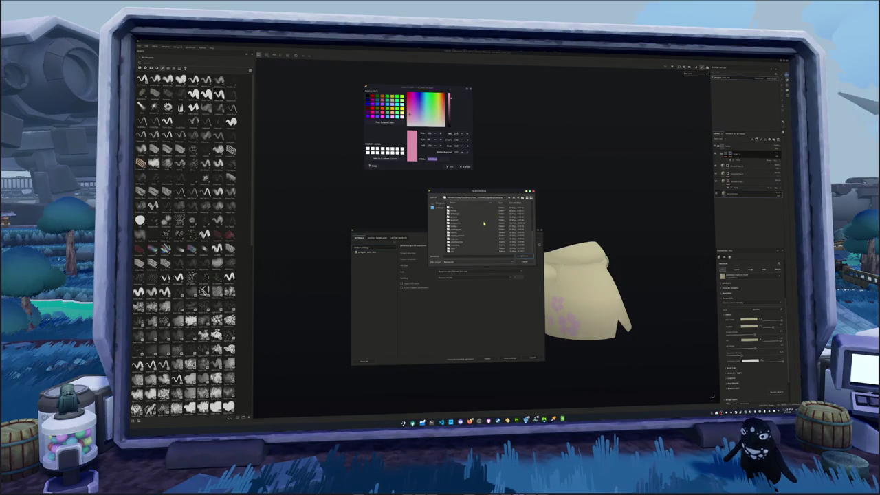
pyautogui.click(518, 200)
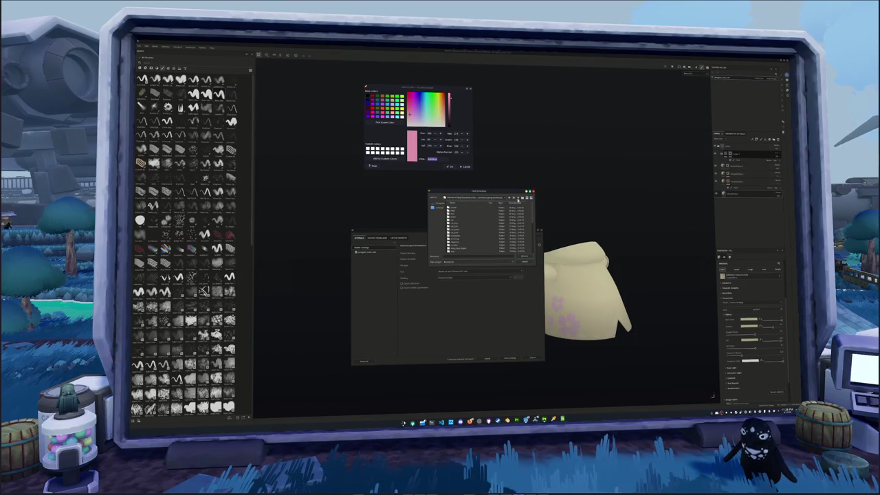
pyautogui.click(522, 198)
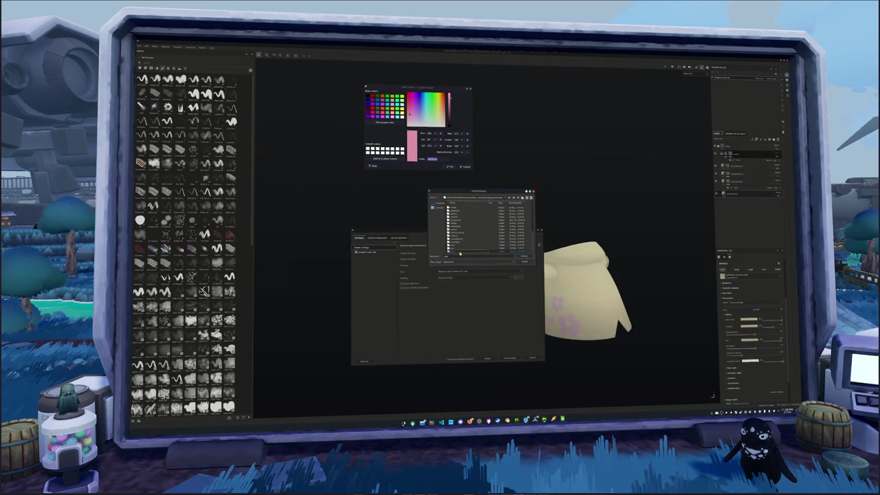
pyautogui.doubleClick(460, 253)
pyautogui.press('BackSpace')
pyautogui.write('pattern')
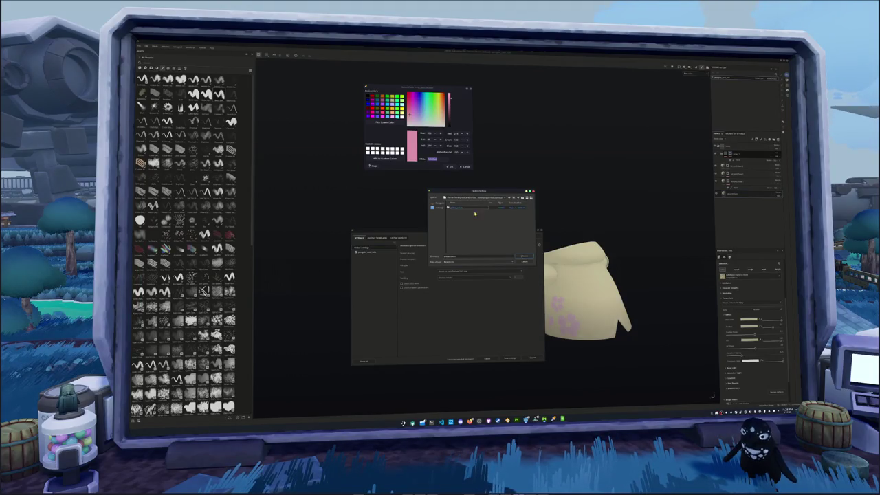
pyautogui.press('Return')
pyautogui.press('Return')
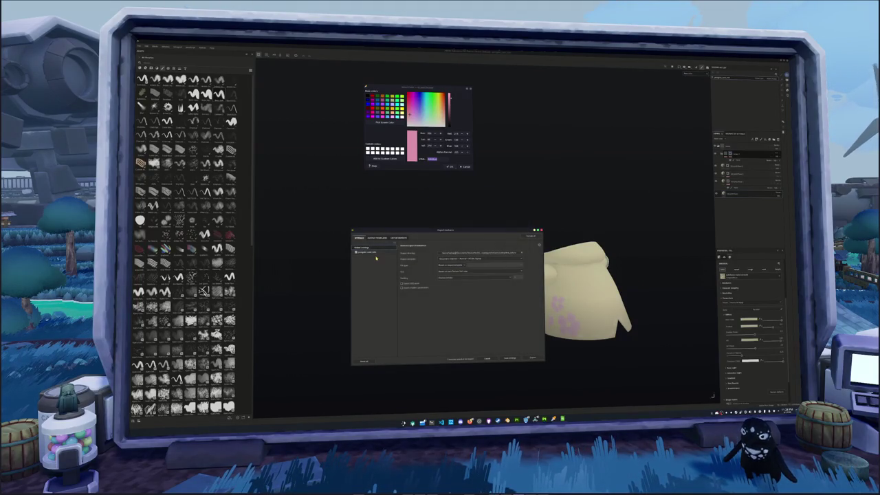
pyautogui.click(531, 358)
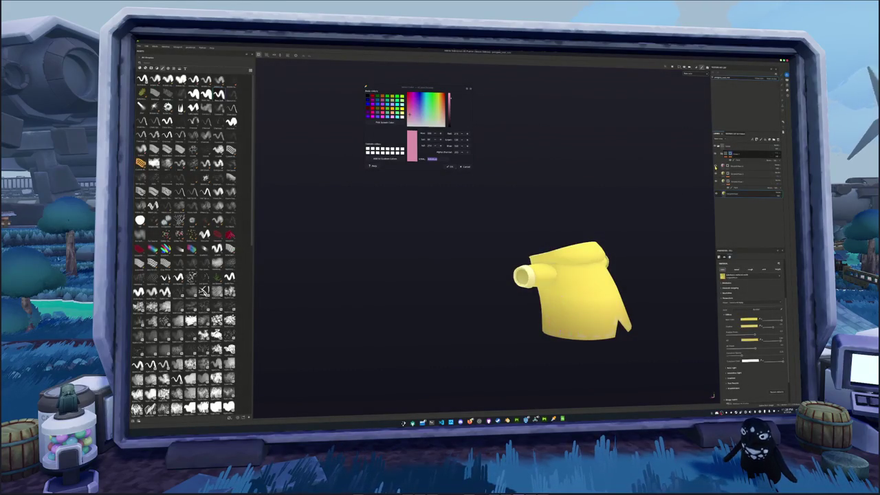
# Export the yellow jacket textures into the pattern folder.
pyautogui.hotkey('ctrl', 'shift', 'e')
pyautogui.click(472, 247)
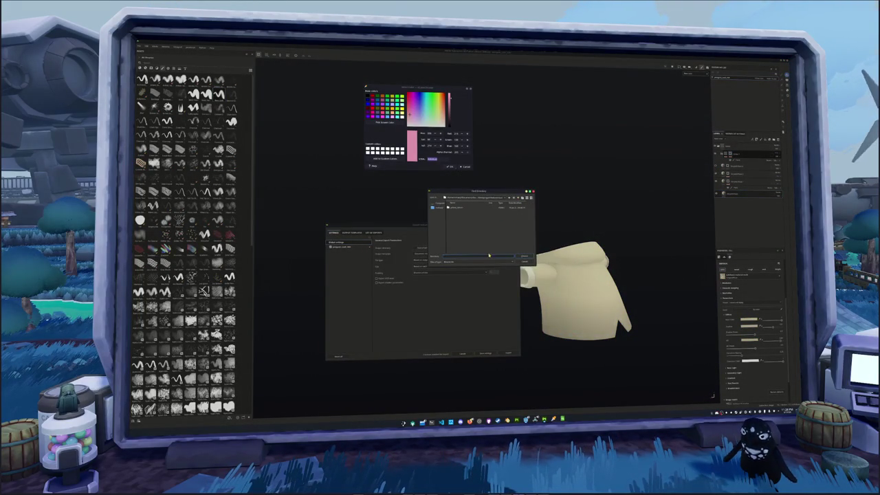
pyautogui.click(524, 256)
pyautogui.click(502, 352)
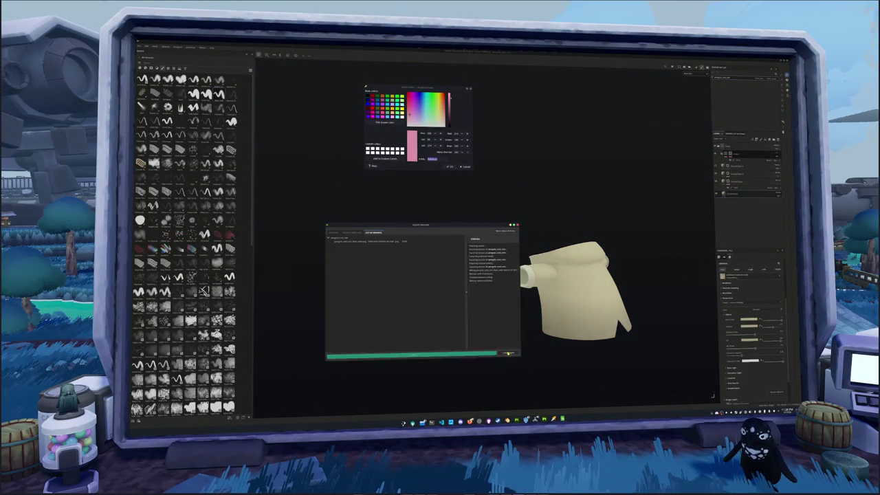
pyautogui.click(774, 139)
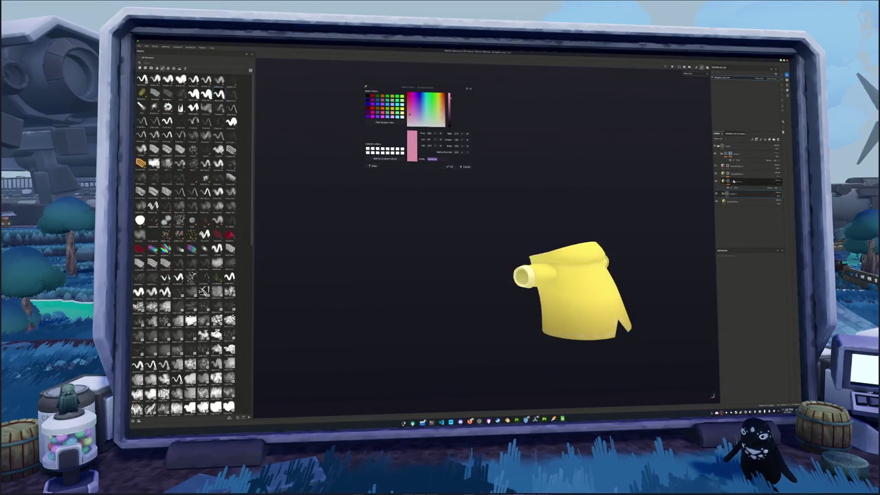
# Add a new fill layer that tints the whole jacket light pink.
pyautogui.click(736, 154)
pyautogui.click(776, 154)
pyautogui.rightClick(776, 155)
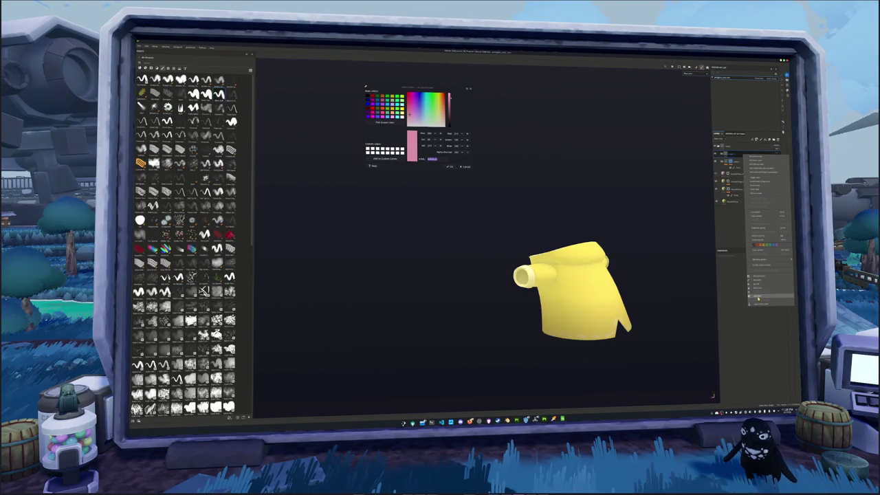
pyautogui.click(759, 298)
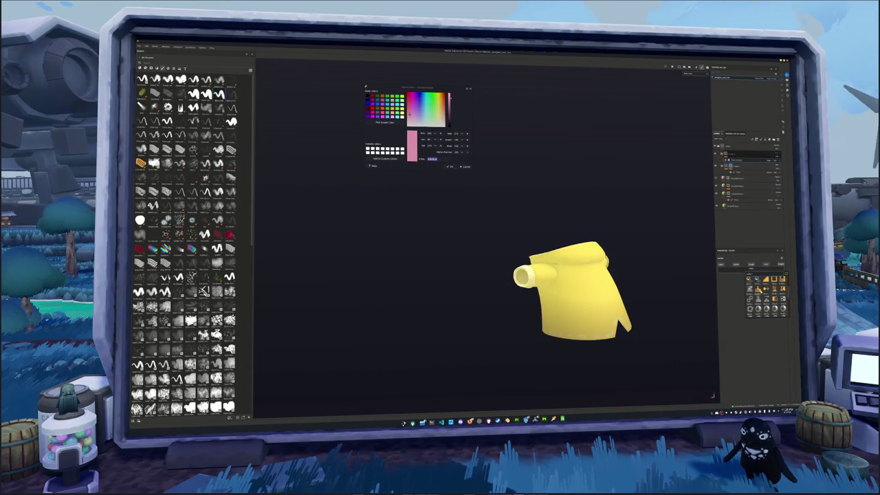
pyautogui.click(757, 289)
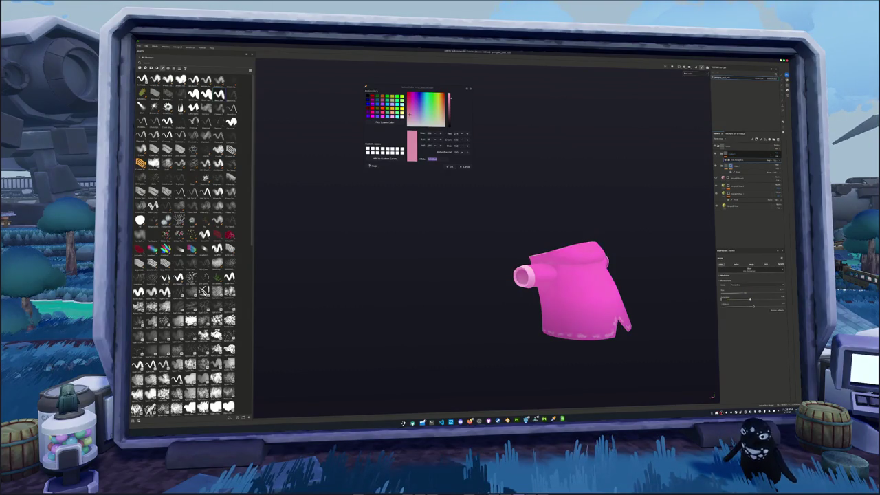
pyautogui.moveTo(743, 300); pyautogui.dragTo(738, 300)
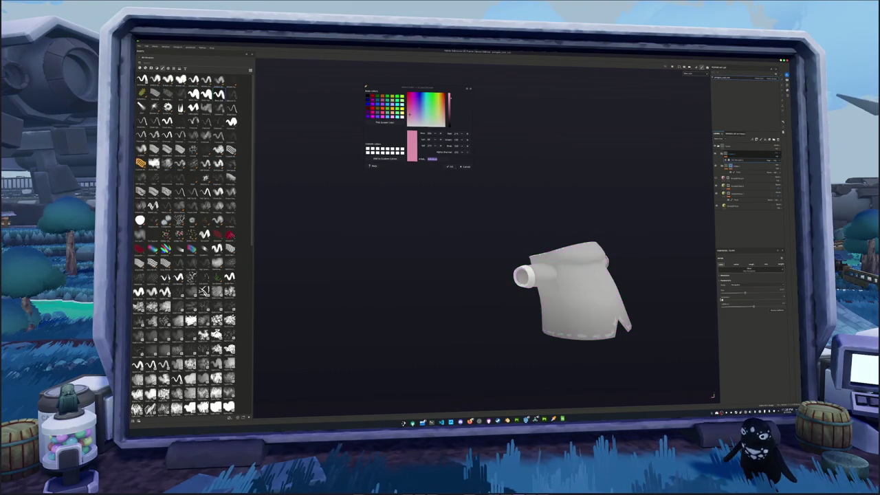
pyautogui.keyDown('alt'); pyautogui.moveTo(629, 294); pyautogui.dragTo(622, 309); pyautogui.keyUp('alt')
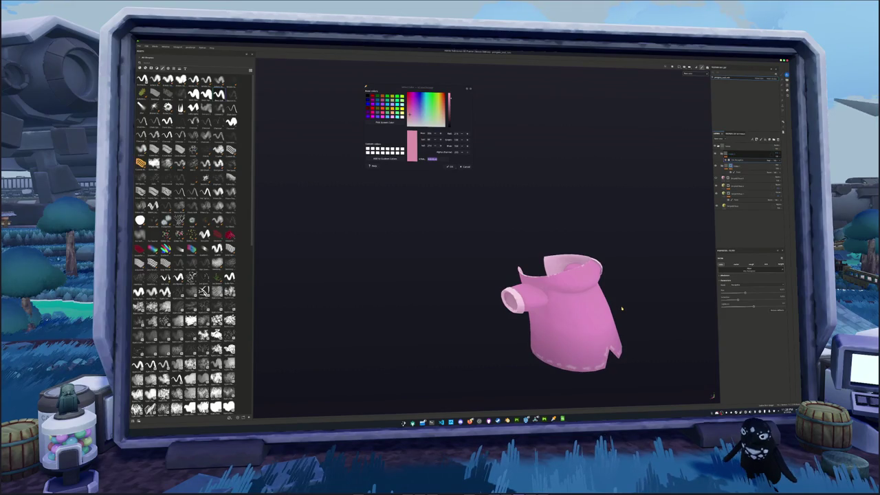
# Bring up Export Textures and start choosing the output folder.
pyautogui.hotkey('ctrl', 'shift', 'e')
pyautogui.moveTo(503, 205); pyautogui.dragTo(492, 223)
pyautogui.click(488, 243)
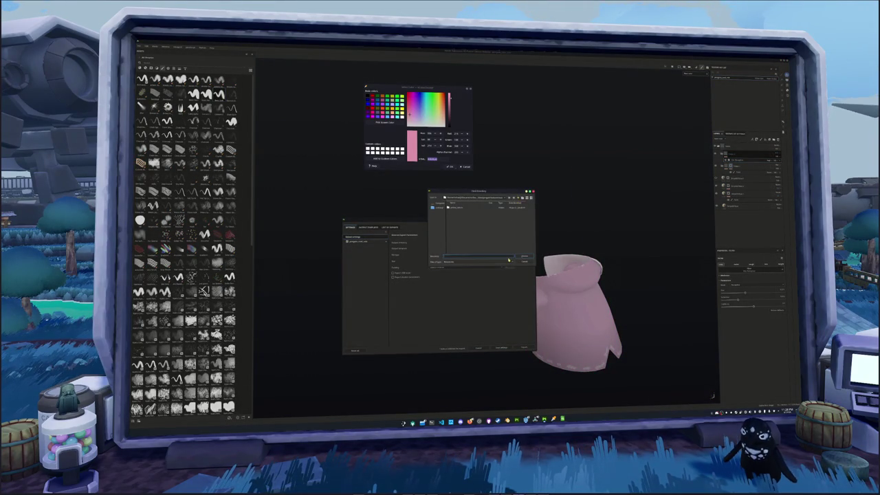
# Export the pink jacket textures after choosing the target output folder.
pyautogui.press('Escape')
pyautogui.press('Escape')
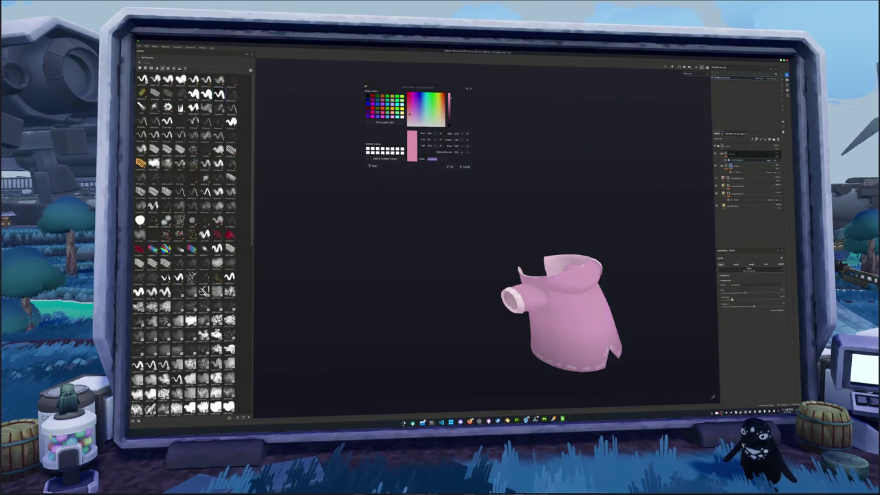
pyautogui.keyDown('alt'); pyautogui.moveTo(583, 297); pyautogui.dragTo(542, 275); pyautogui.keyUp('alt')
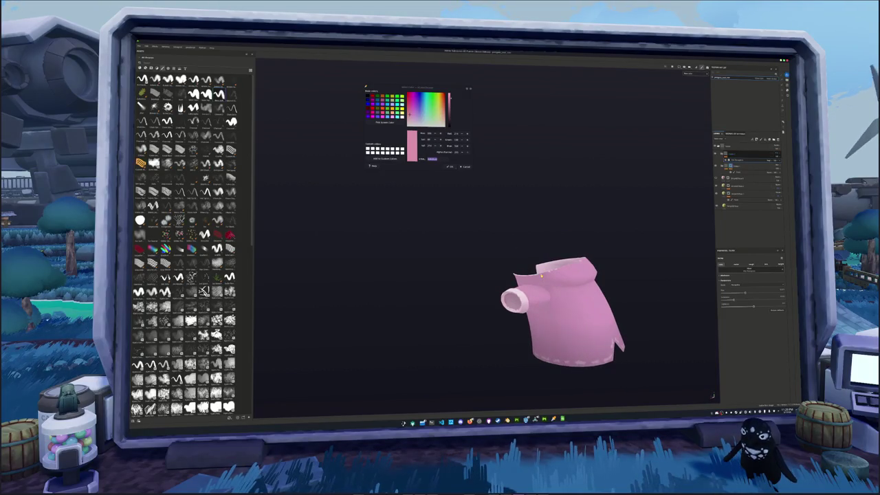
pyautogui.hotkey('ctrl', 'shift', 'e')
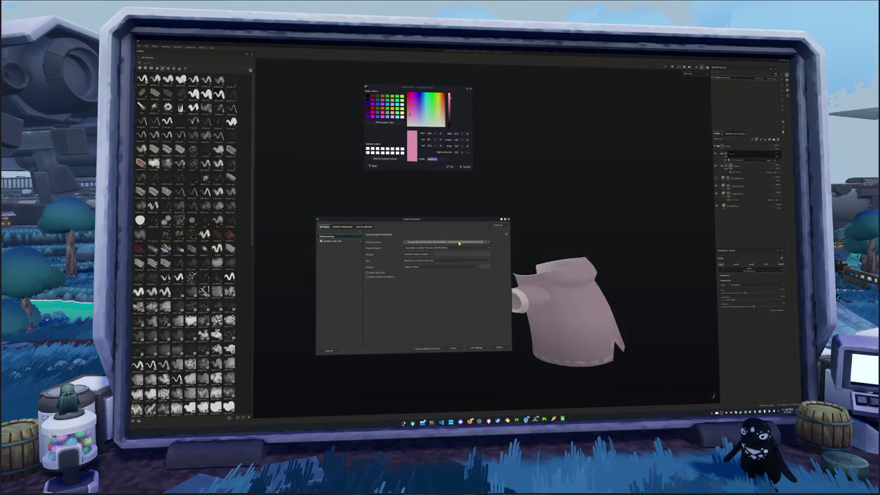
pyautogui.click(482, 242)
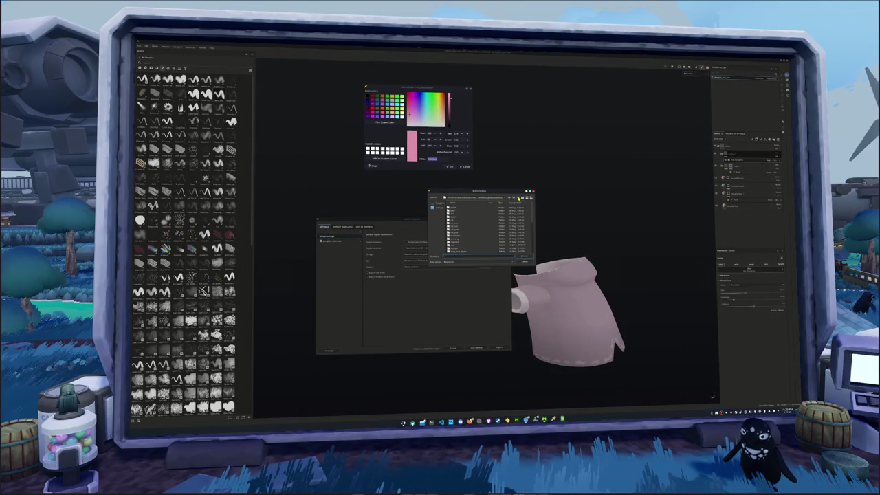
pyautogui.doubleClick(495, 232)
pyautogui.click(485, 232)
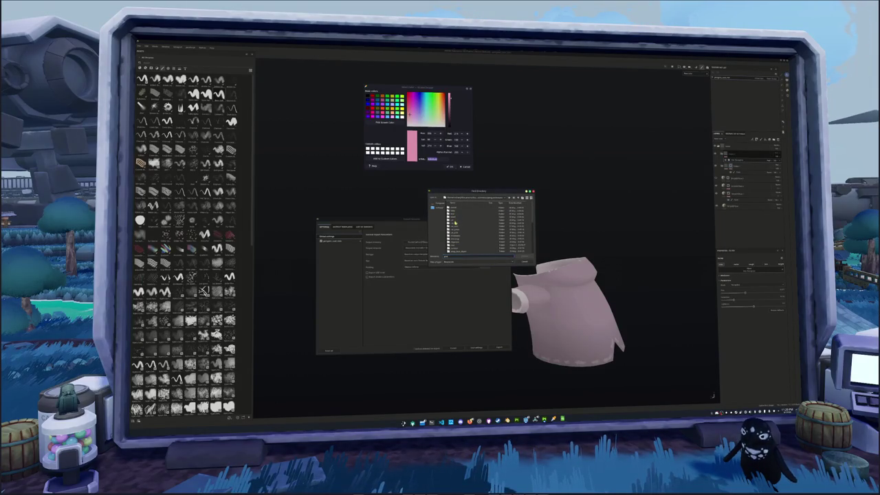
pyautogui.doubleClick(456, 243)
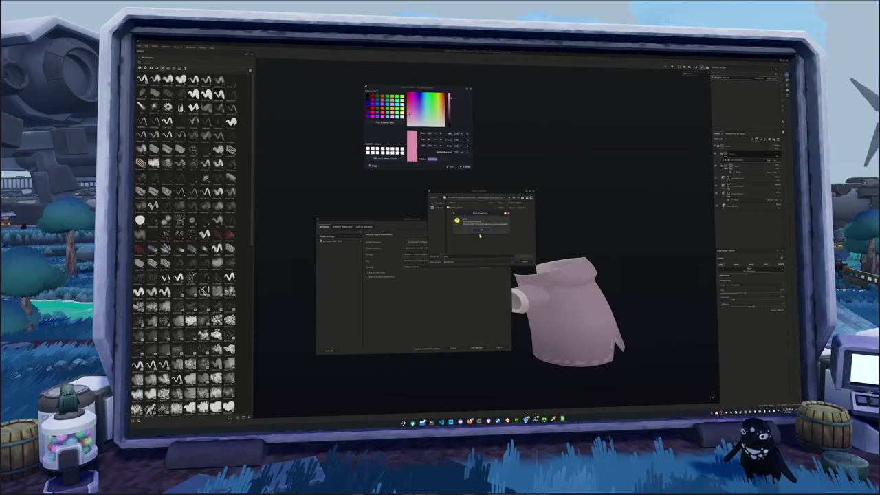
pyautogui.click(480, 239)
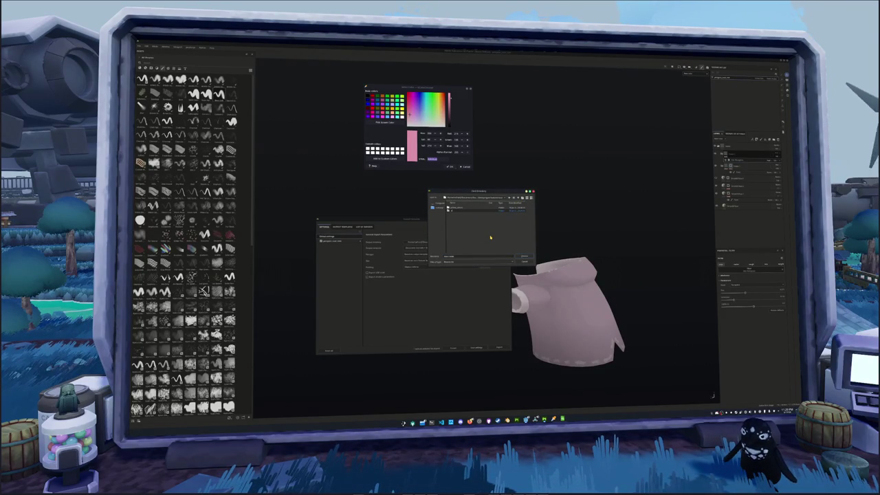
pyautogui.click(526, 255)
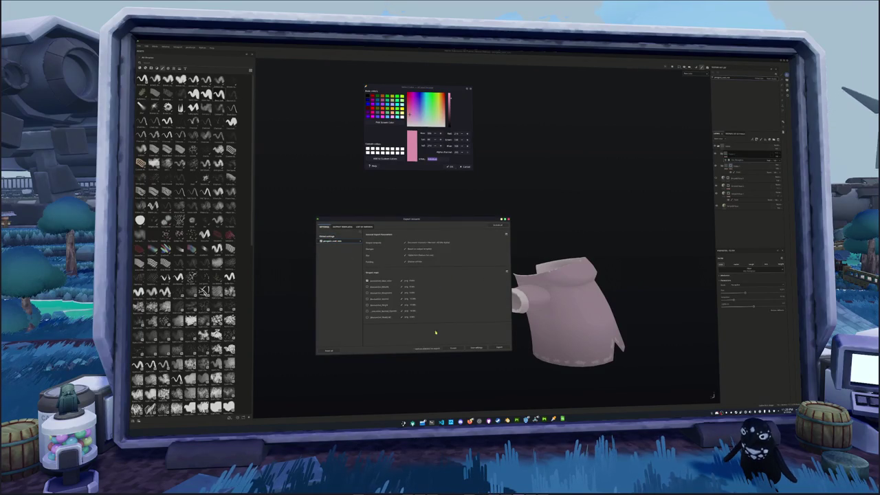
pyautogui.click(499, 347)
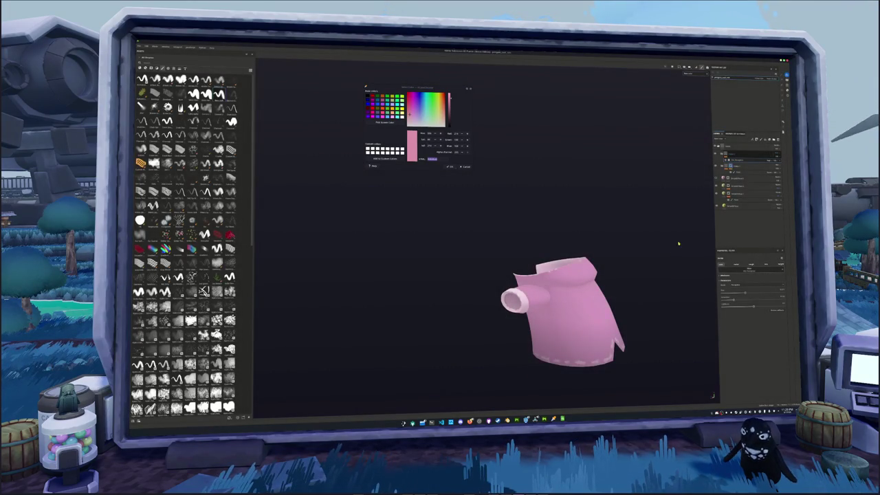
# Shift the fill colour from pink to light green and export those textures to a new folder.
pyautogui.scroll(-1, 681, 235)
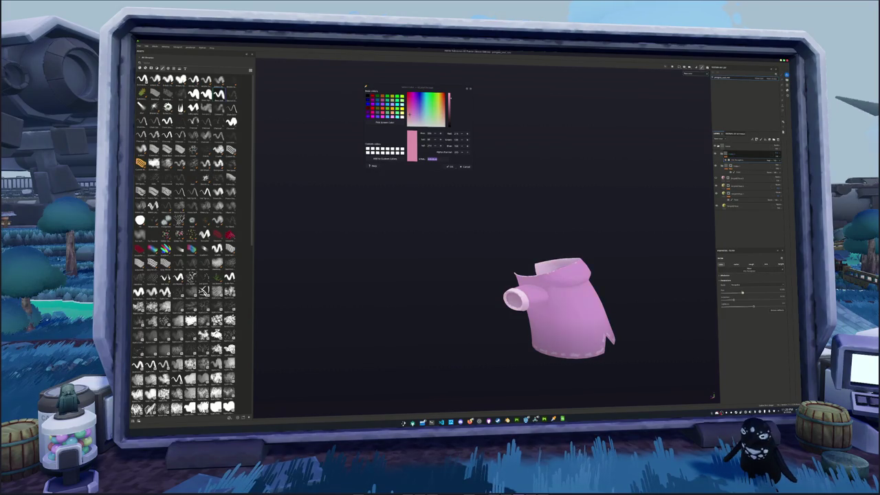
pyautogui.moveTo(744, 292); pyautogui.dragTo(723, 292)
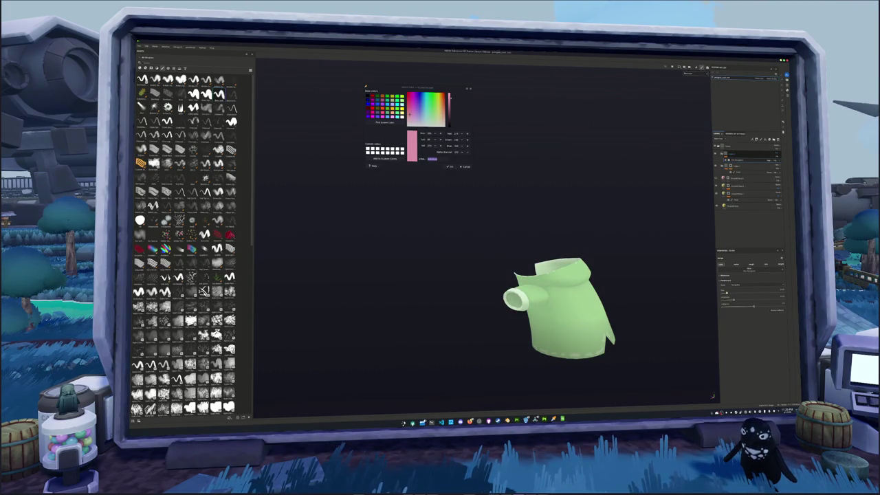
pyautogui.hotkey('ctrl', 'shift', 'e')
pyautogui.click(471, 253)
pyautogui.click(519, 198)
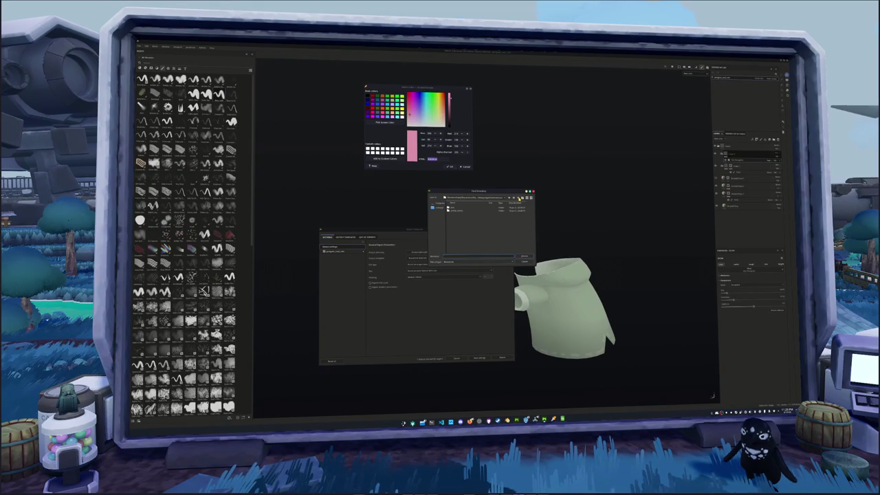
pyautogui.click(522, 198)
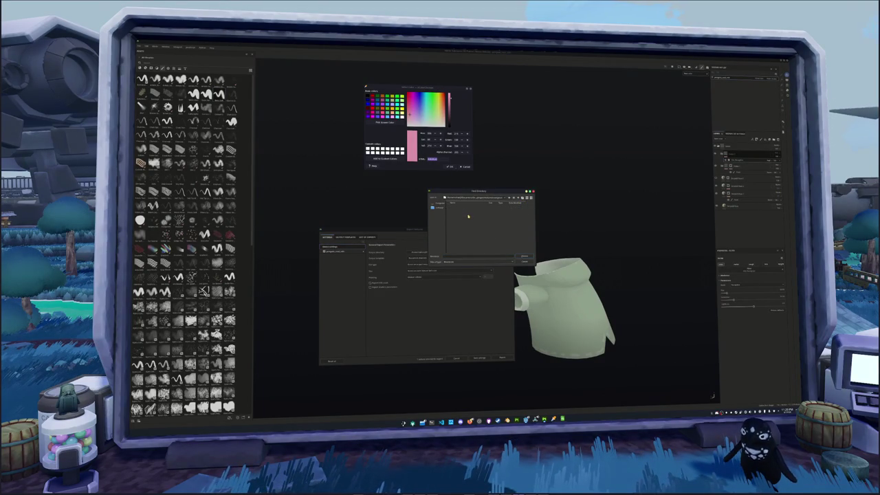
pyautogui.click(524, 257)
pyautogui.click(502, 358)
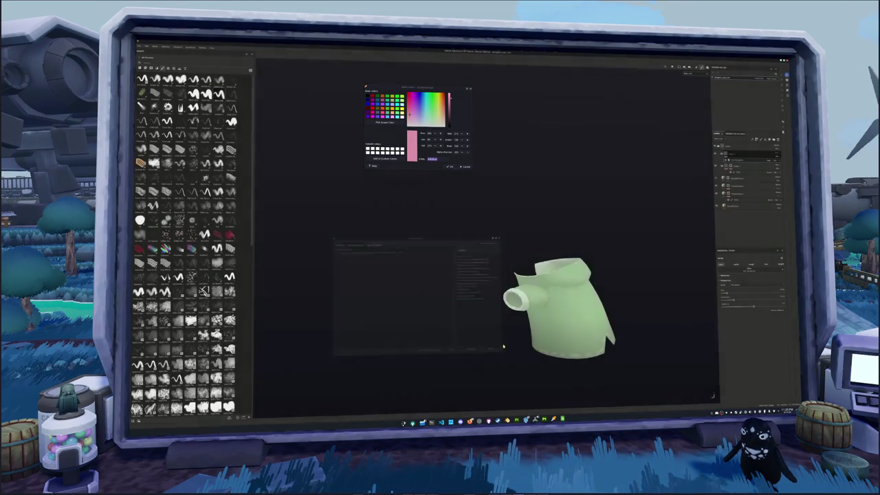
pyautogui.moveTo(519, 339); pyautogui.dragTo(486, 339, button='middle')
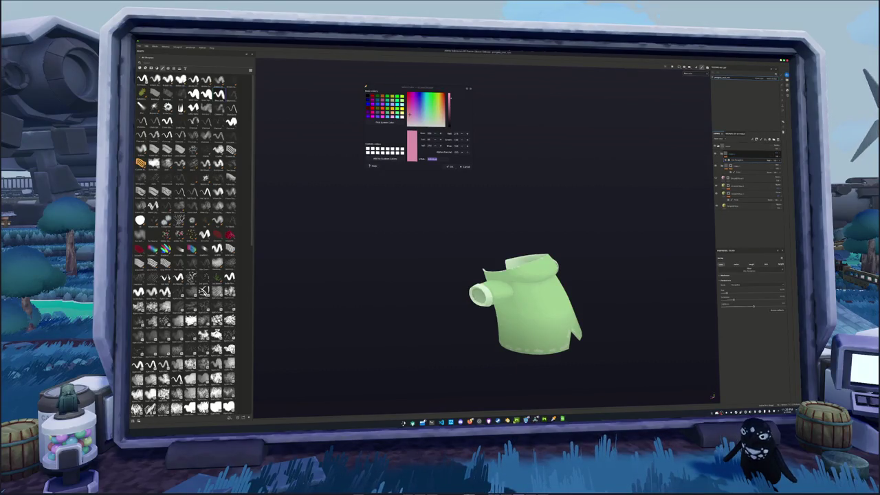
# Back in Blender, close the leftover colour picker, play the penguin animation, and open the system-monitor terminal.
pyautogui.hotkey('alt', 'Tab')
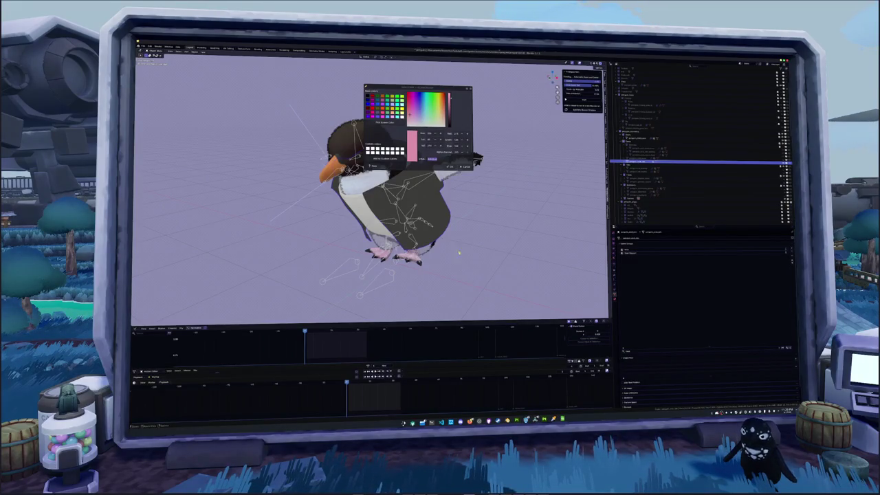
pyautogui.scroll(-3, 440, 217)
pyautogui.moveTo(440, 217); pyautogui.dragTo(440, 253, button='middle')
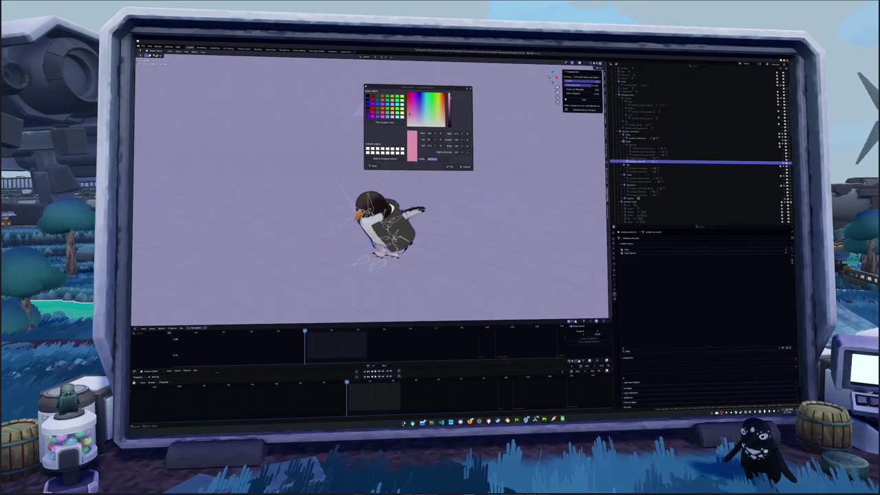
pyautogui.click(464, 167)
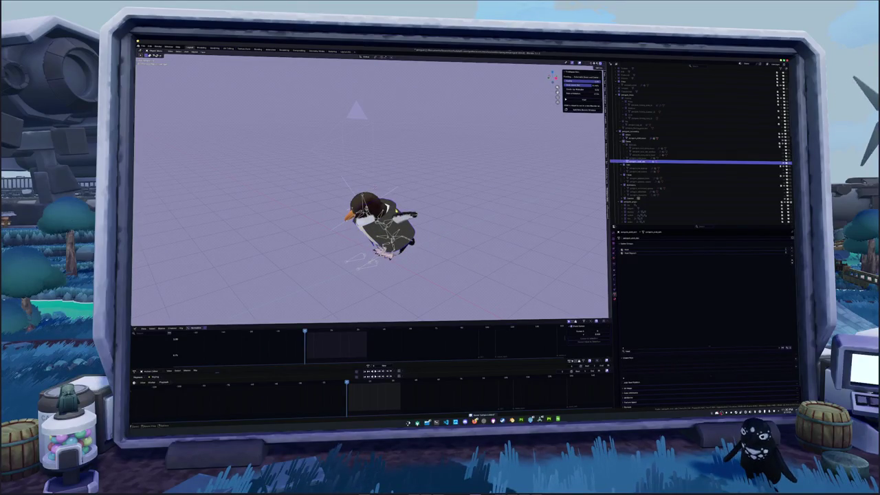
pyautogui.press('space')
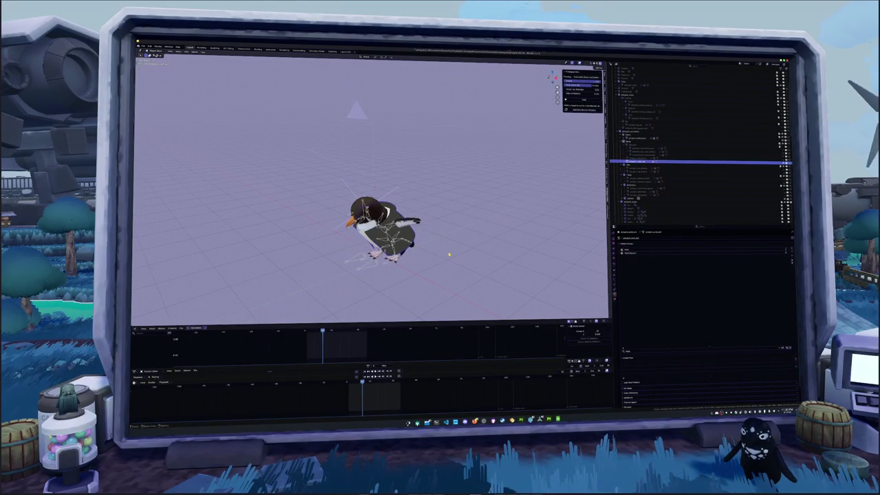
pyautogui.press('super+Return')
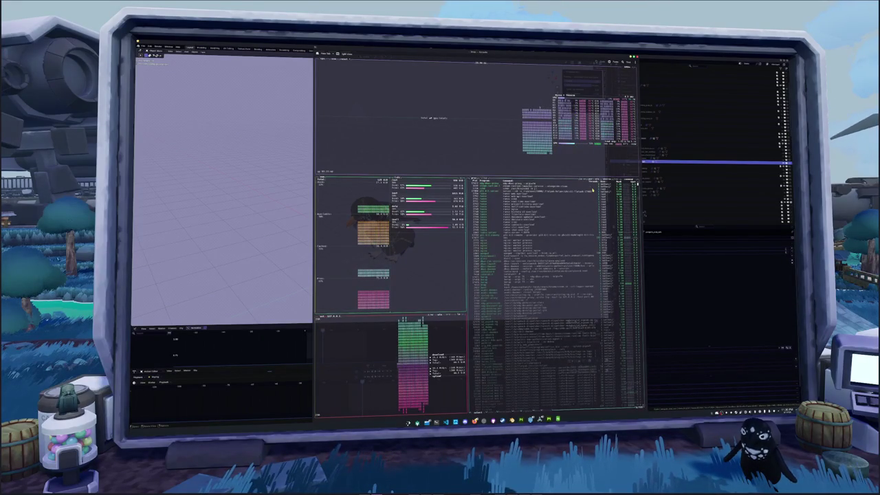
# Select several rows in htop's process list to inspect the running processes.
pyautogui.click(579, 239)
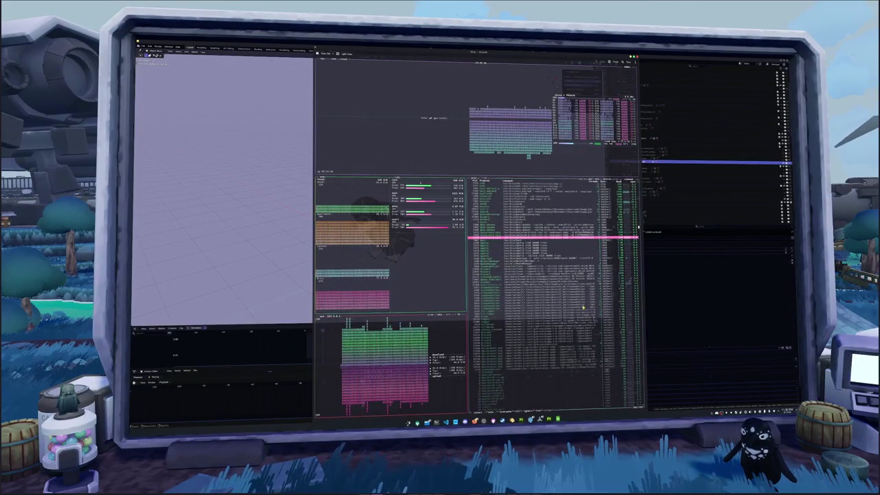
pyautogui.click(517, 284)
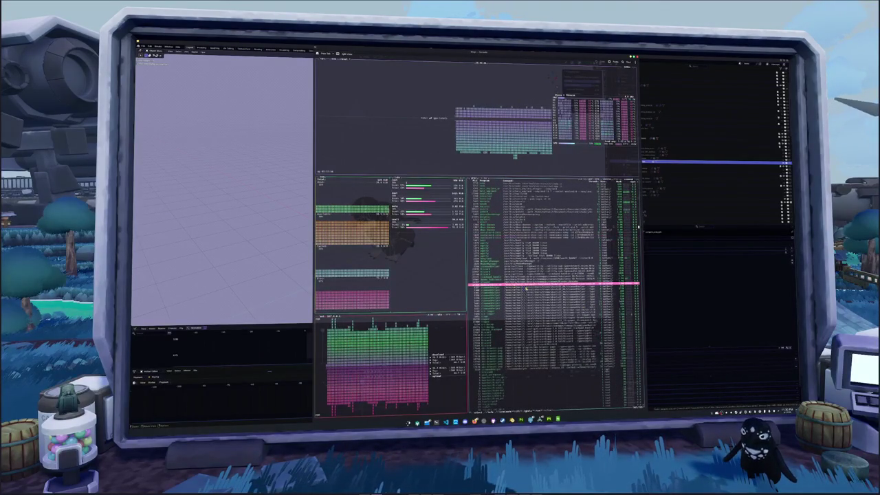
pyautogui.click(589, 295)
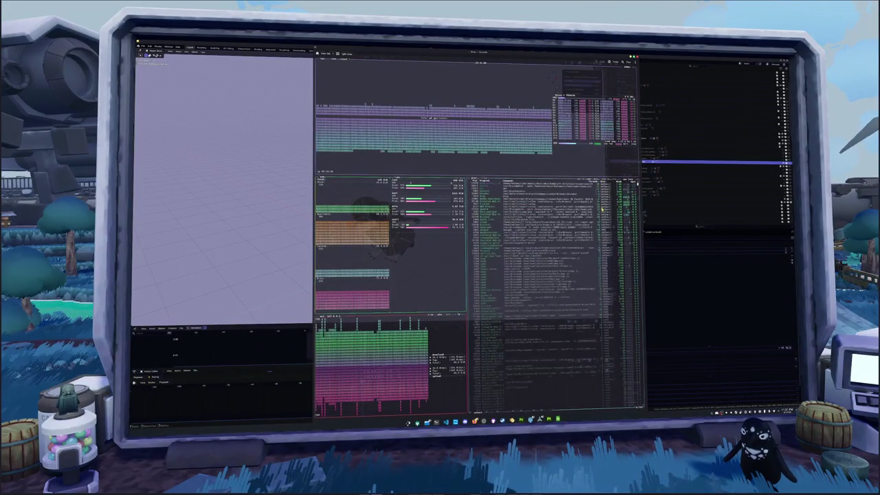
pyautogui.click(493, 186)
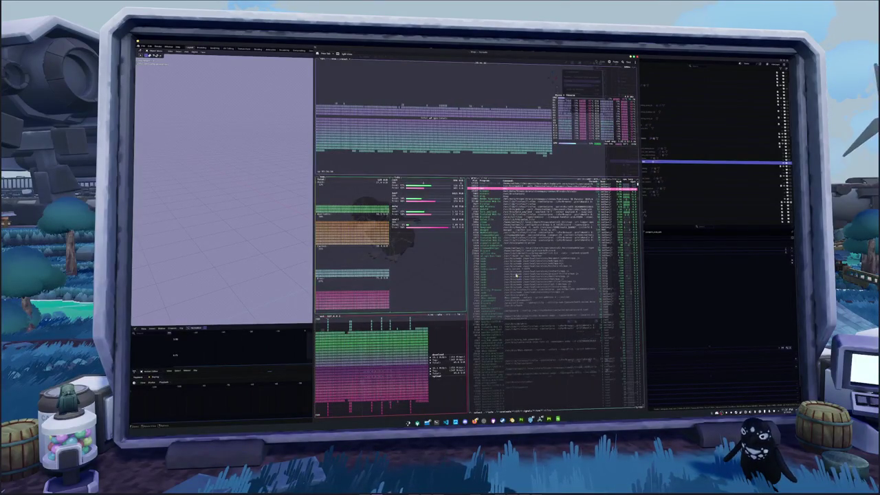
# Switch through the Godot workspace and return to the Blender window.
pyautogui.press('super+2')
pyautogui.scroll(-3, 546, 317)
pyautogui.press('super+3')
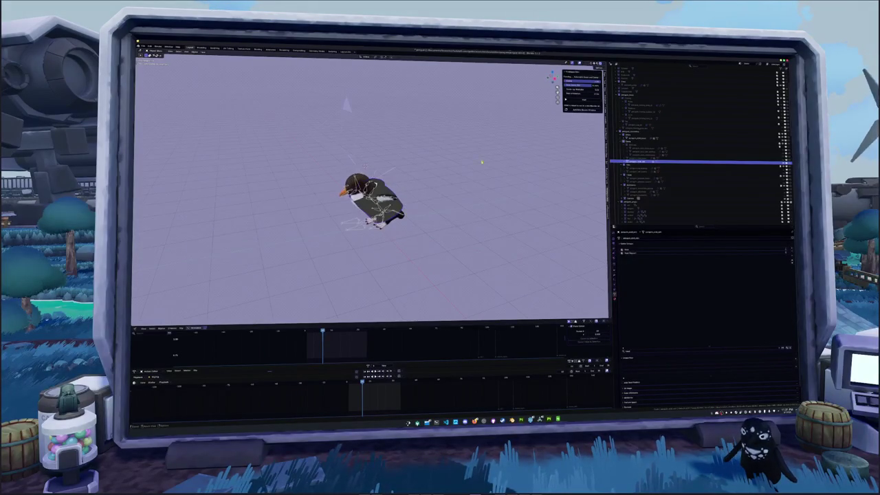
# Switch the viewport to solid shading and orbit around the penguin.
pyautogui.press('z')
pyautogui.moveTo(412, 199); pyautogui.dragTo(438, 205, button='middle')
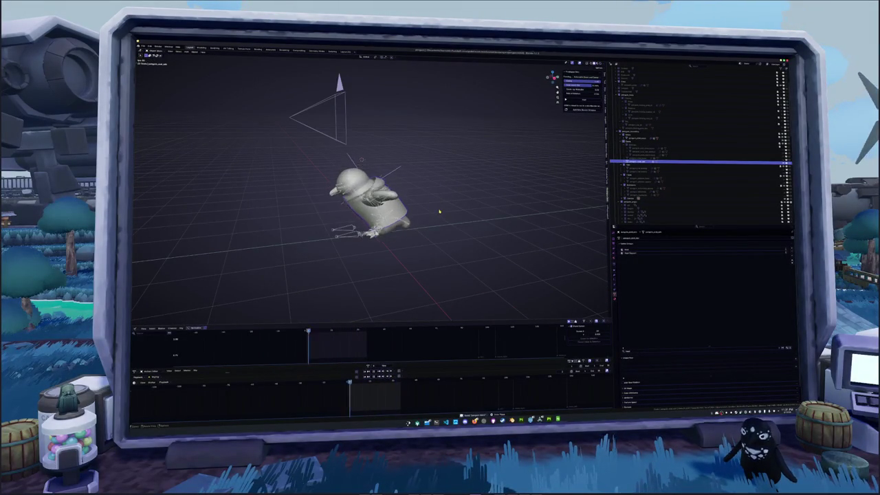
pyautogui.moveTo(440, 210); pyautogui.dragTo(447, 227, button='middle')
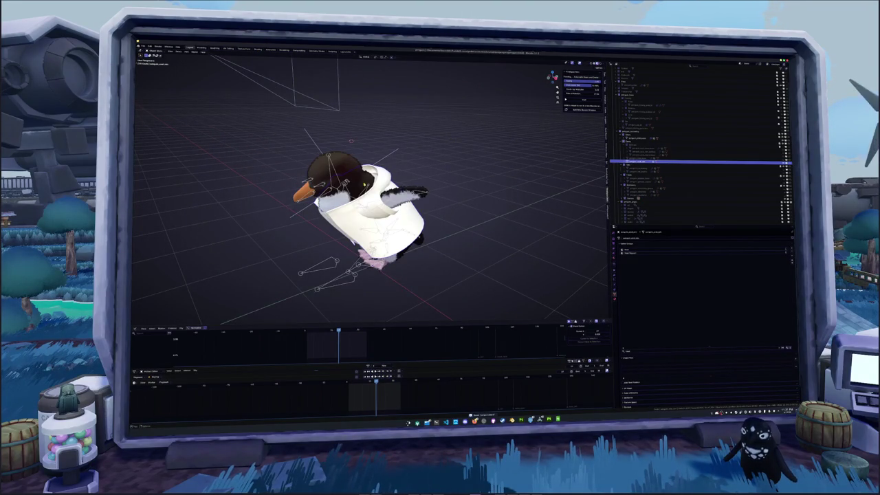
# In the Shading workspace, undo twice to restore the jacket's image-texture nodes.
pyautogui.click(258, 51)
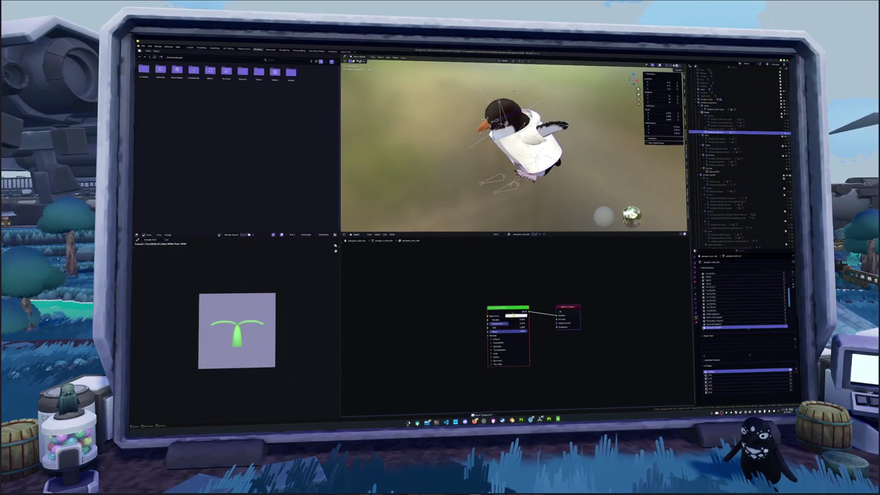
pyautogui.hotkey('ctrl', 'z')
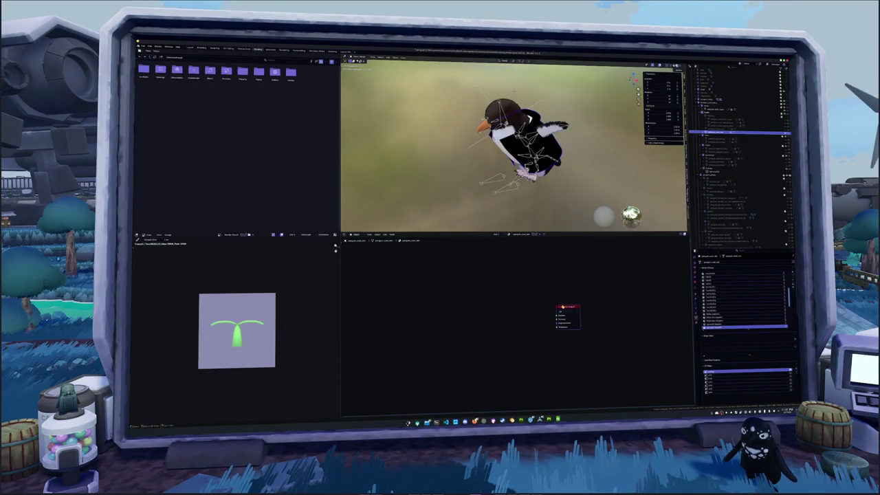
pyautogui.hotkey('ctrl', 'z')
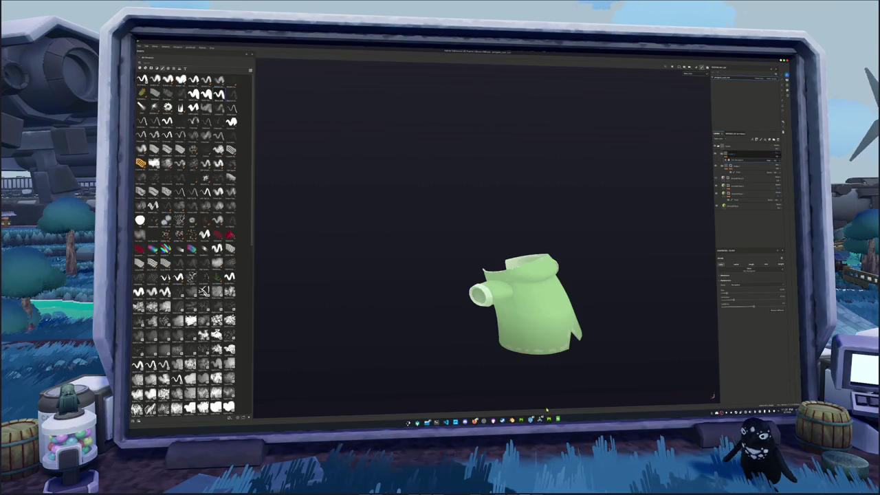
# Compare against the green jacket in Substance Painter, then browse a recent folder from the Image Texture node.
pyautogui.click(541, 419)
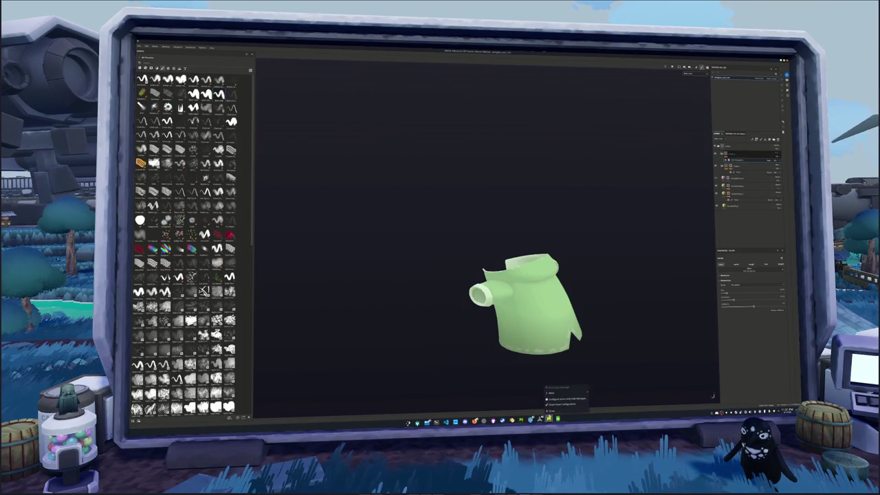
pyautogui.click(516, 420)
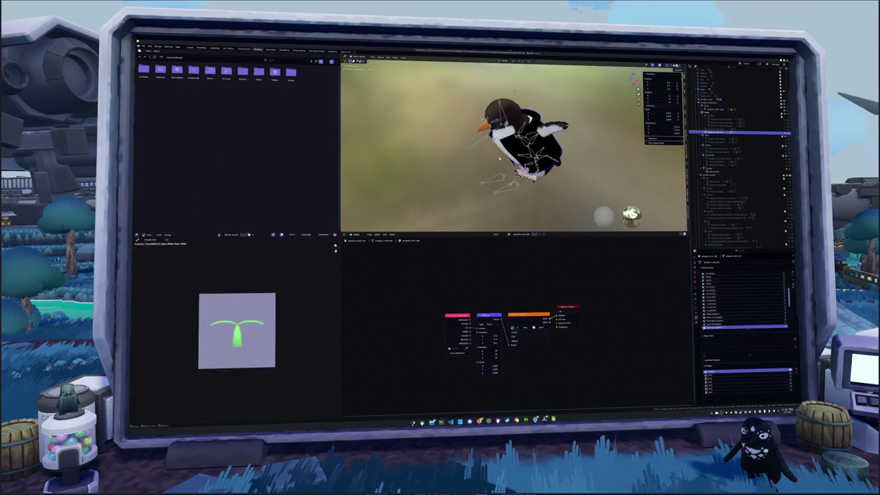
pyautogui.click(541, 327)
pyautogui.doubleClick(370, 89)
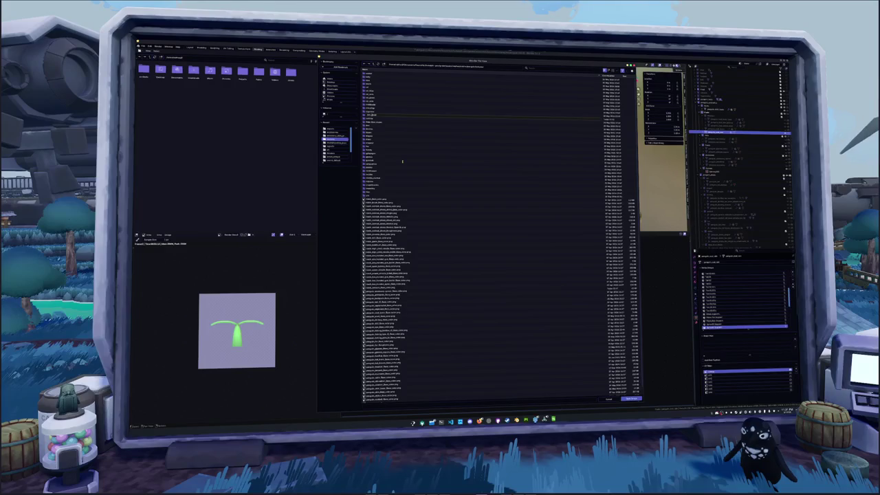
# Open the folder and its export subfolder, then highlight the first entry.
pyautogui.click(382, 169)
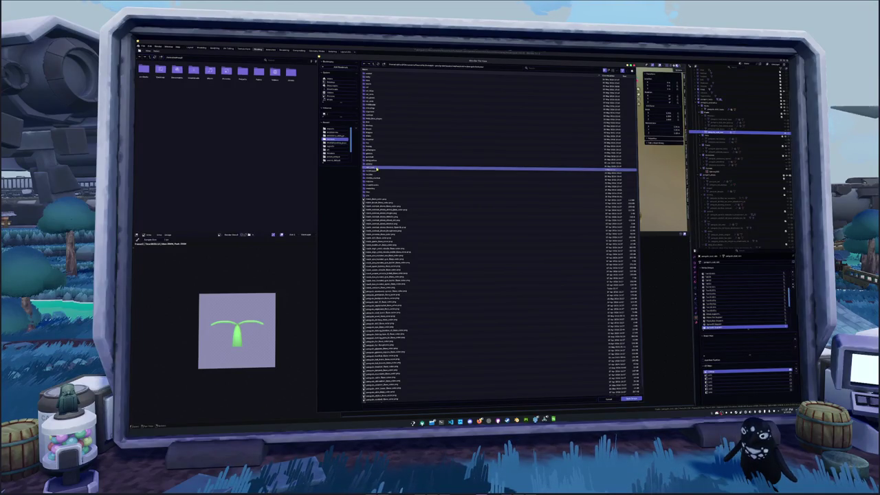
pyautogui.doubleClick(376, 168)
pyautogui.doubleClick(384, 71)
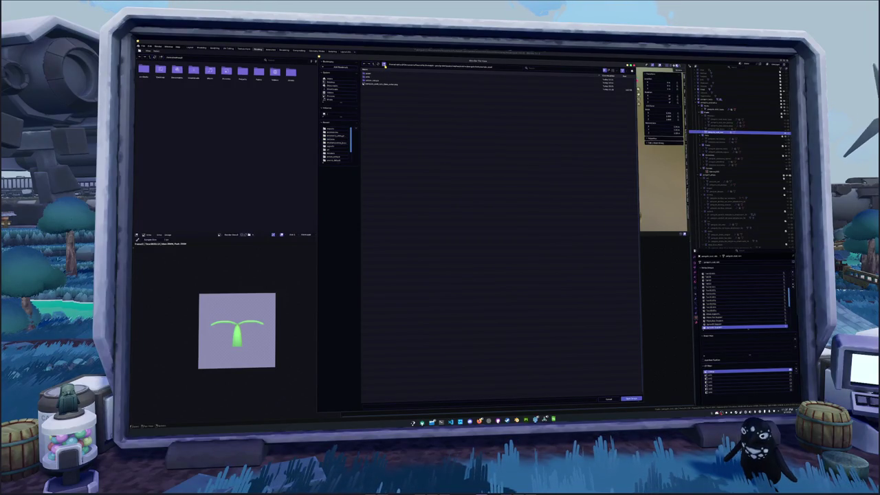
pyautogui.press('Down')
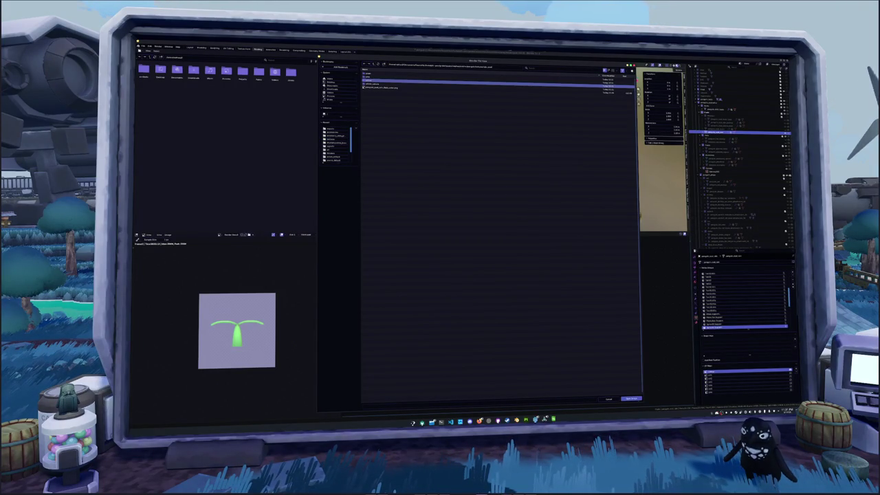
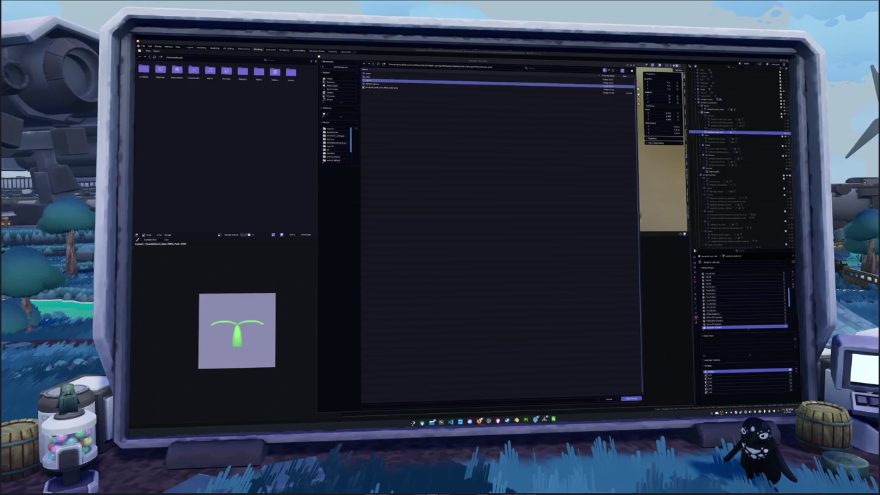
# Browse Blender's file view to the penguin .blend file and open it.
pyautogui.click(467, 285)
pyautogui.click(375, 88)
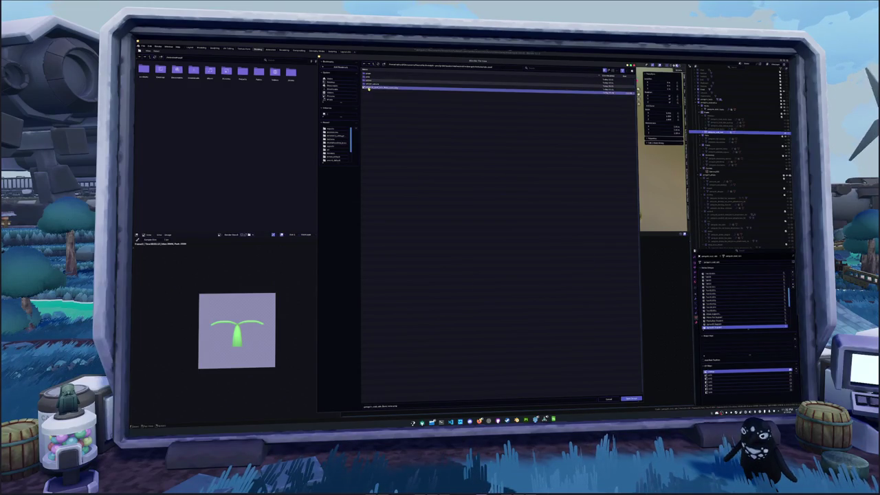
pyautogui.doubleClick(374, 82)
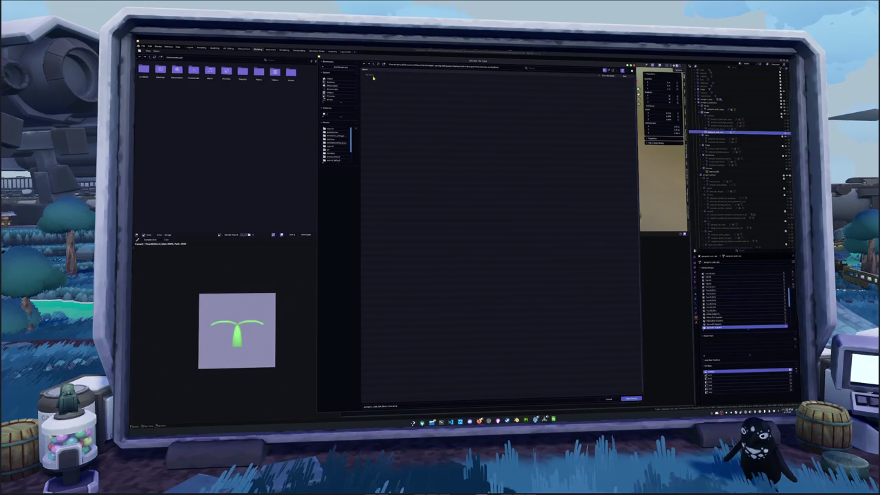
pyautogui.click(375, 64)
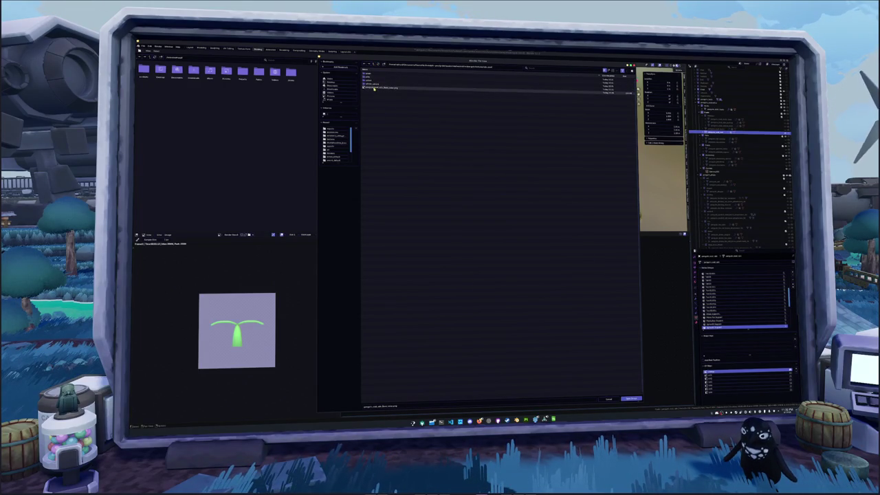
pyautogui.doubleClick(372, 86)
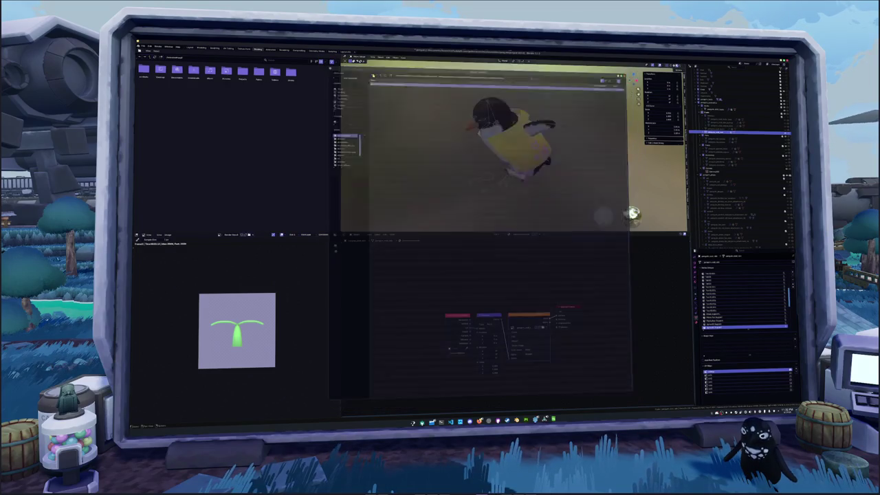
# Select the penguin rig, start an export and browse to the exported-files folder.
pyautogui.moveTo(449, 178); pyautogui.dragTo(412, 158, button='middle')
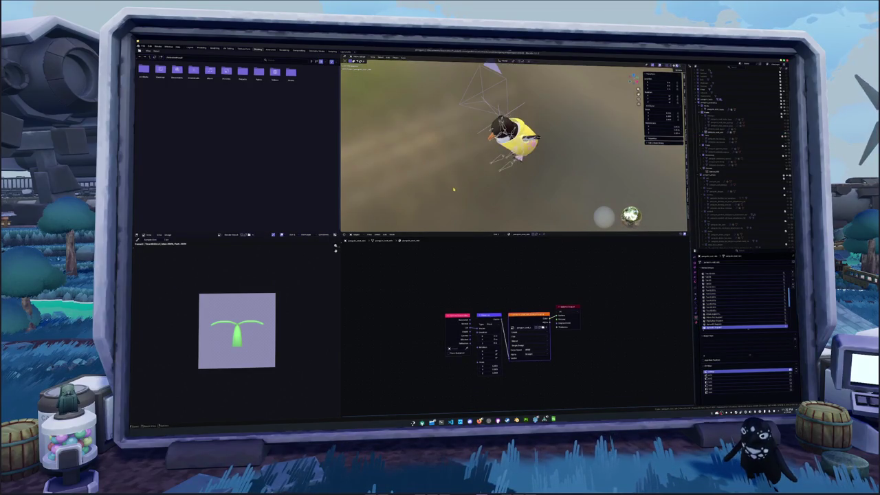
pyautogui.click(506, 174)
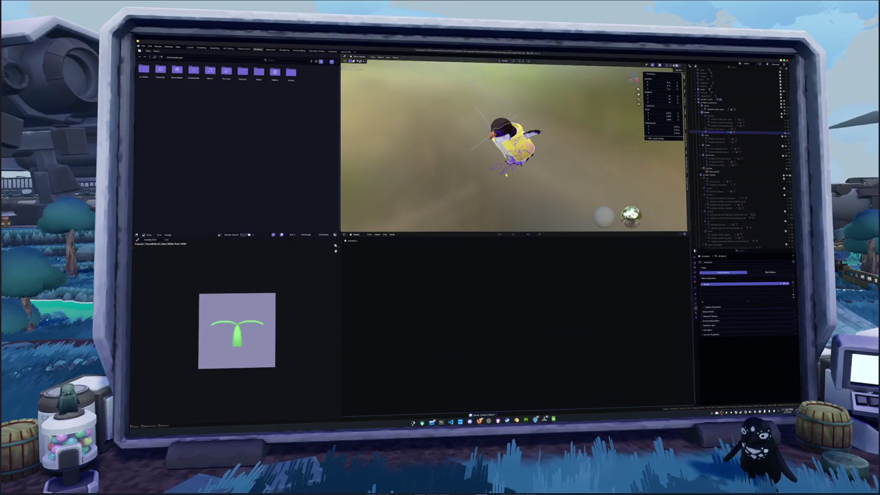
pyautogui.click(143, 46)
pyautogui.moveTo(150, 103)
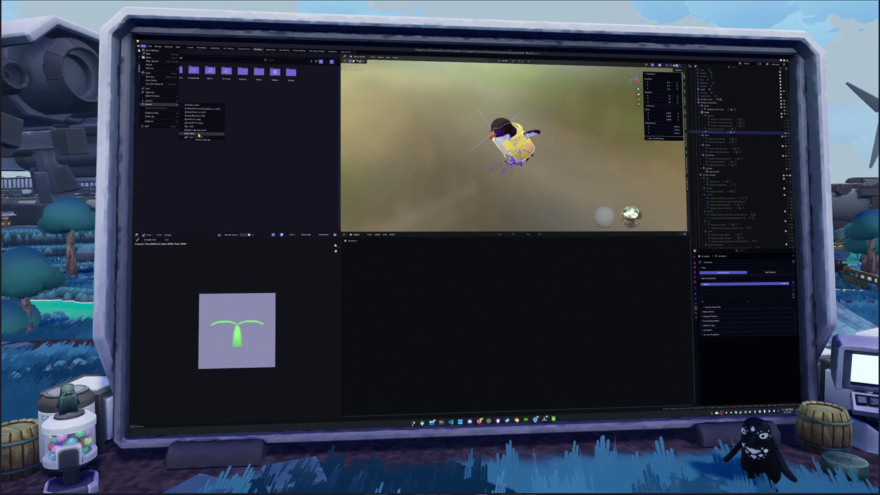
pyautogui.click(199, 136)
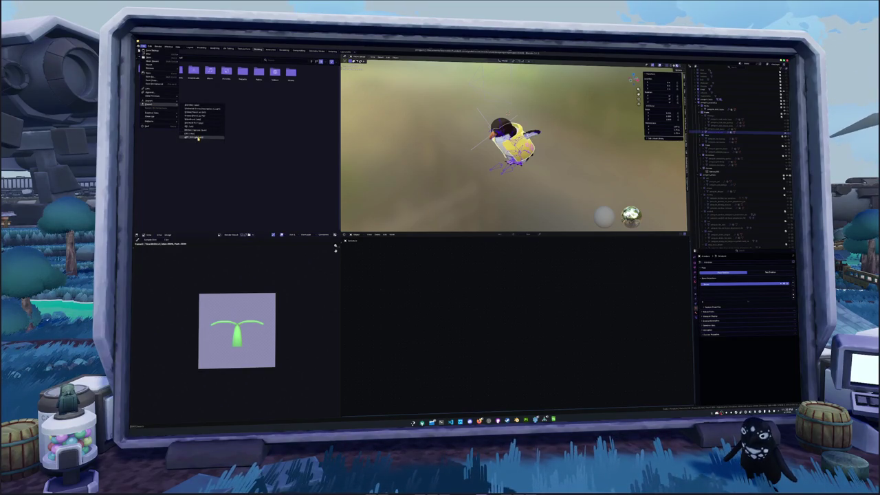
pyautogui.click(383, 64)
# Export the penguin as anim_walk with its action chosen, then switch to Godot.
pyautogui.click(379, 406)
pyautogui.write('anim')
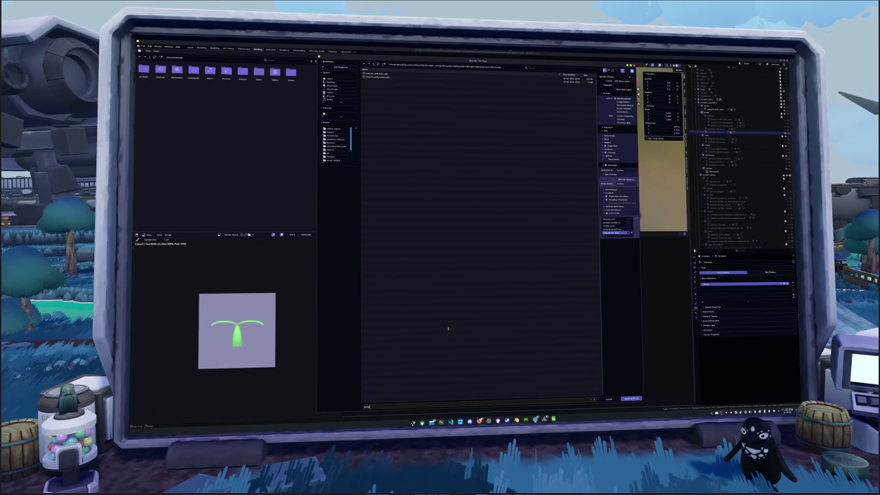
pyautogui.write('_walk')
pyautogui.press('Return')
pyautogui.click(620, 234)
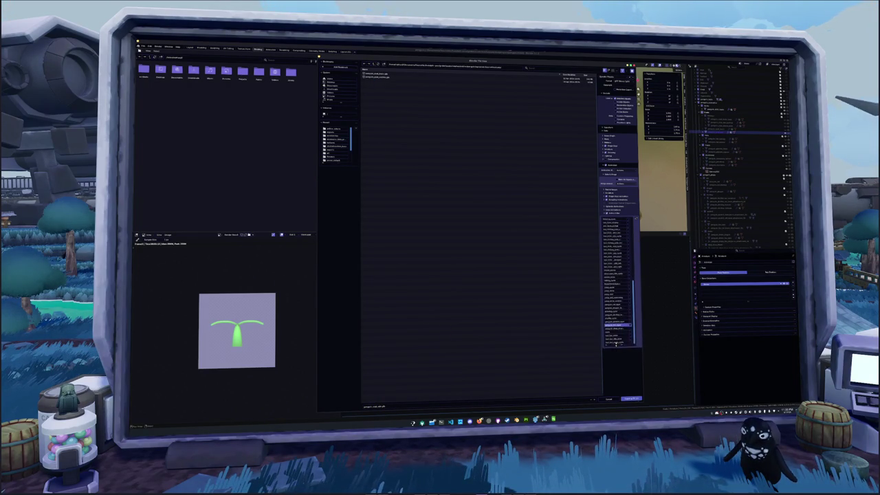
pyautogui.scroll(3, 619, 316)
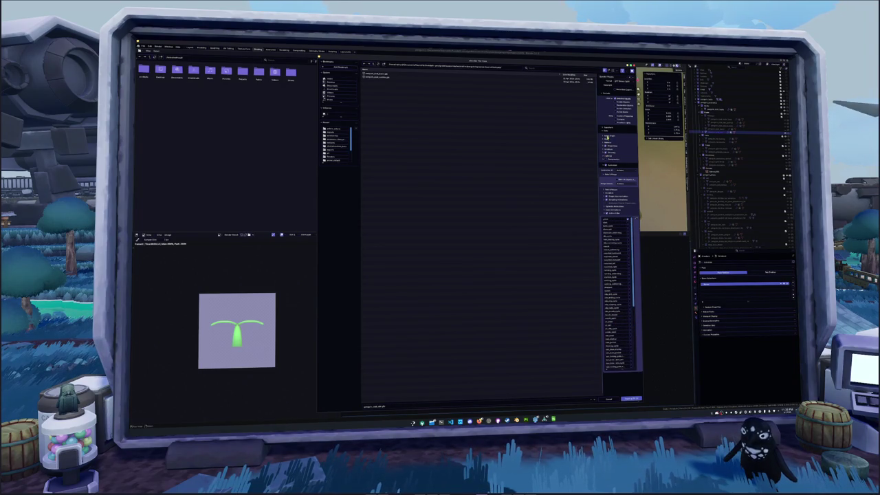
pyautogui.scroll(2, 636, 217)
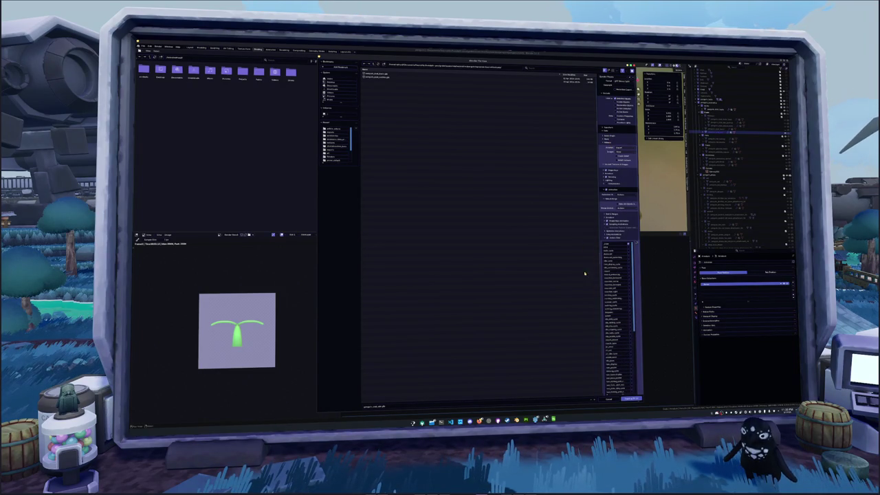
pyautogui.click(628, 398)
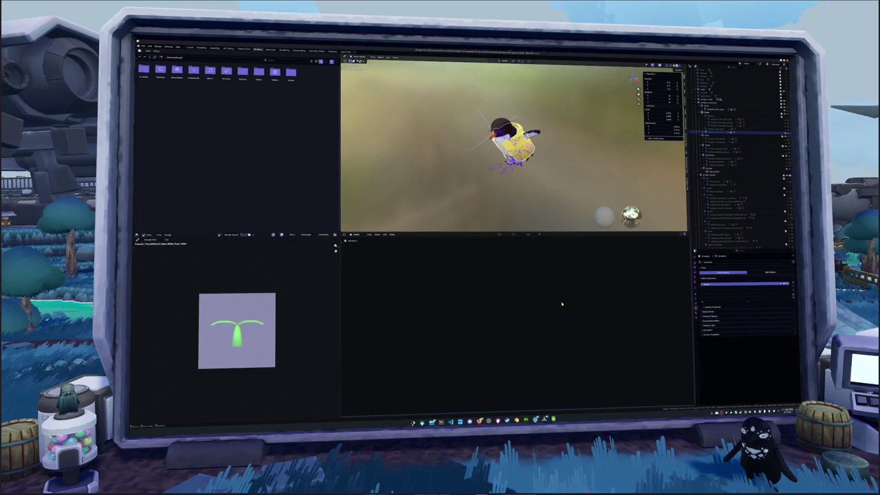
pyautogui.hotkey('alt', 'Tab')
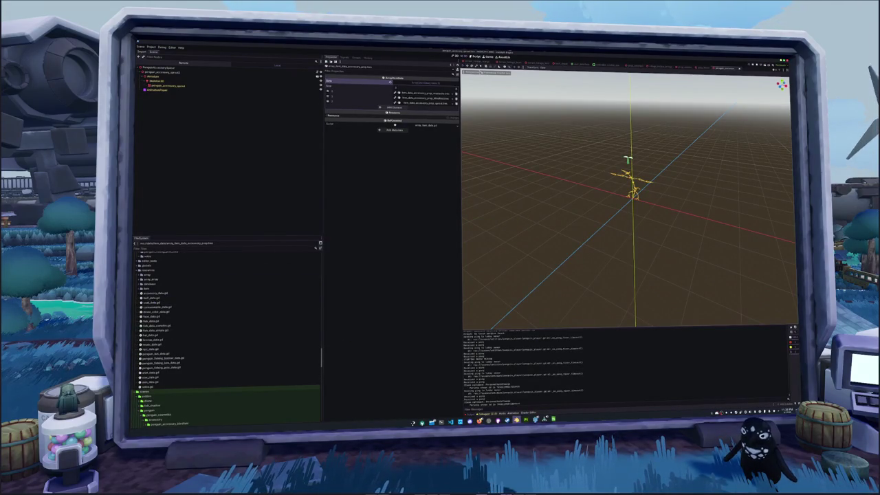
pyautogui.hotkey('alt', 'Tab')
pyautogui.click(500, 178)
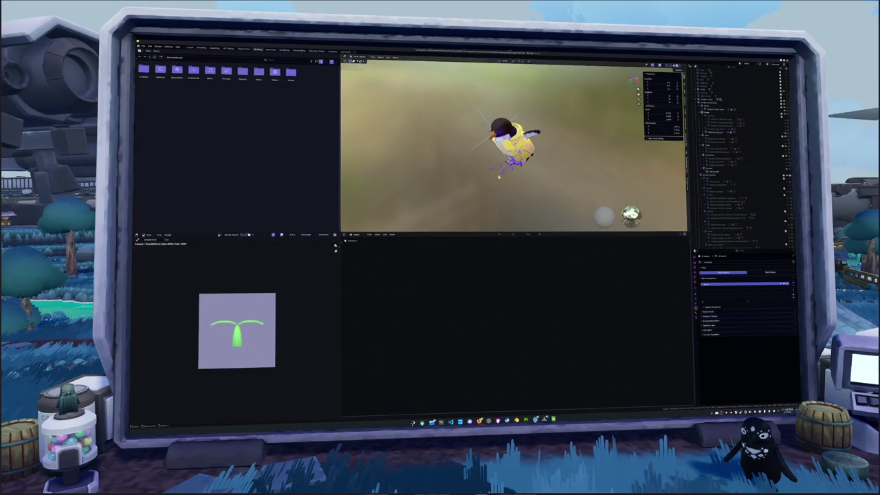
# Check the Render properties and frame a selected Outliner item in the viewport.
pyautogui.click(695, 318)
pyautogui.click(696, 314)
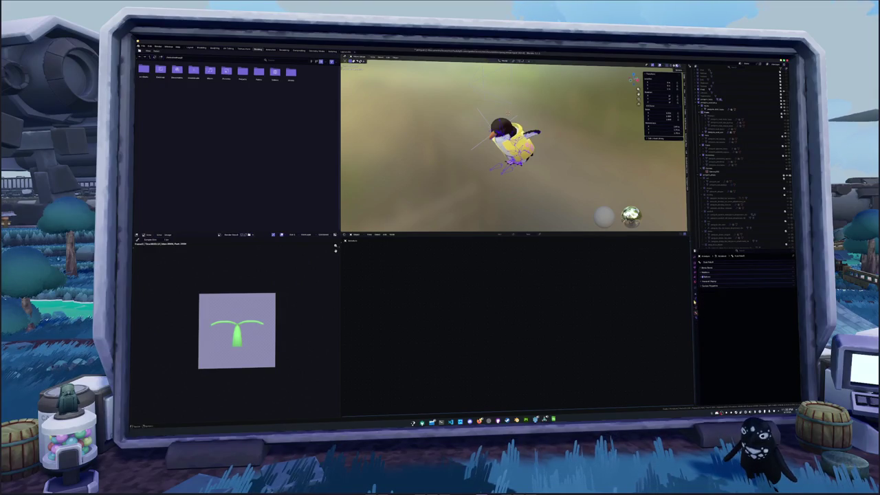
pyautogui.click(695, 265)
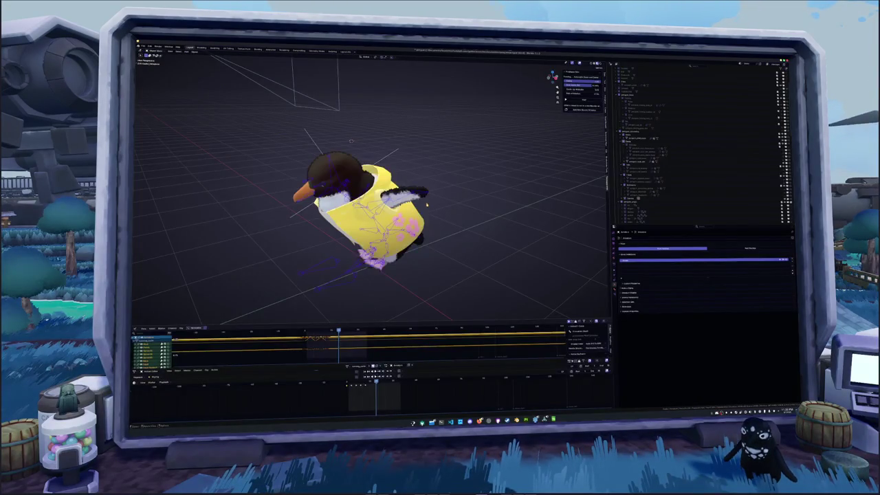
pyautogui.click(694, 162)
pyautogui.press('KP_Decimal')
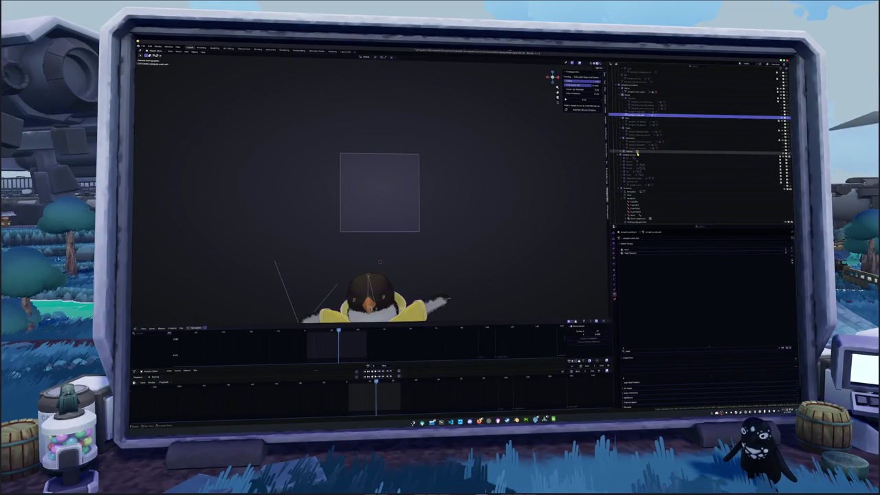
# Select the scene camera and inspect its settings and expanded Outliner entry.
pyautogui.click(637, 157)
pyautogui.scroll(-2, 637, 159)
pyautogui.scroll(-3, 643, 179)
pyautogui.scroll(-3, 646, 192)
pyautogui.scroll(-3, 646, 191)
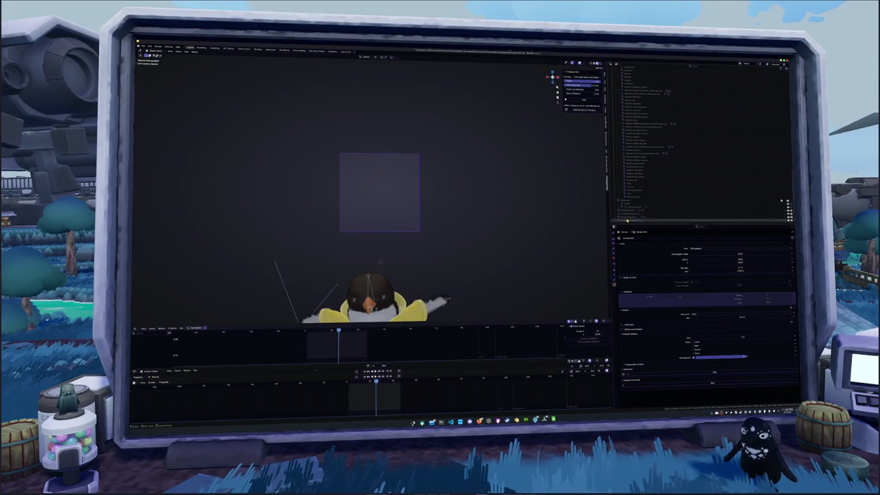
pyautogui.scroll(2, 628, 176)
pyautogui.scroll(3, 628, 175)
pyautogui.scroll(3, 628, 175)
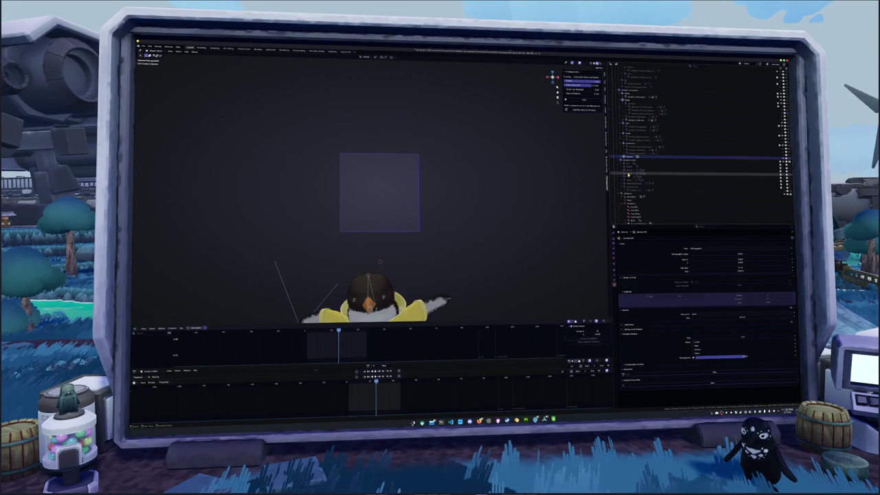
pyautogui.click(624, 159)
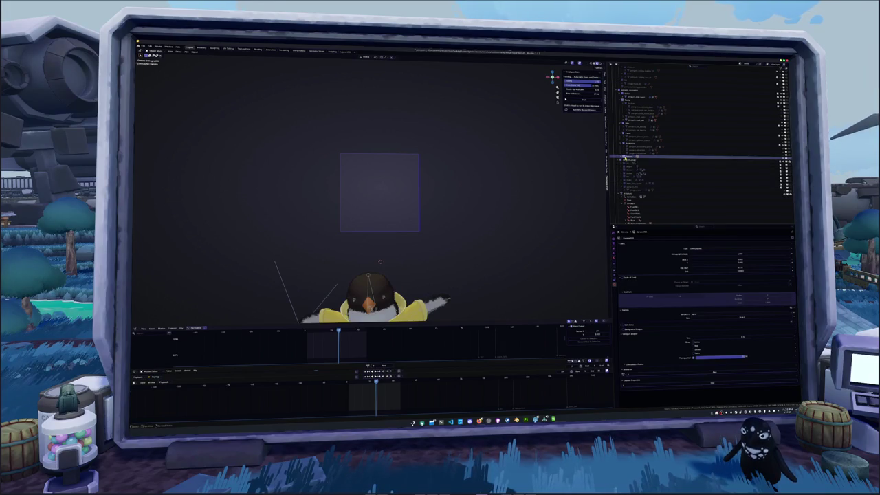
pyautogui.scroll(-2, 627, 161)
pyautogui.scroll(-2, 626, 172)
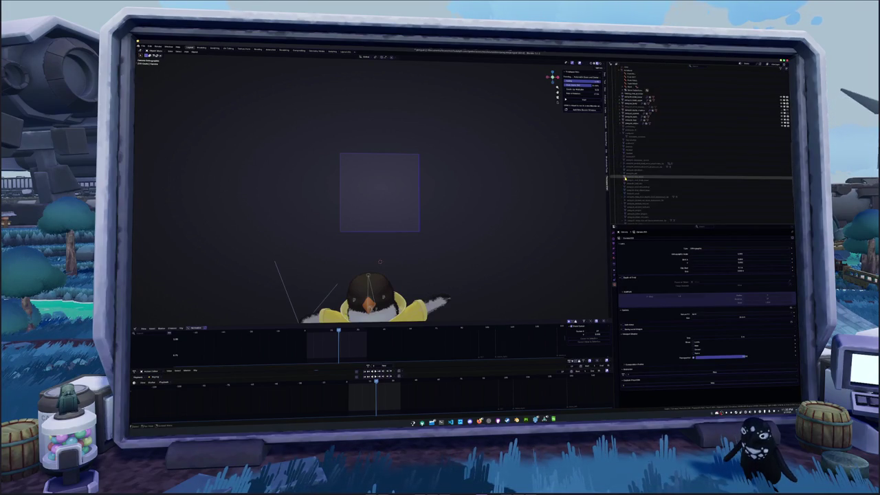
pyautogui.scroll(-5, 625, 180)
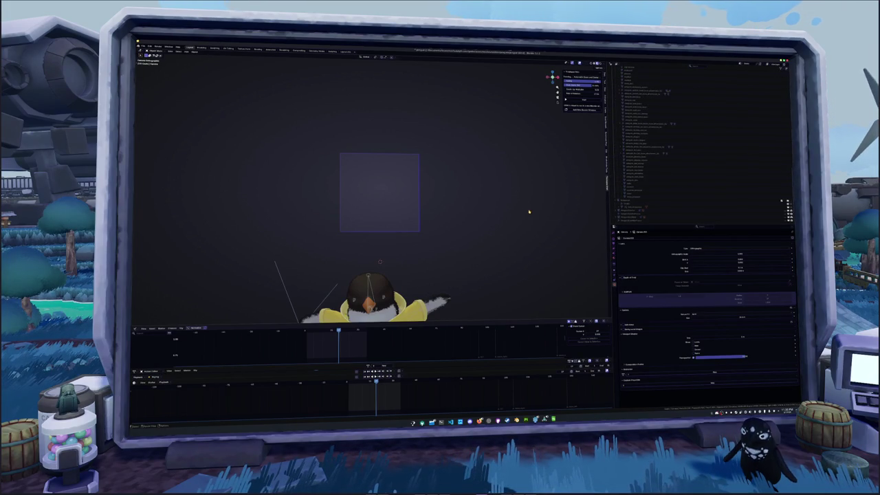
# Switch through the other cameras to the orthographic one, then select the armature.
pyautogui.click(642, 214)
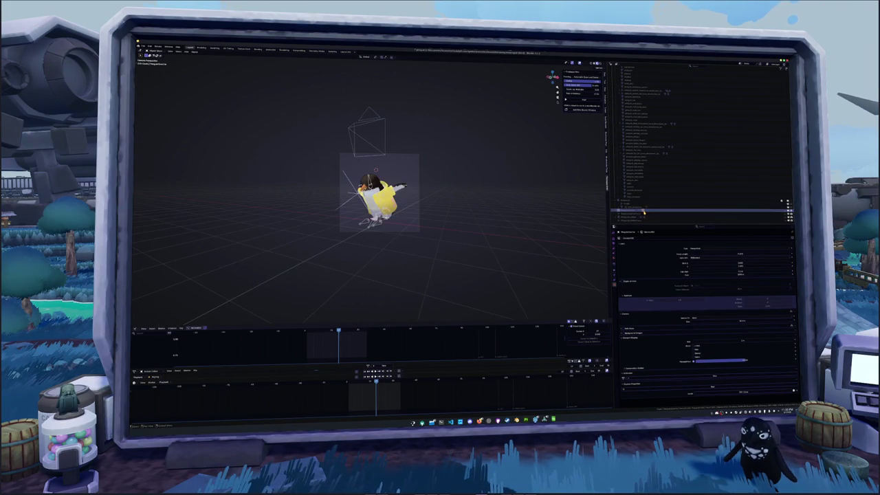
pyautogui.click(645, 217)
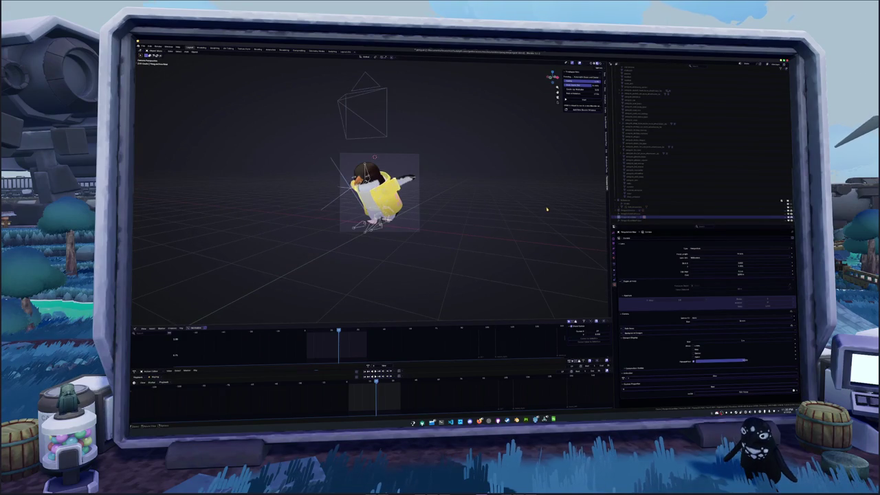
pyautogui.click(387, 116)
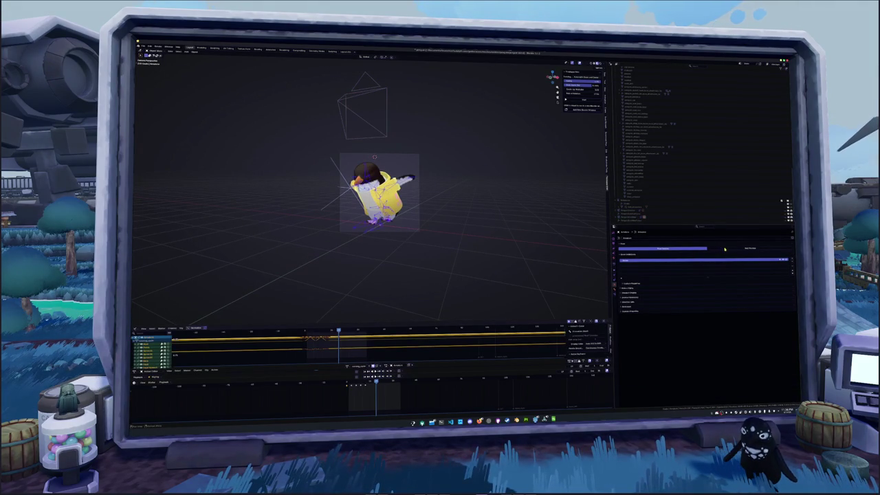
pyautogui.click(673, 245)
pyautogui.click(636, 110)
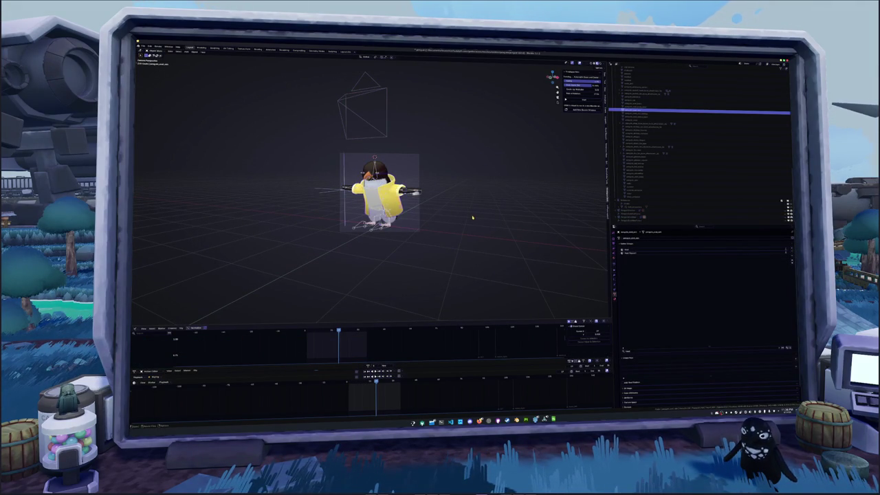
# Move the yellow jacket up off the penguin and look through the icon camera.
pyautogui.press('g')
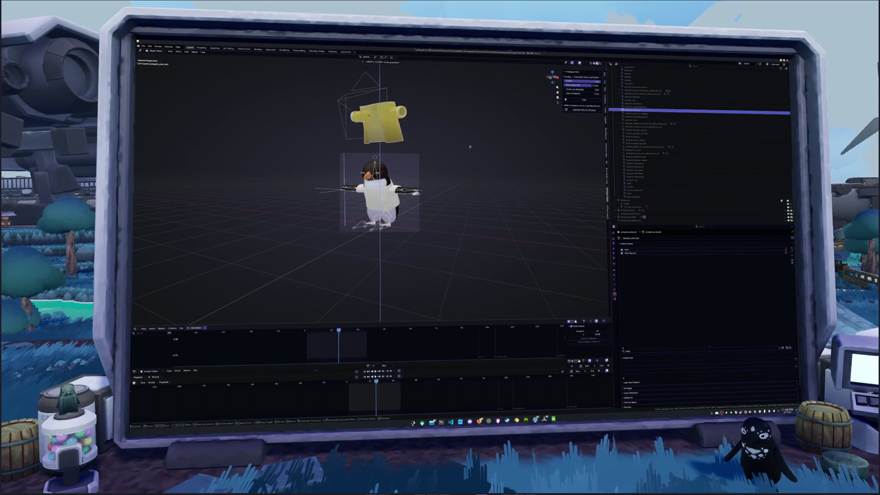
pyautogui.click(470, 146)
pyautogui.press('KP_0')
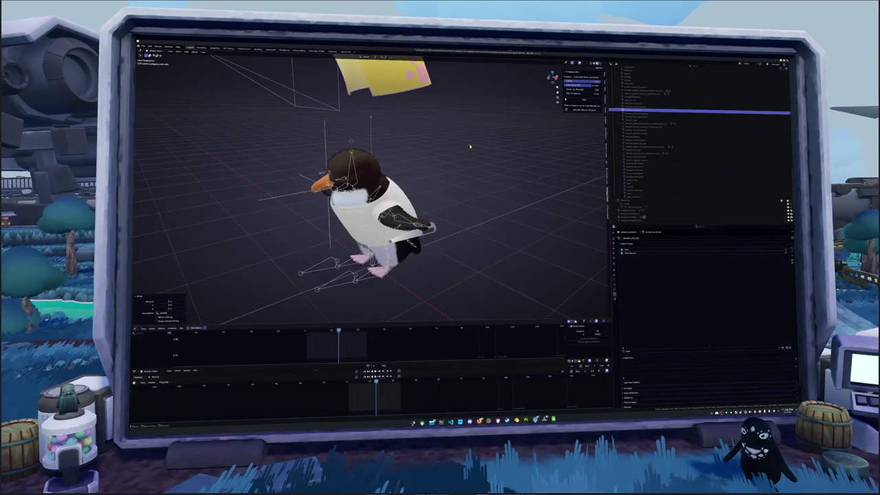
pyautogui.press('KP_0')
pyautogui.scroll(3, 646, 141)
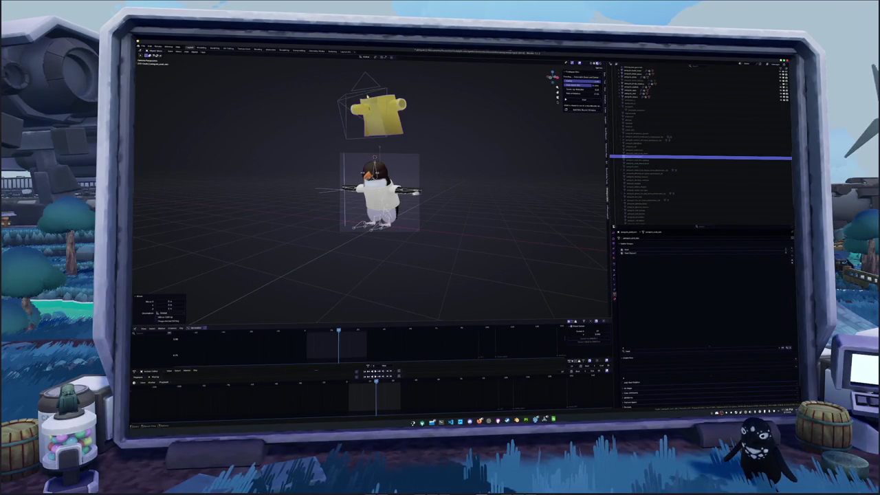
pyautogui.click(646, 147)
pyautogui.scroll(-3, 646, 147)
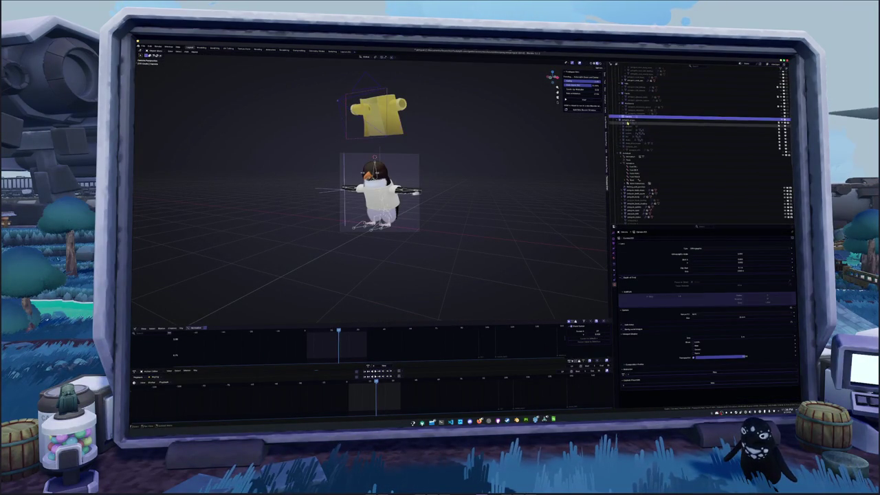
pyautogui.press('KP_Decimal')
# Align the icon camera so its frame fits tightly around the yellow jacket.
pyautogui.click(647, 82)
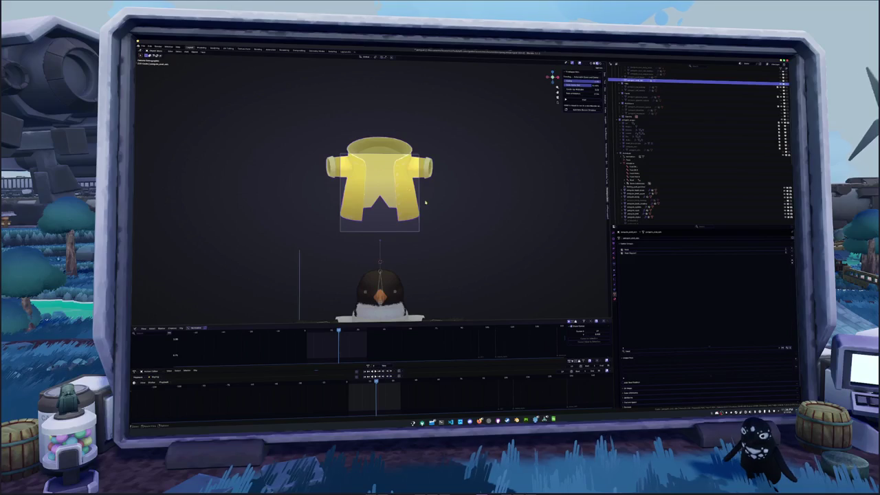
pyautogui.click(646, 118)
pyautogui.press('ctrl+alt+KP_0')
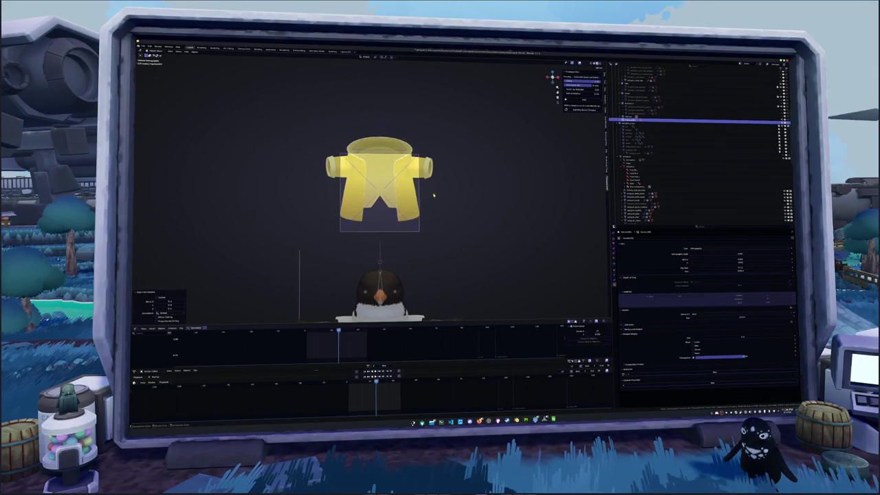
pyautogui.press('F2')
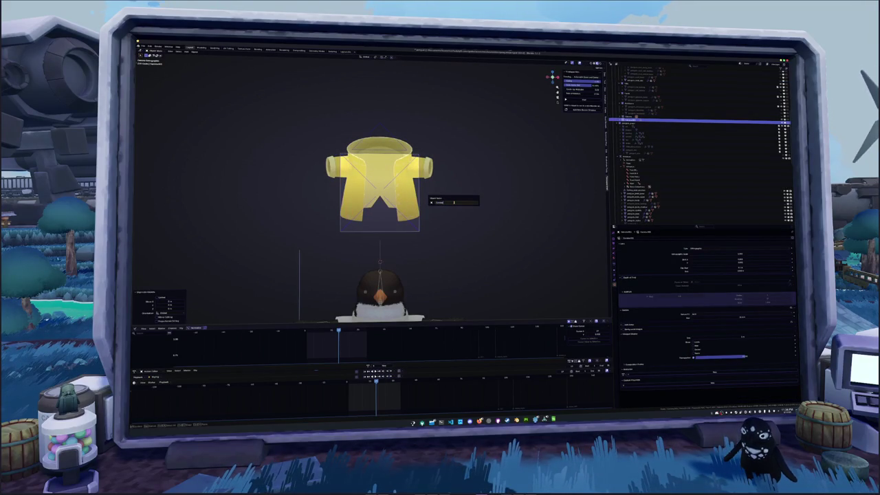
pyautogui.press('Return')
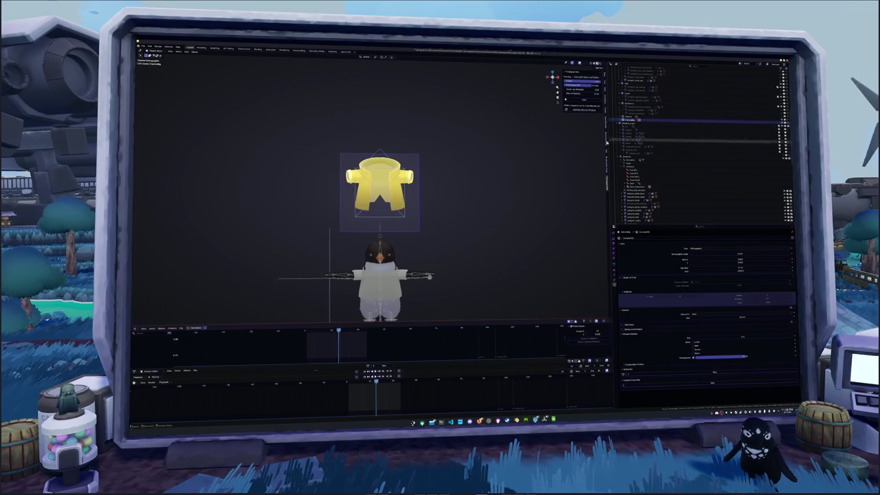
# Reselect the yellow jacket and rotate it slightly around its vertical axis.
pyautogui.click(640, 81)
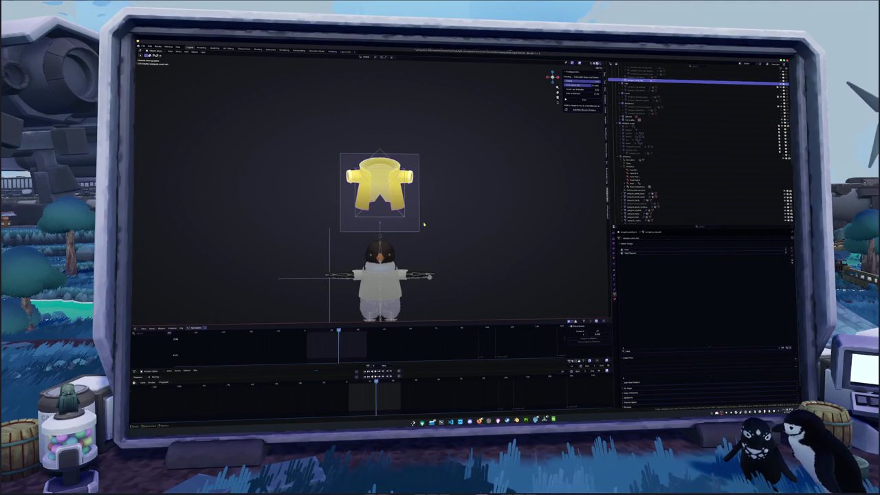
pyautogui.hotkey('alt', 'g')
pyautogui.hotkey('ctrl', 'z')
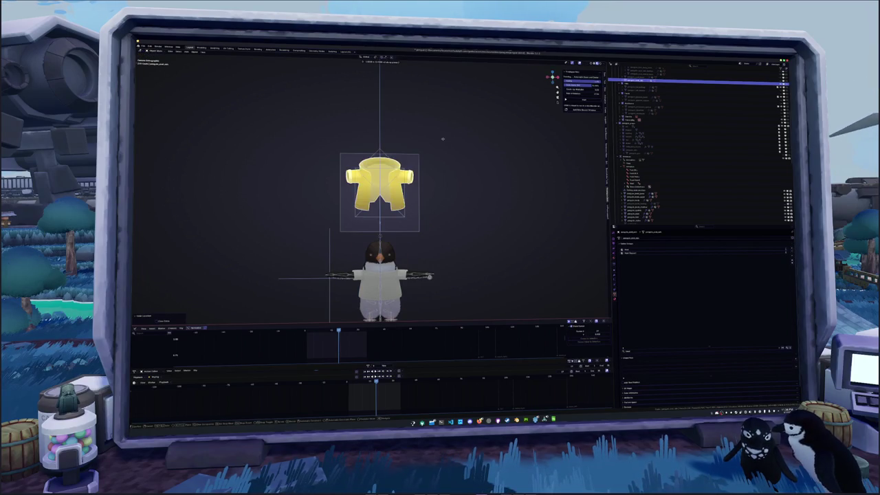
pyautogui.hotkey('ctrl', 'z')
pyautogui.press('g')
pyautogui.press('z')
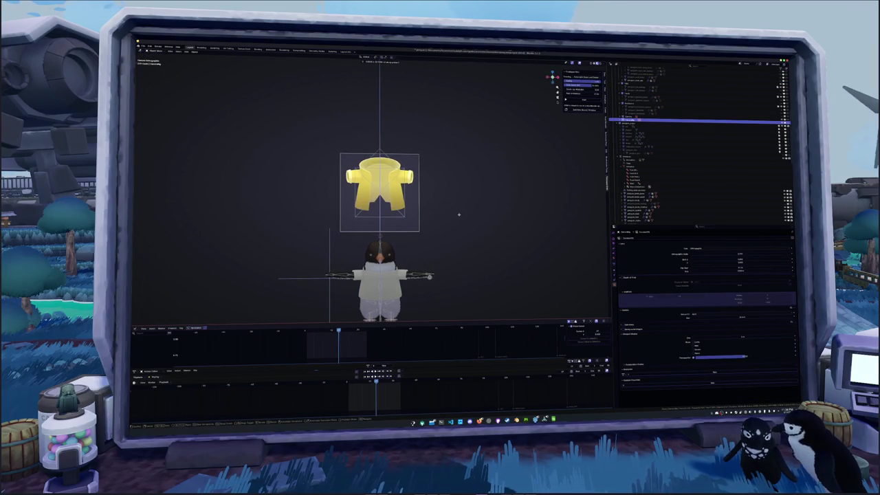
pyautogui.rightClick(462, 187)
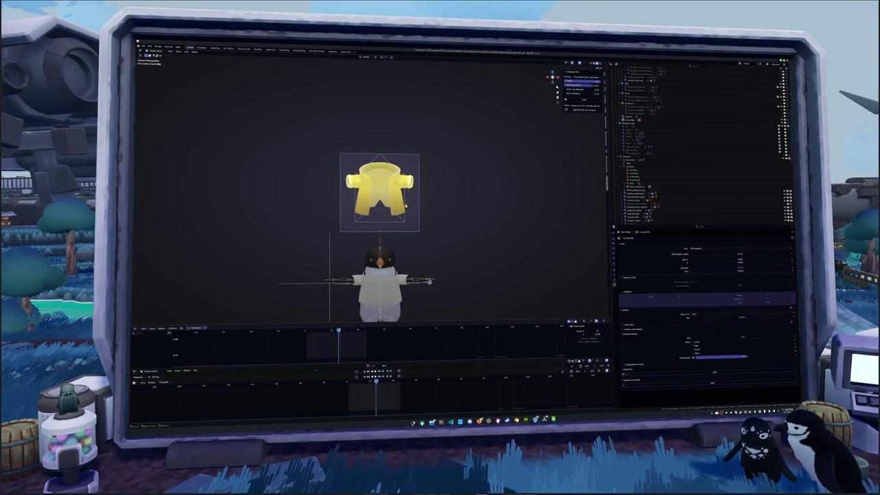
pyautogui.click(451, 218)
pyautogui.scroll(2, 451, 219)
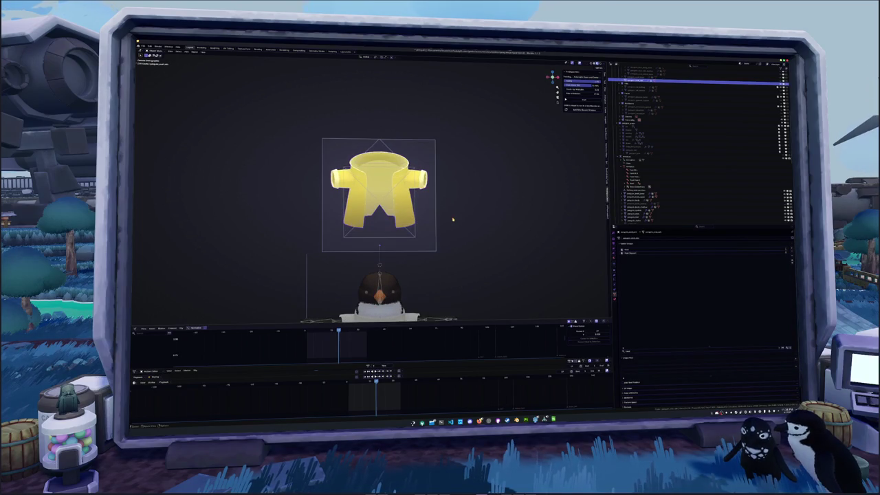
pyautogui.press('z')
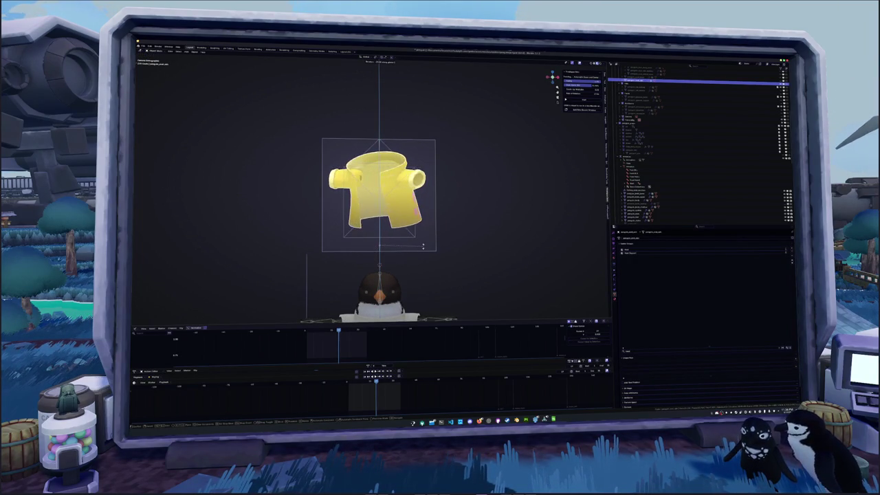
pyautogui.click(434, 252)
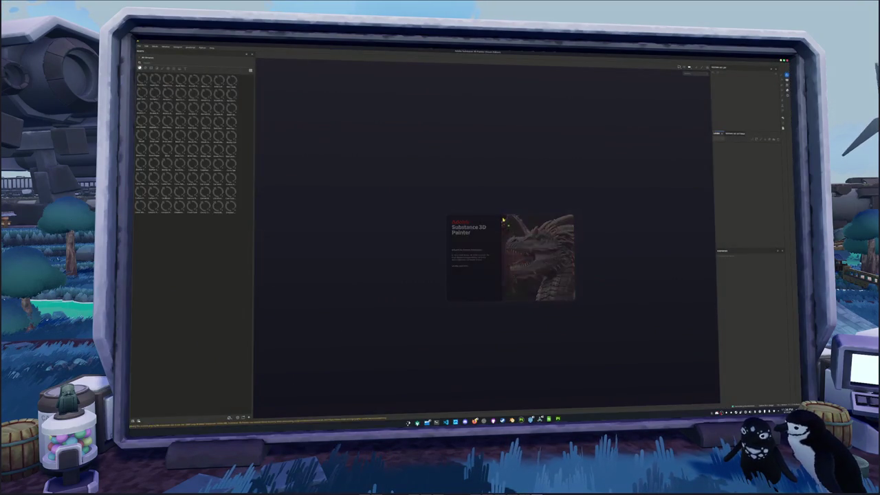
# Open the yellow jacket texturing project and turn on its pink flower layer.
pyautogui.click(140, 46)
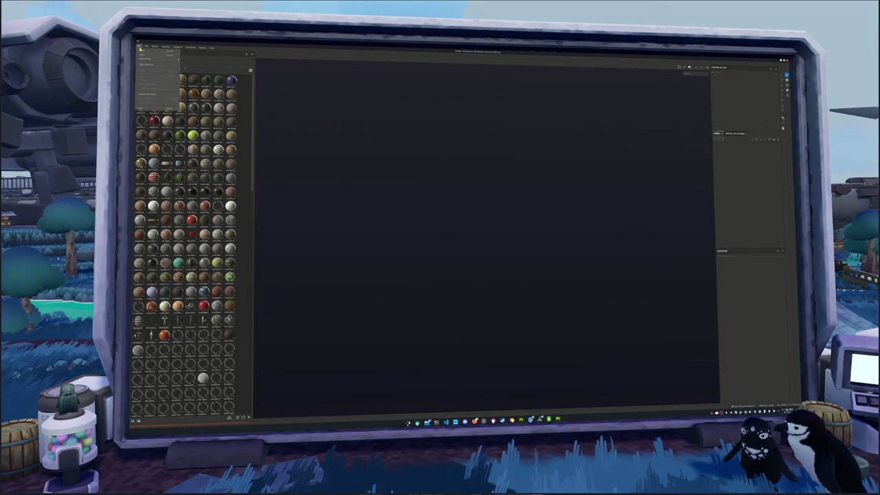
pyautogui.click(145, 54)
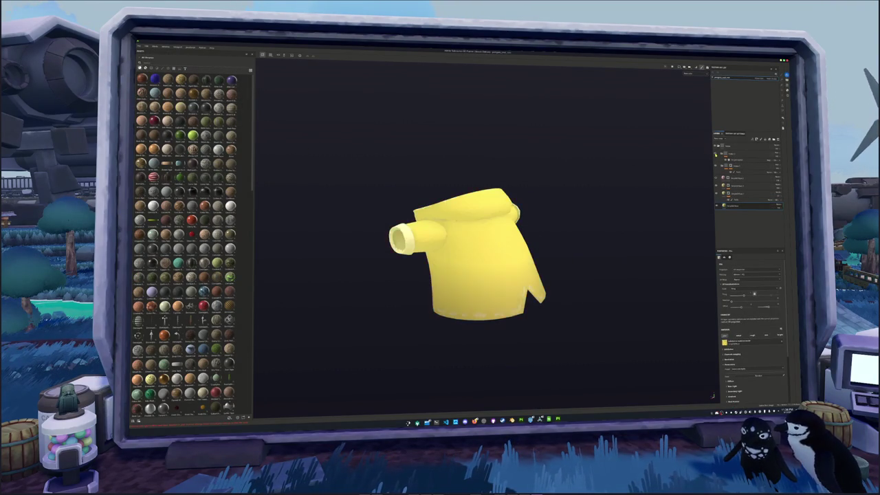
pyautogui.scroll(2, 660, 206)
pyautogui.click(717, 178)
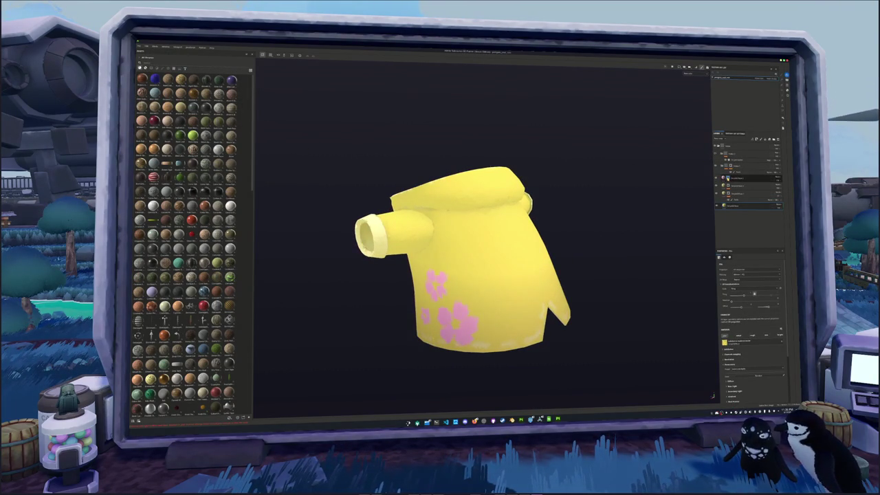
# Turn the jacket front-on, undo the old pink strokes and paint new petals on the front panel.
pyautogui.moveTo(494, 249)
pyautogui.keyDown('alt'); pyautogui.mouseDown()
pyautogui.moveTo(640, 230)
pyautogui.moveTo(522, 233)
pyautogui.moveTo(482, 253)
pyautogui.mouseUp(); pyautogui.keyUp('alt')
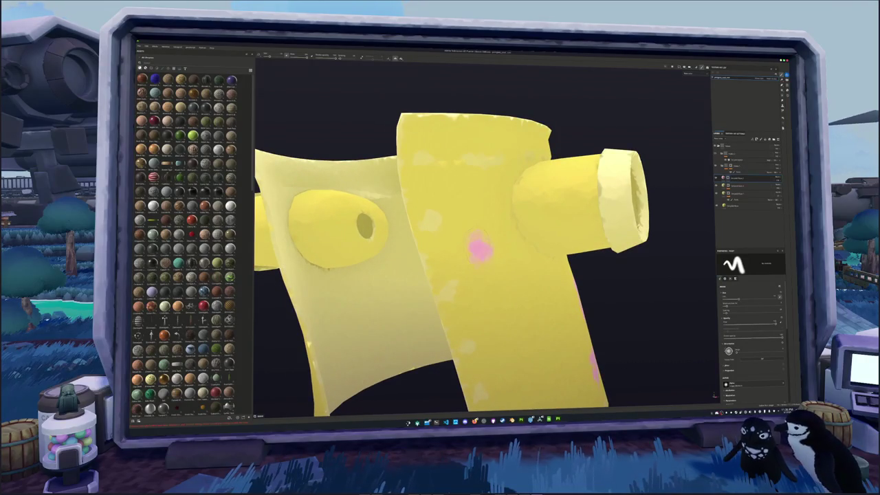
pyautogui.keyDown('alt'); pyautogui.moveTo(481, 253); pyautogui.dragTo(453, 207); pyautogui.keyUp('alt')
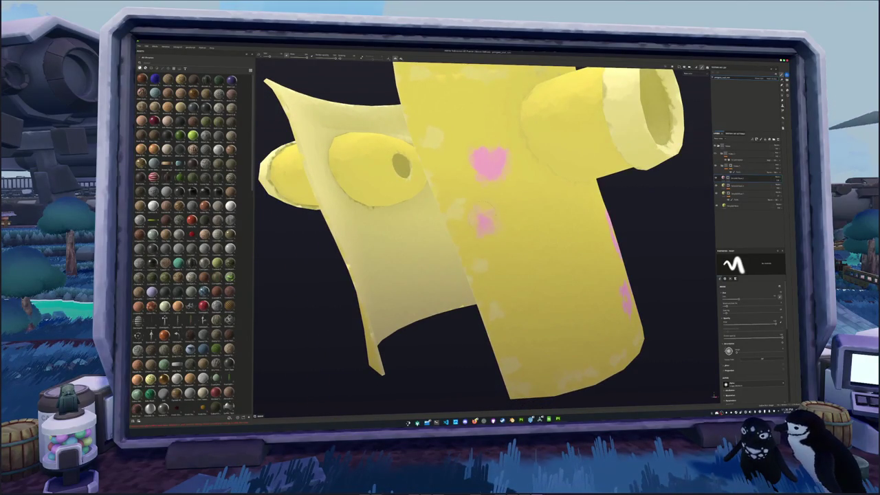
pyautogui.keyDown('alt'); pyautogui.moveTo(453, 207); pyautogui.dragTo(427, 220); pyautogui.keyUp('alt')
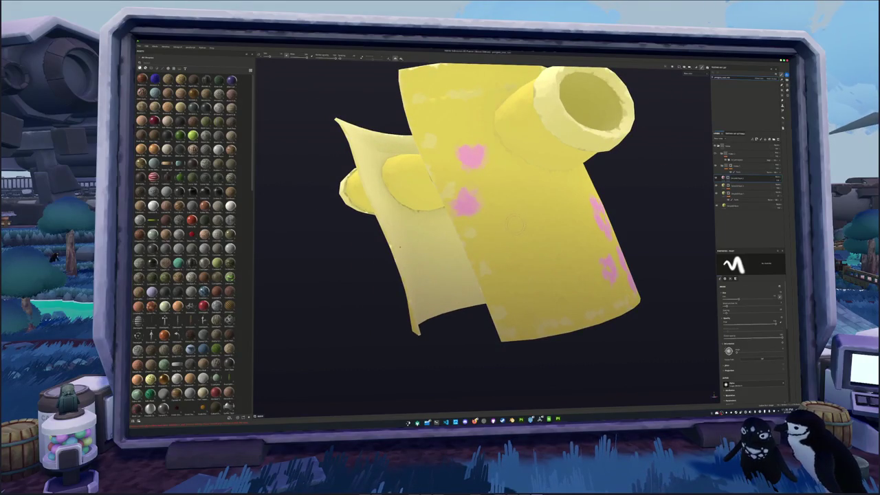
pyautogui.moveTo(511, 226)
pyautogui.keyDown('alt'); pyautogui.mouseDown()
pyautogui.moveTo(519, 226)
pyautogui.moveTo(516, 213)
pyautogui.mouseUp(); pyautogui.keyUp('alt')
pyautogui.hotkey('ctrl', 'z')
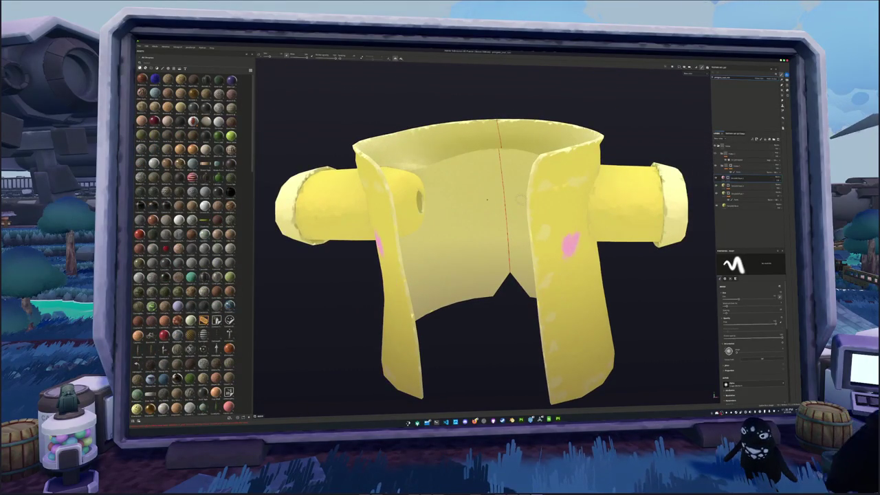
pyautogui.hotkey('ctrl', 'z')
pyautogui.keyDown('alt'); pyautogui.moveTo(509, 212); pyautogui.dragTo(533, 212); pyautogui.keyUp('alt')
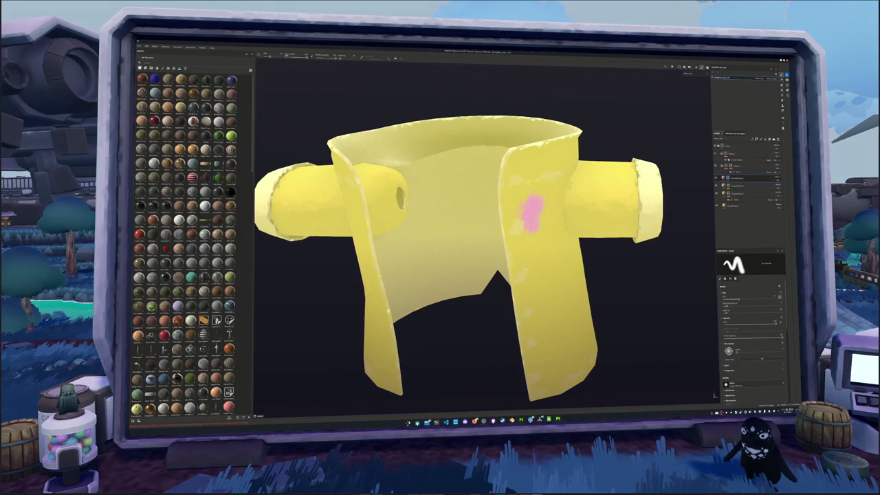
pyautogui.keyDown('alt'); pyautogui.moveTo(533, 212); pyautogui.dragTo(524, 222); pyautogui.keyUp('alt')
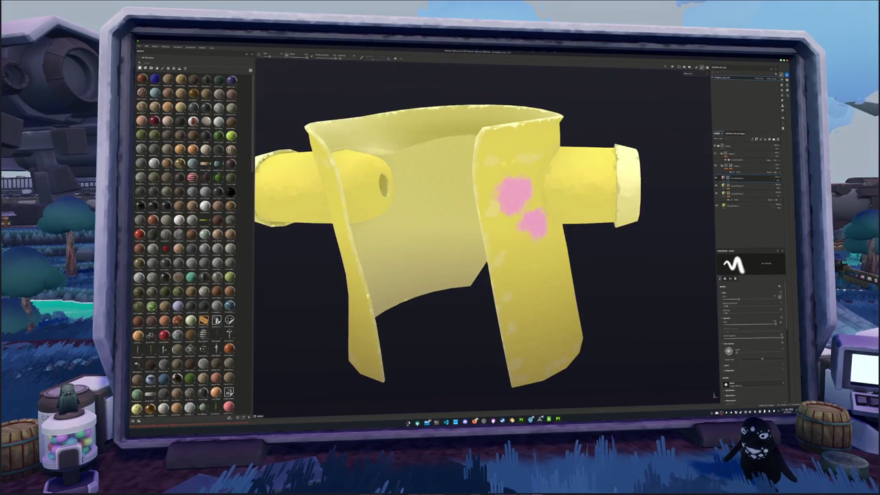
# Orbit around the jacket to review the petals, then undo the last flower stroke.
pyautogui.keyDown('alt'); pyautogui.moveTo(481, 219); pyautogui.dragTo(457, 220); pyautogui.keyUp('alt')
pyautogui.scroll(2, 486, 217)
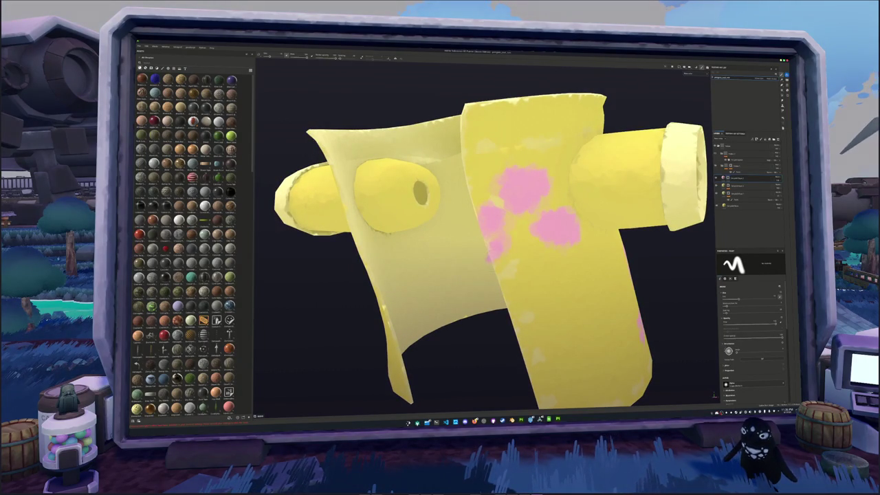
pyautogui.keyDown('alt'); pyautogui.moveTo(508, 248); pyautogui.dragTo(482, 226); pyautogui.keyUp('alt')
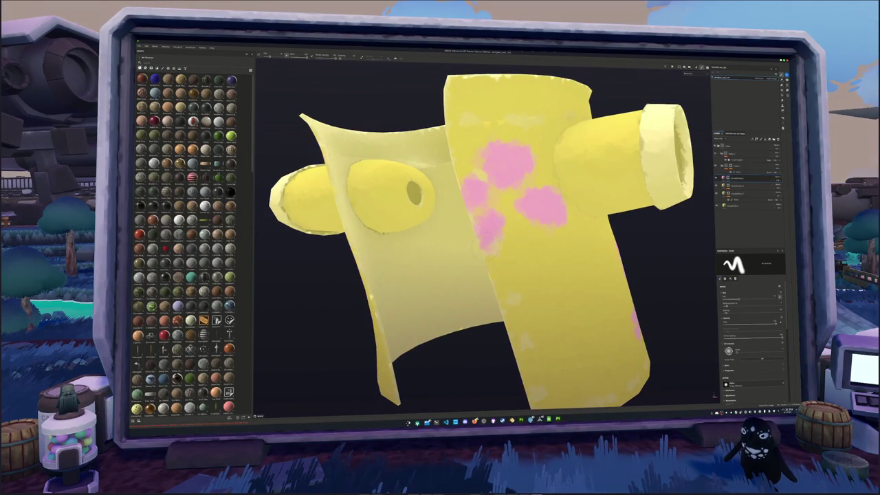
pyautogui.moveTo(481, 227)
pyautogui.keyDown('alt'); pyautogui.mouseDown()
pyautogui.moveTo(509, 230)
pyautogui.moveTo(528, 253)
pyautogui.mouseUp(); pyautogui.keyUp('alt')
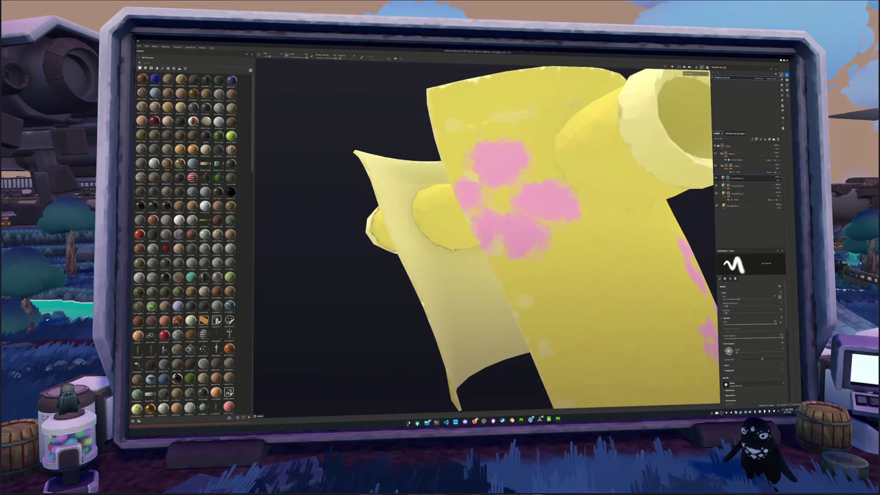
pyautogui.keyDown('alt'); pyautogui.moveTo(509, 230); pyautogui.dragTo(489, 230); pyautogui.keyUp('alt')
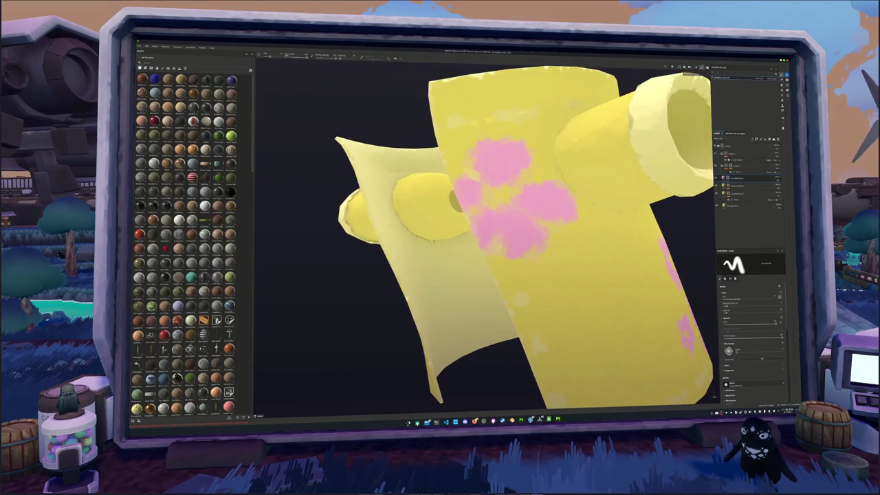
pyautogui.press('f')
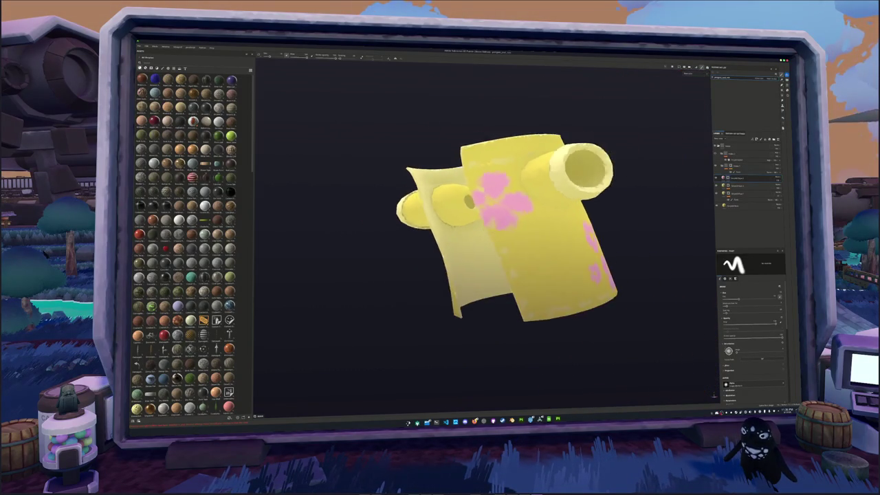
pyautogui.keyDown('alt'); pyautogui.moveTo(570, 240); pyautogui.dragTo(466, 252); pyautogui.keyUp('alt')
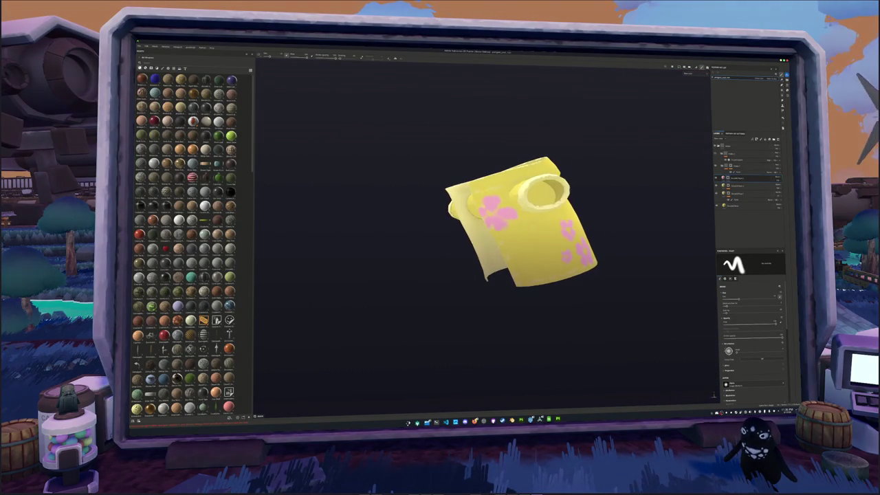
pyautogui.hotkey('ctrl', 'z')
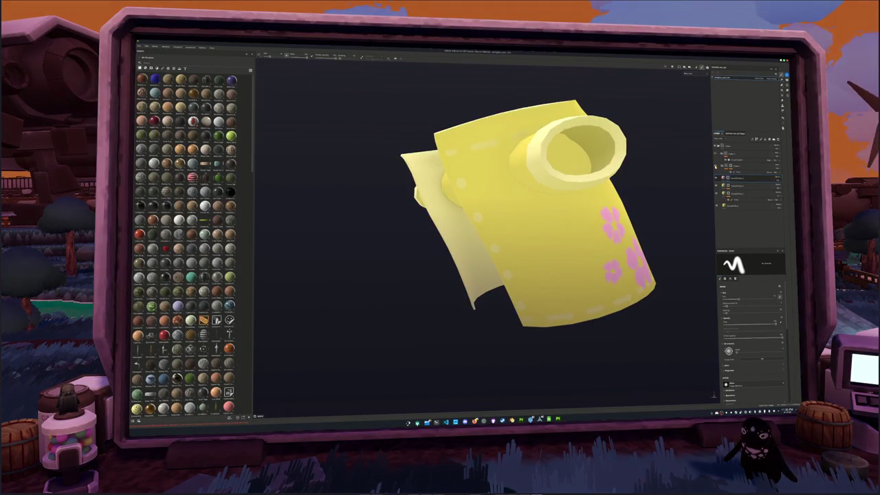
# Paint a pink stroke up the shirt front, then try a larger patch below the heart and undo it.
pyautogui.scroll(3, 534, 157)
pyautogui.scroll(2, 534, 156)
pyautogui.moveTo(522, 183)
pyautogui.mouseDown()
pyautogui.moveTo(523, 158)
pyautogui.moveTo(506, 200)
pyautogui.moveTo(490, 171)
pyautogui.moveTo(486, 201)
pyautogui.mouseUp()
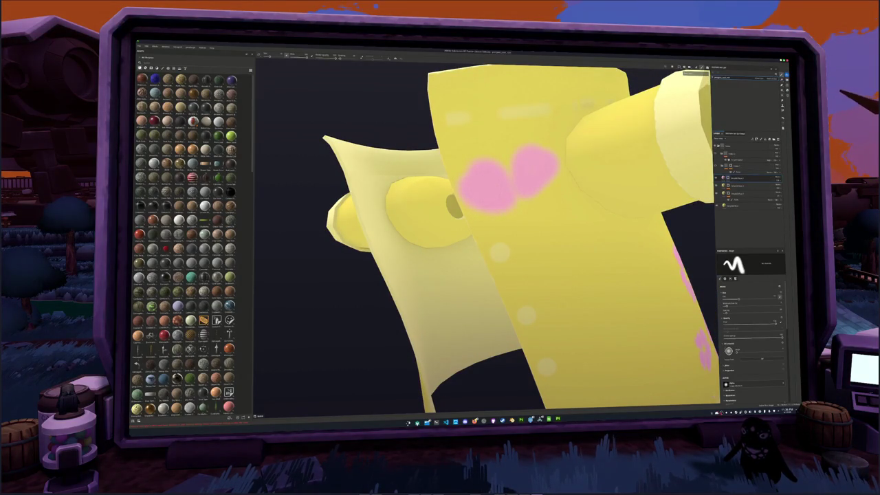
pyautogui.scroll(-3, 501, 255)
pyautogui.scroll(2, 543, 234)
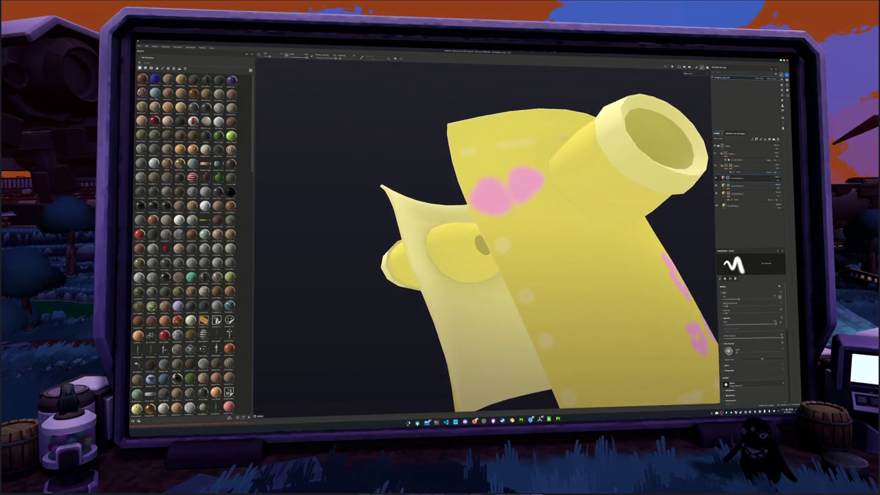
pyautogui.scroll(2, 511, 220)
pyautogui.moveTo(492, 242)
pyautogui.mouseDown()
pyautogui.moveTo(513, 255)
pyautogui.moveTo(523, 251)
pyautogui.mouseUp()
pyautogui.hotkey('ctrl', 'z')
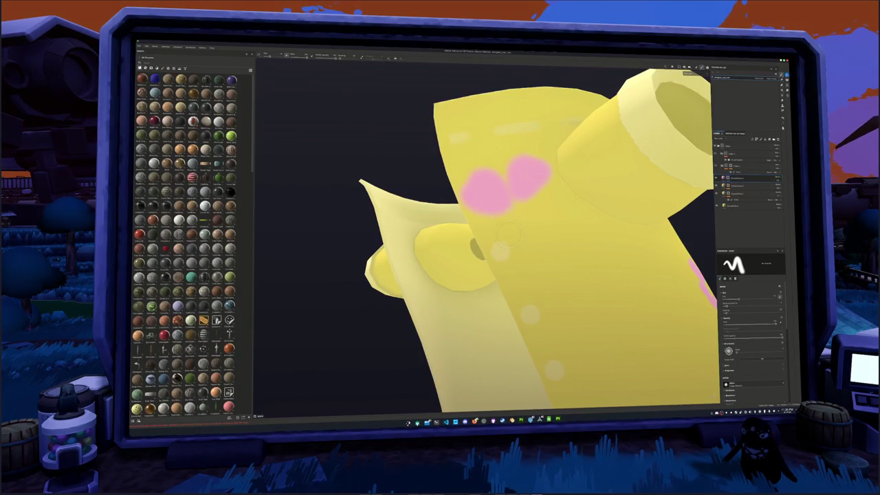
# Add a pink petal down-left of the heart and orbit to check the shirt front.
pyautogui.moveTo(508, 220)
pyautogui.mouseDown()
pyautogui.moveTo(489, 242)
pyautogui.moveTo(514, 247)
pyautogui.moveTo(523, 223)
pyautogui.moveTo(547, 242)
pyautogui.mouseUp()
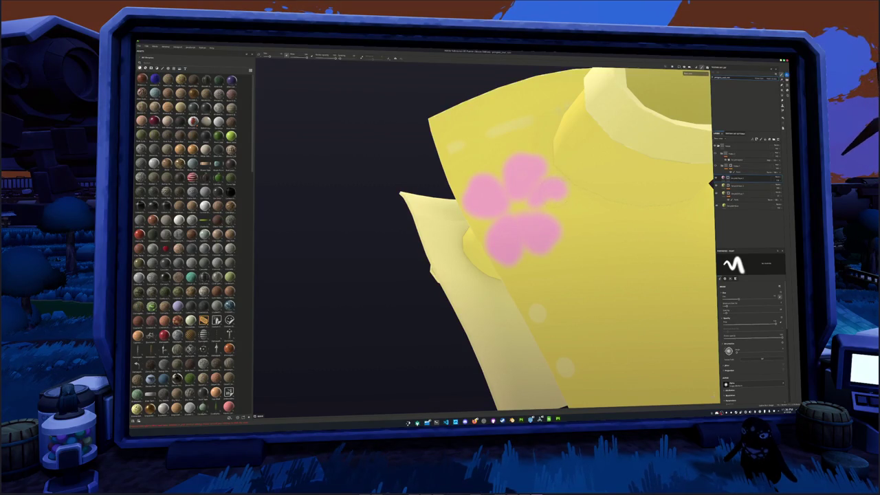
pyautogui.scroll(-5, 582, 262)
pyautogui.scroll(-4, 582, 262)
pyautogui.keyDown('alt'); pyautogui.moveTo(582, 262); pyautogui.dragTo(643, 265); pyautogui.keyUp('alt')
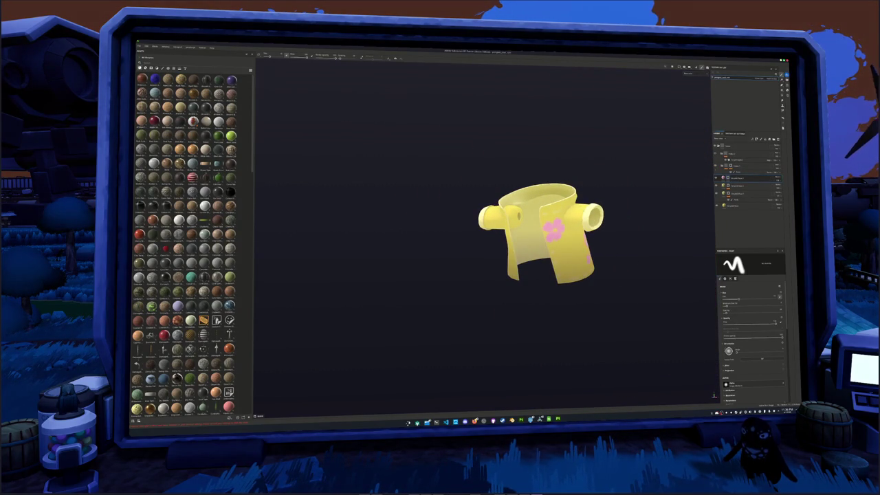
pyautogui.keyDown('alt'); pyautogui.moveTo(641, 204); pyautogui.dragTo(648, 234); pyautogui.keyUp('alt')
pyautogui.hotkey('ctrl', 'shift', 'e')
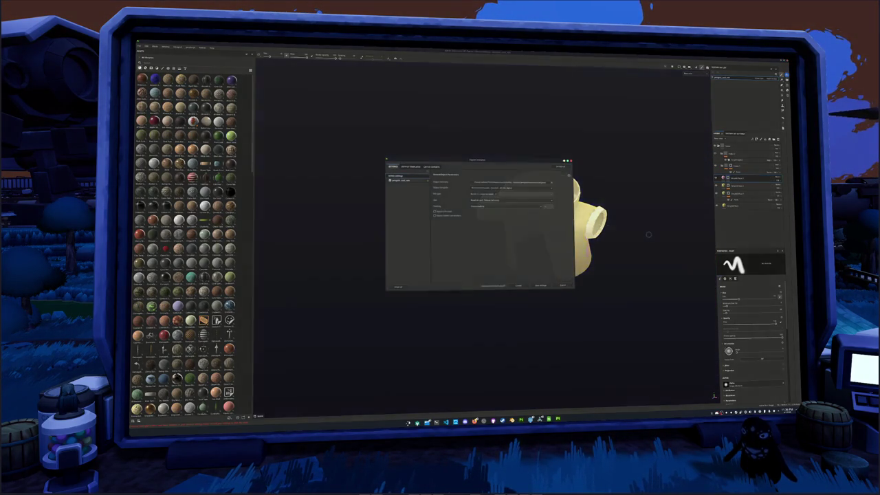
# Set the texture output directory to the destination project folder and export the shirt textures.
pyautogui.click(550, 181)
pyautogui.click(518, 198)
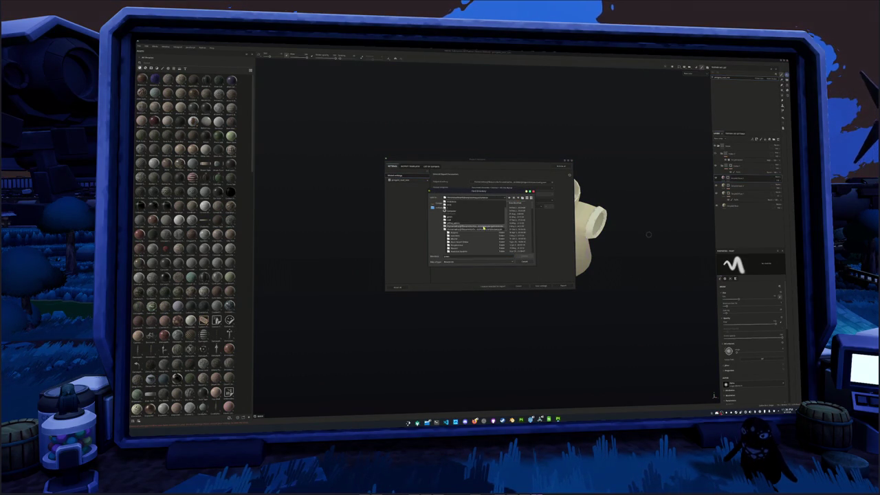
pyautogui.doubleClick(459, 236)
pyautogui.doubleClick(458, 235)
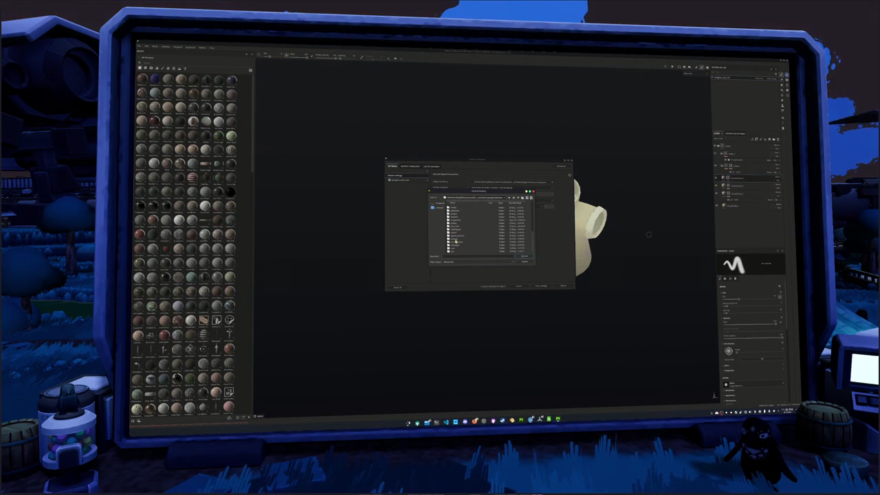
pyautogui.doubleClick(460, 250)
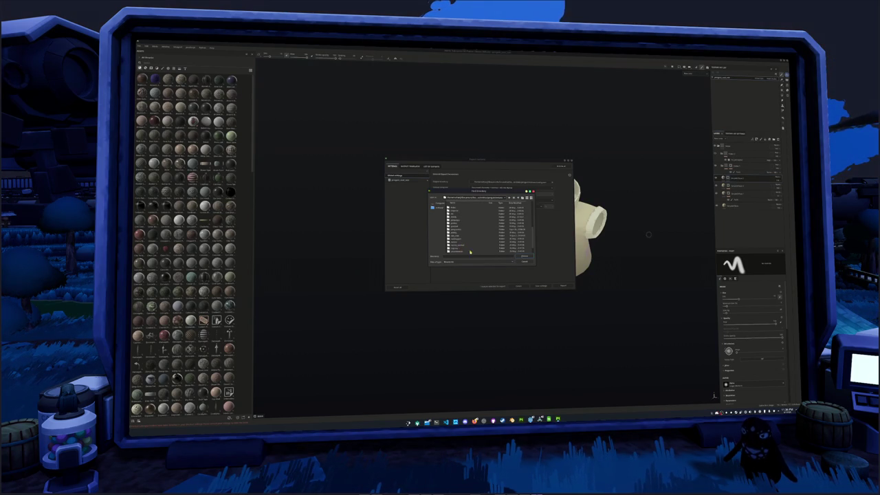
pyautogui.doubleClick(457, 237)
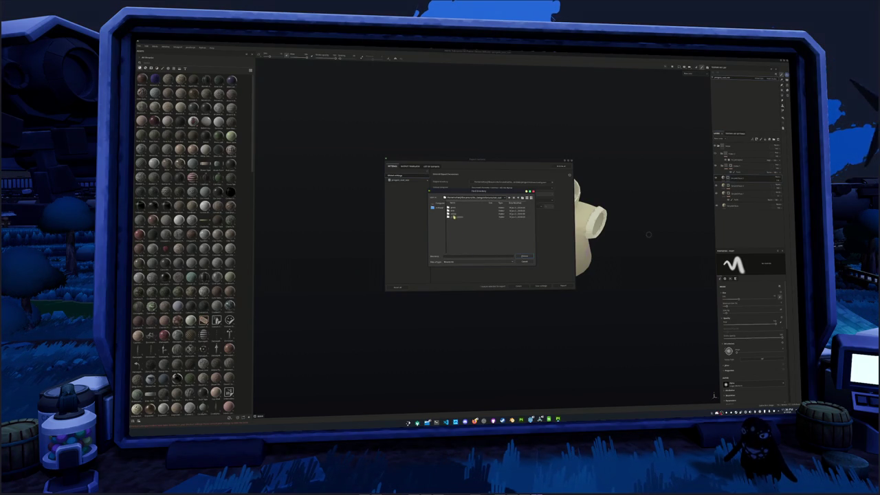
pyautogui.press('Return')
pyautogui.click(563, 286)
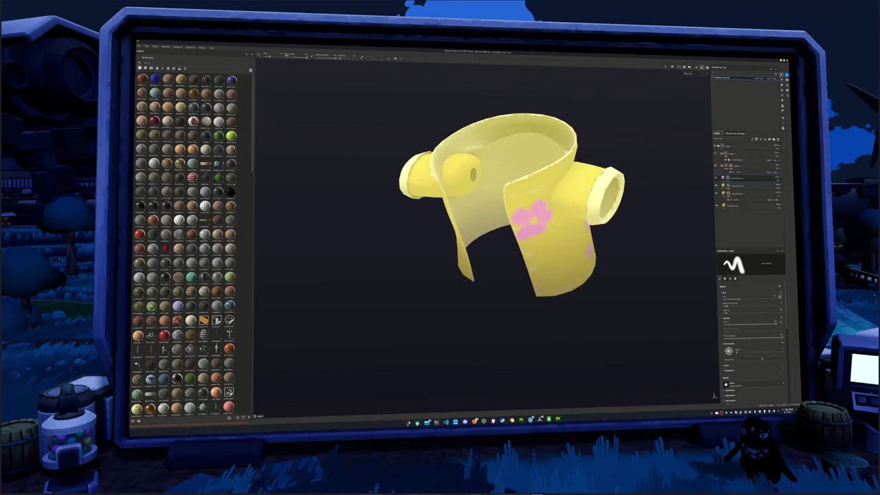
# Orbit and zoom around the shirt to inspect its front and sleeve openings.
pyautogui.keyDown('alt'); pyautogui.moveTo(509, 207); pyautogui.dragTo(550, 220); pyautogui.keyUp('alt')
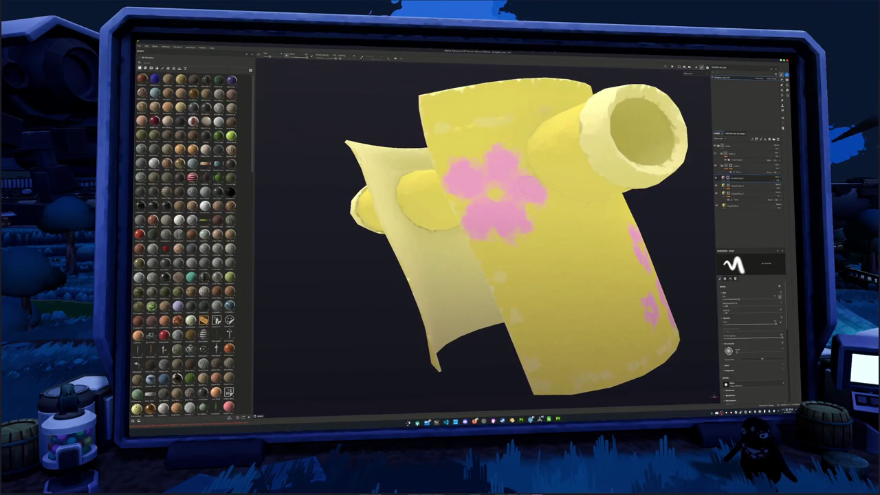
pyautogui.keyDown('alt'); pyautogui.moveTo(509, 275); pyautogui.dragTo(548, 291); pyautogui.keyUp('alt')
pyautogui.scroll(2, 548, 291)
pyautogui.keyDown('alt'); pyautogui.moveTo(427, 261); pyautogui.dragTo(516, 261); pyautogui.keyUp('alt')
pyautogui.scroll(3, 441, 261)
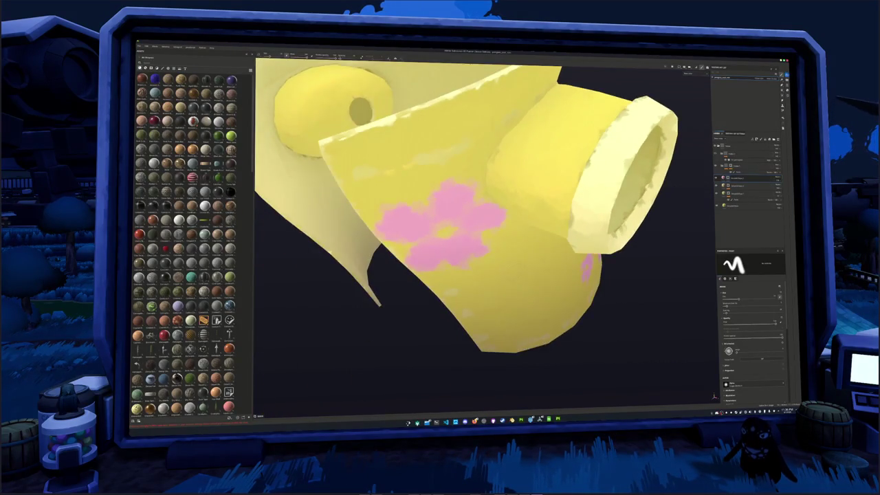
pyautogui.scroll(-3, 467, 227)
pyautogui.moveTo(468, 227)
pyautogui.keyDown('alt'); pyautogui.mouseDown()
pyautogui.moveTo(441, 234)
pyautogui.moveTo(475, 236)
pyautogui.moveTo(481, 227)
pyautogui.mouseUp(); pyautogui.keyUp('alt')
pyautogui.scroll(2, 476, 235)
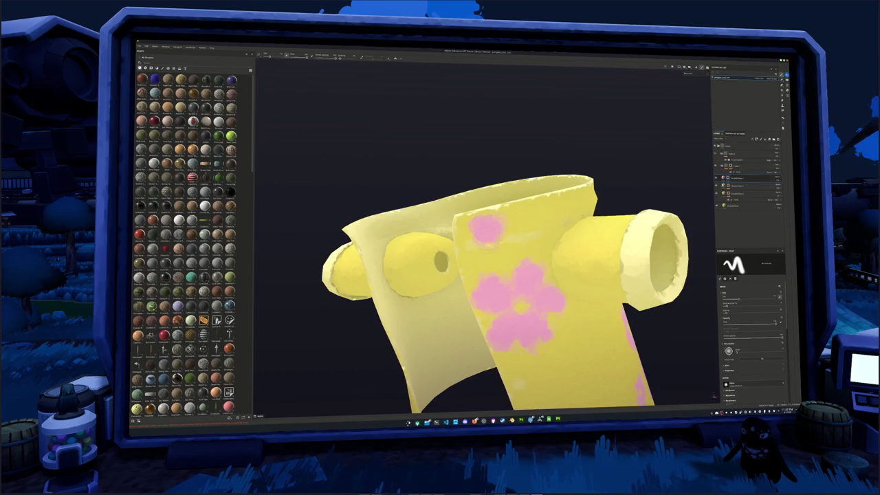
pyautogui.scroll(-2, 510, 266)
pyautogui.scroll(5, 485, 248)
pyautogui.moveTo(485, 249)
pyautogui.keyDown('alt'); pyautogui.mouseDown()
pyautogui.moveTo(565, 238)
pyautogui.moveTo(597, 221)
pyautogui.moveTo(575, 190)
pyautogui.mouseUp(); pyautogui.keyUp('alt')
pyautogui.scroll(4, 566, 237)
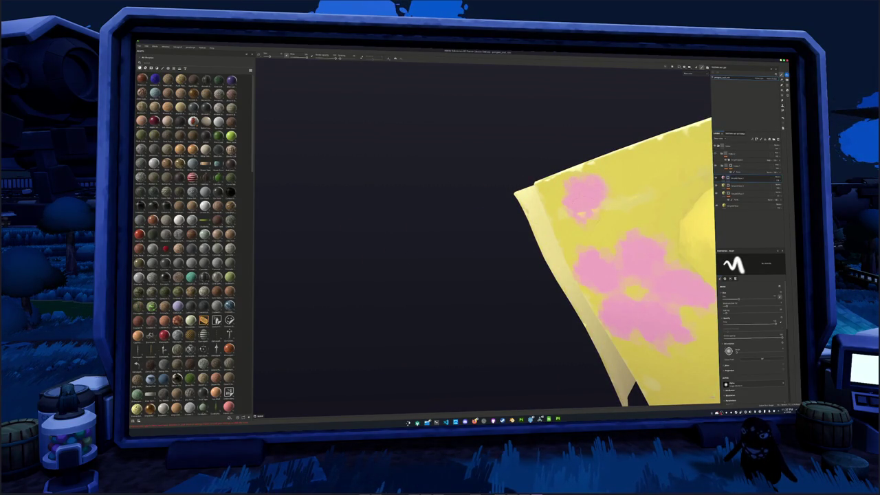
pyautogui.scroll(-3, 581, 214)
pyautogui.moveTo(581, 214)
pyautogui.keyDown('alt'); pyautogui.mouseDown()
pyautogui.moveTo(478, 256)
pyautogui.moveTo(486, 230)
pyautogui.mouseUp(); pyautogui.keyUp('alt')
pyautogui.scroll(2, 478, 254)
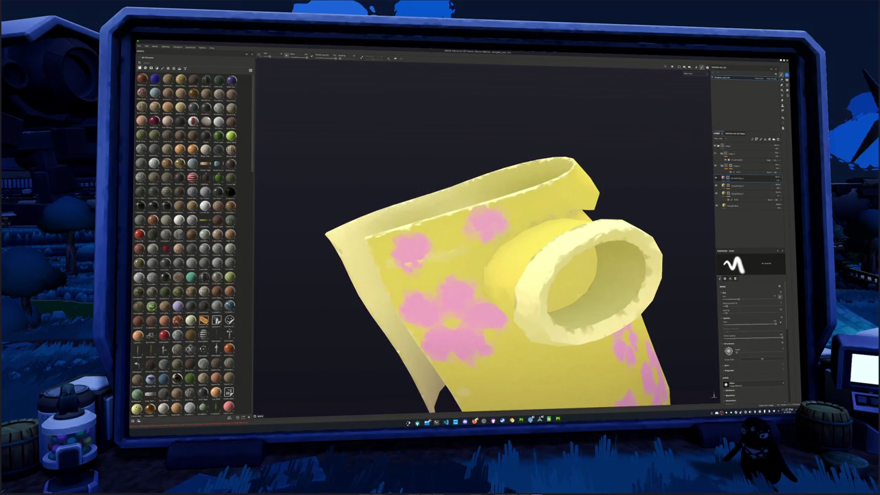
pyautogui.scroll(-3, 481, 275)
pyautogui.keyDown('alt'); pyautogui.moveTo(481, 275); pyautogui.dragTo(440, 281); pyautogui.keyUp('alt')
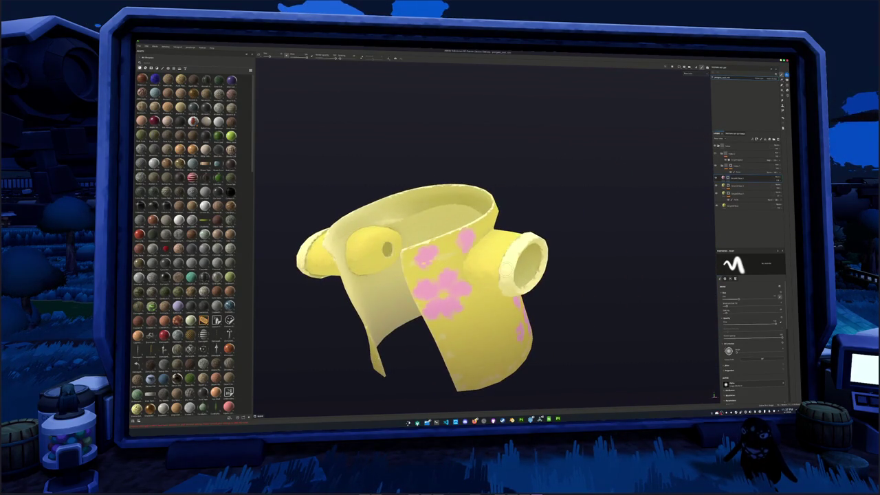
pyautogui.scroll(-3, 548, 258)
pyautogui.scroll(-3, 548, 258)
# Re-export the updated shirt textures and return to the Godot editor.
pyautogui.hotkey('ctrl', 'shift', 'e')
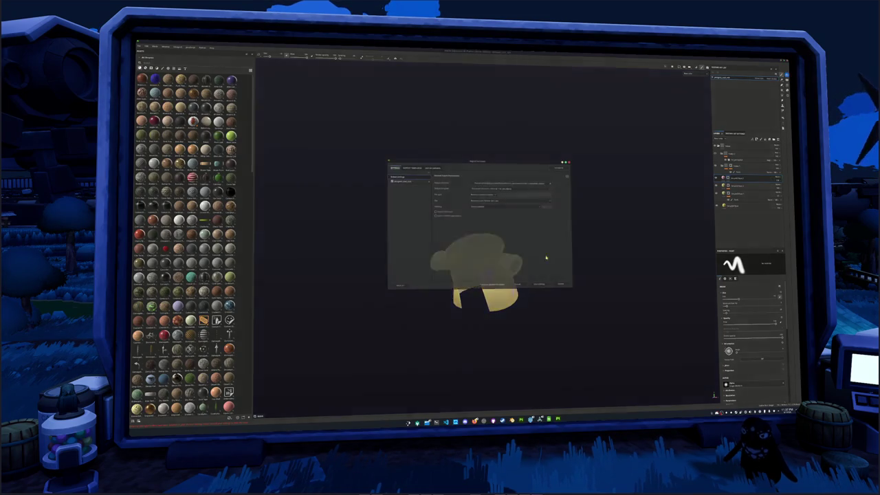
pyautogui.click(568, 286)
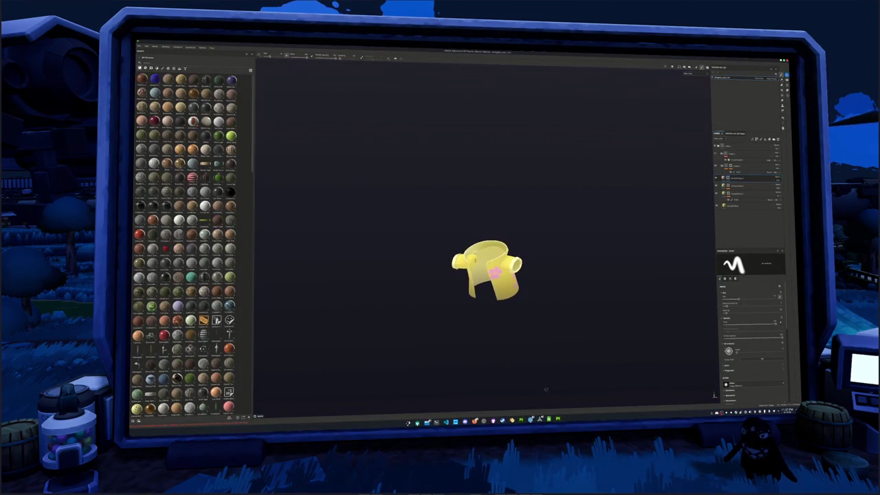
pyautogui.hotkey('alt', 'Tab')
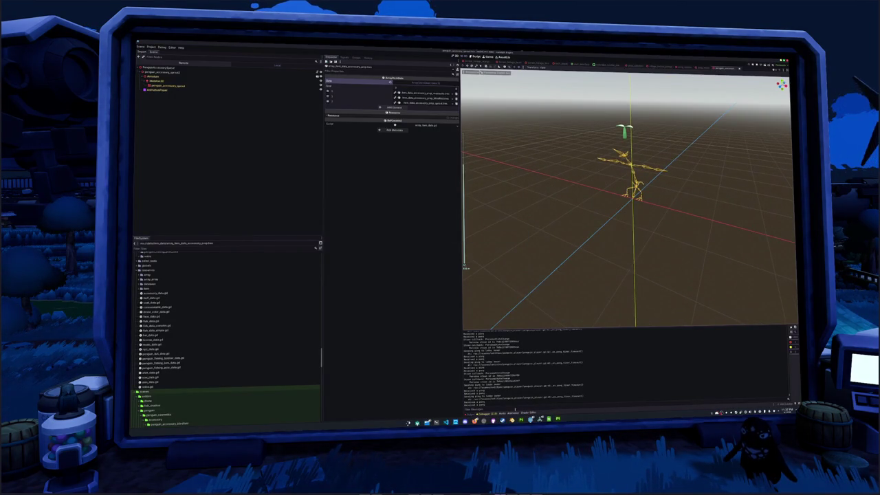
# In Blender, select the yellow jacket and frame it front-on in the Shading workspace.
pyautogui.hotkey('alt', 'Tab')
pyautogui.click(403, 214)
pyautogui.click(256, 50)
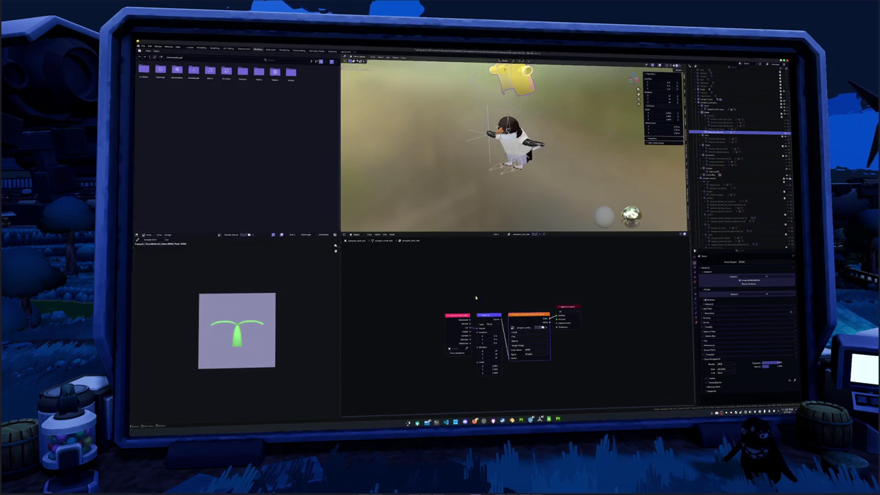
pyautogui.press('KP_1')
pyautogui.press('KP_Decimal')
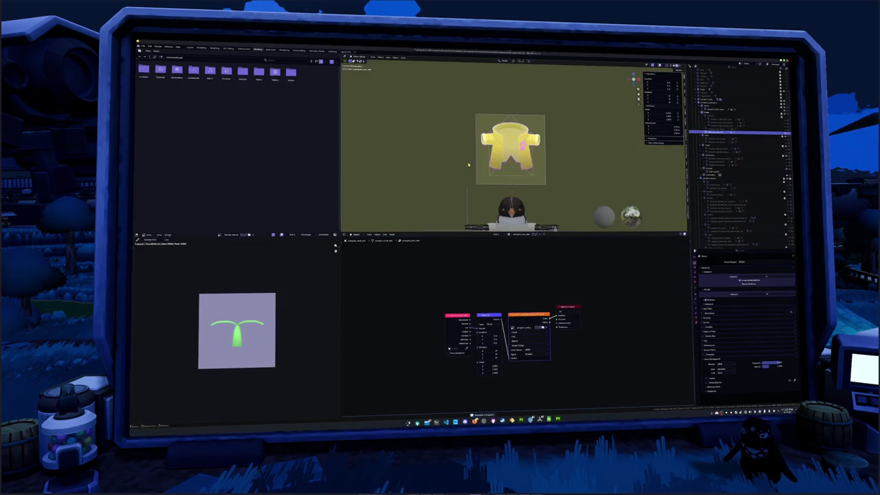
pyautogui.scroll(1, 468, 165)
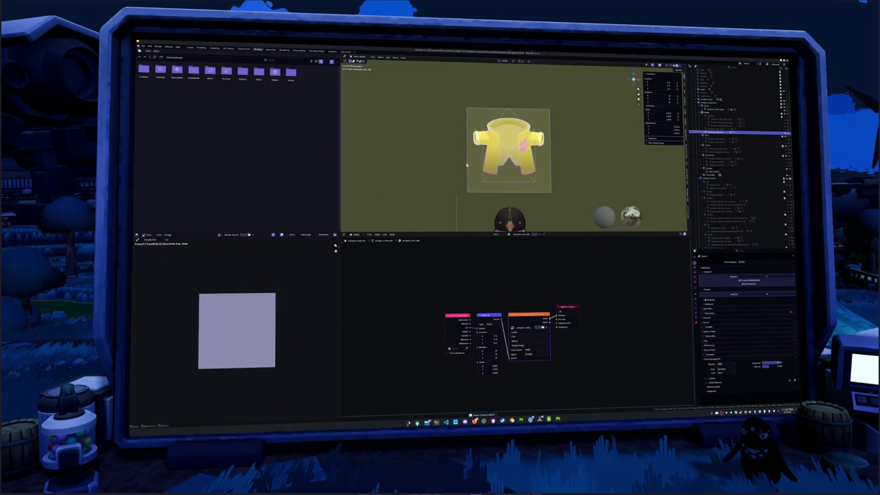
# Reselect the shirt and render it into an image with F12.
pyautogui.click(495, 195)
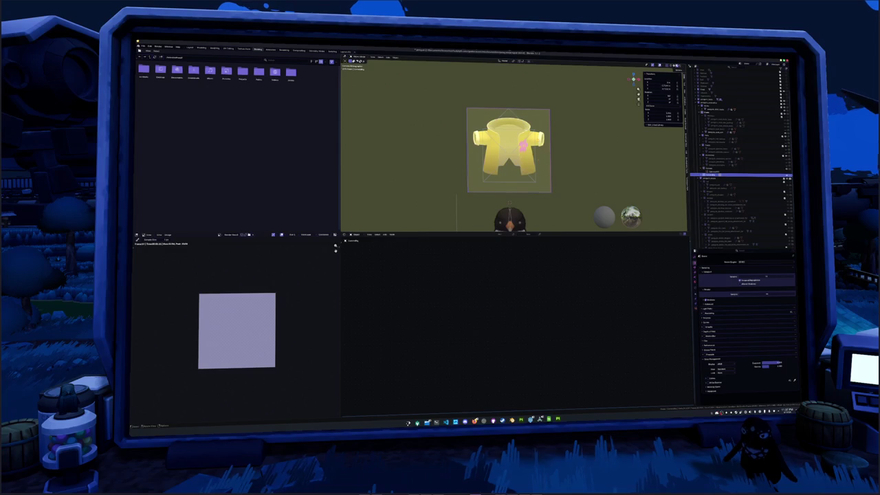
pyautogui.click(729, 130)
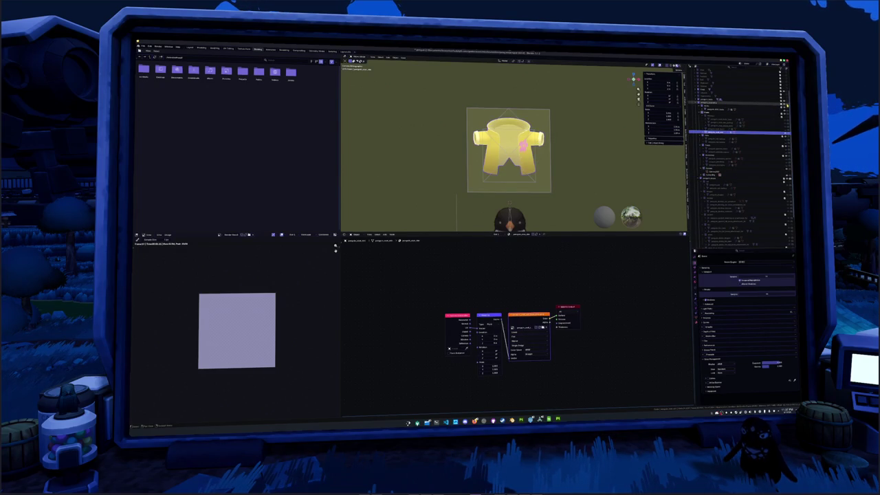
pyautogui.press('F12')
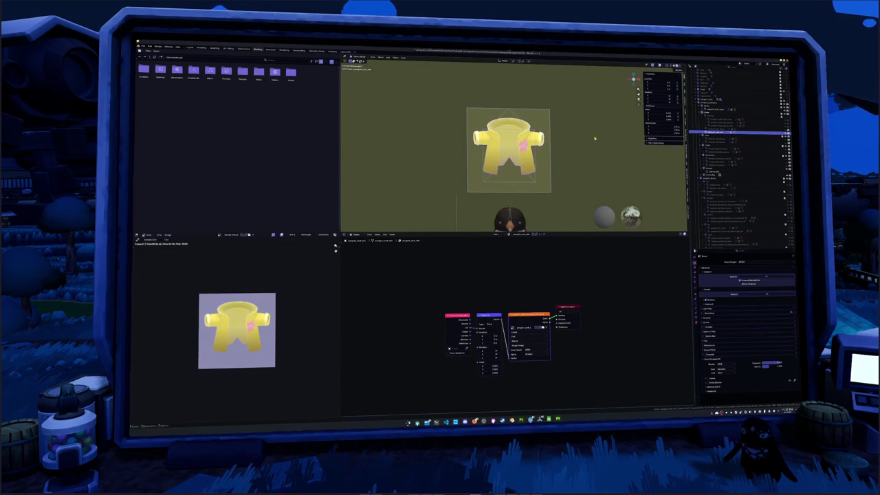
# Raise the yellow jacket along Z and open Save As for the rendered image.
pyautogui.click(561, 183)
pyautogui.click(556, 177)
pyautogui.click(555, 175)
pyautogui.click(555, 174)
pyautogui.press('g')
pyautogui.press('z')
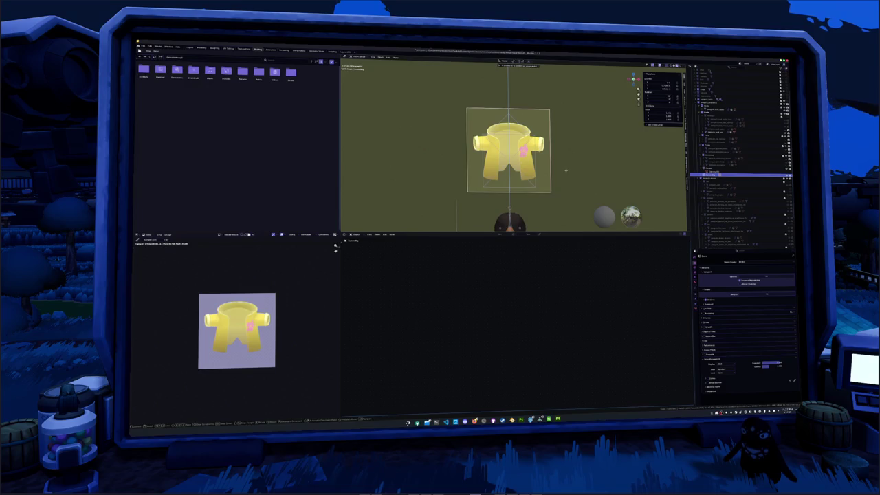
pyautogui.click(565, 171)
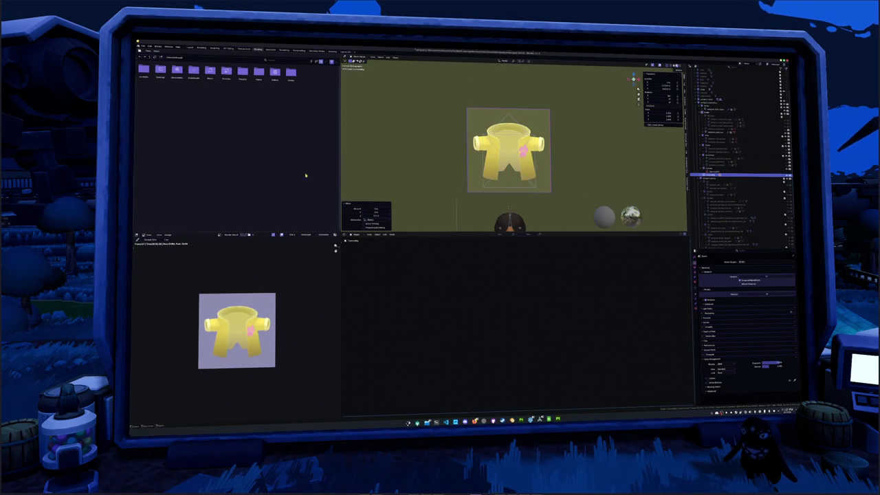
pyautogui.click(167, 235)
pyautogui.click(180, 265)
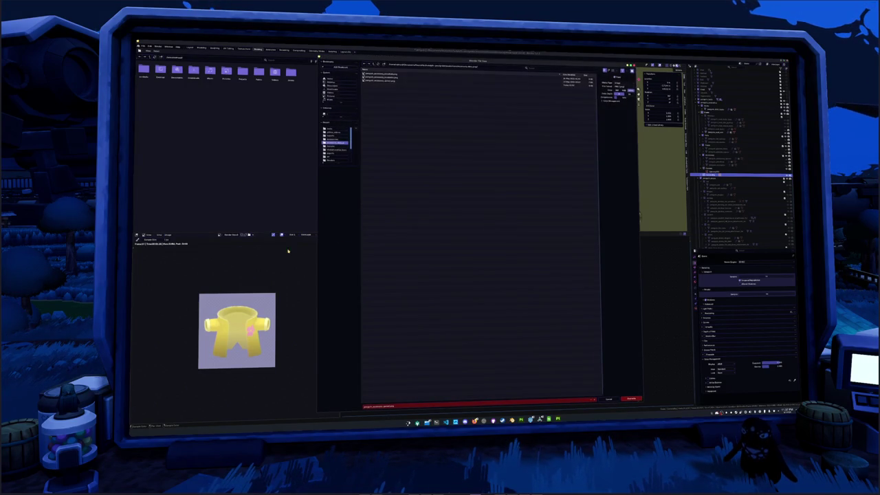
# Save the render as 'red_v2' in the texture folder, then load the green coat texture onto the jacket.
pyautogui.click(376, 73)
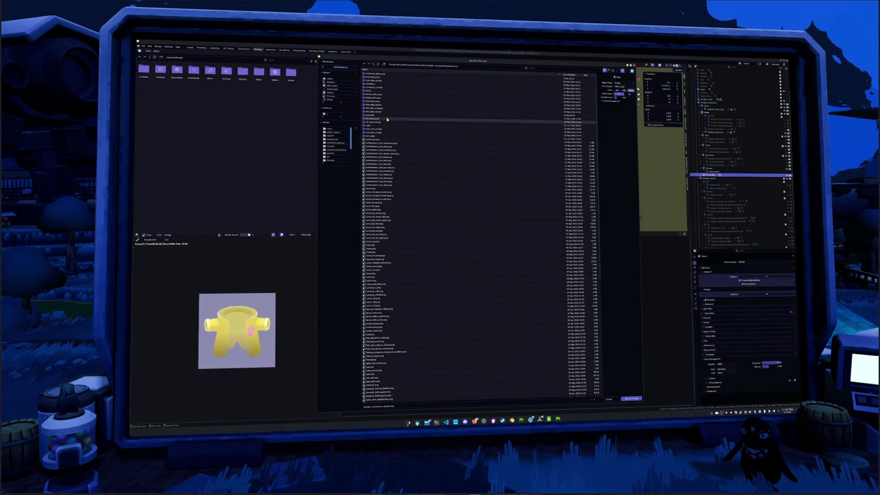
pyautogui.click(374, 128)
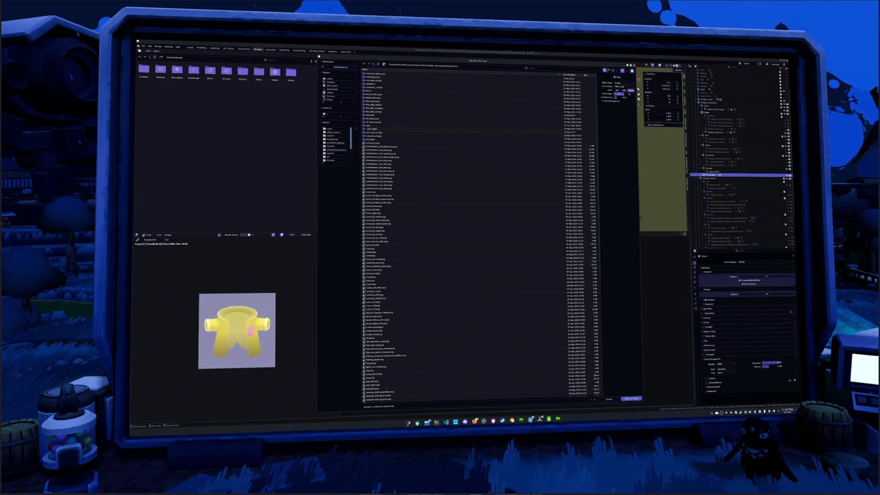
pyautogui.click(375, 130)
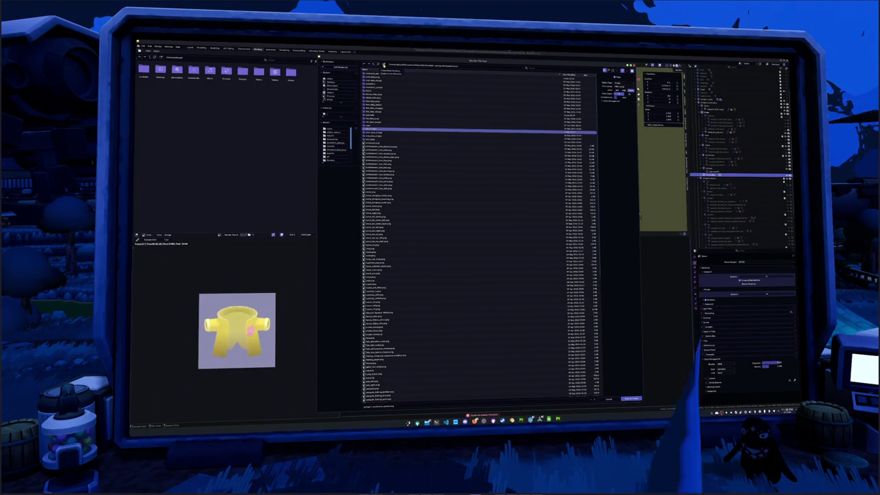
pyautogui.rightClick(376, 131)
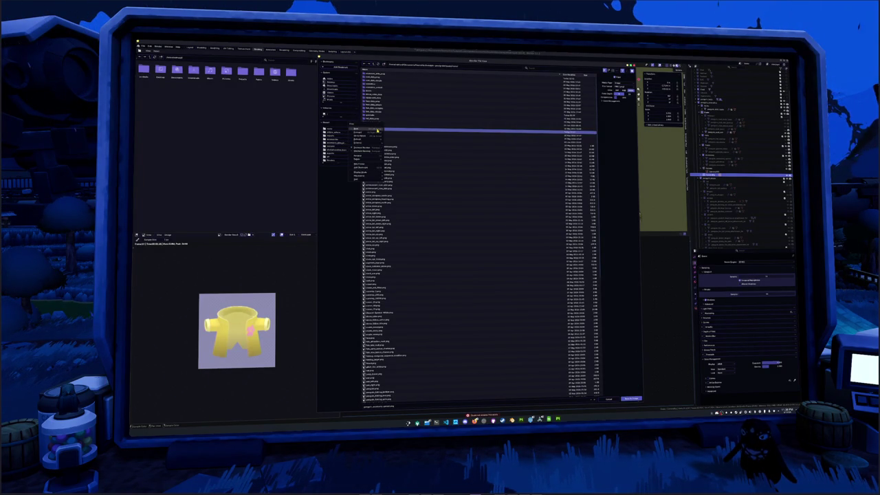
pyautogui.click(366, 163)
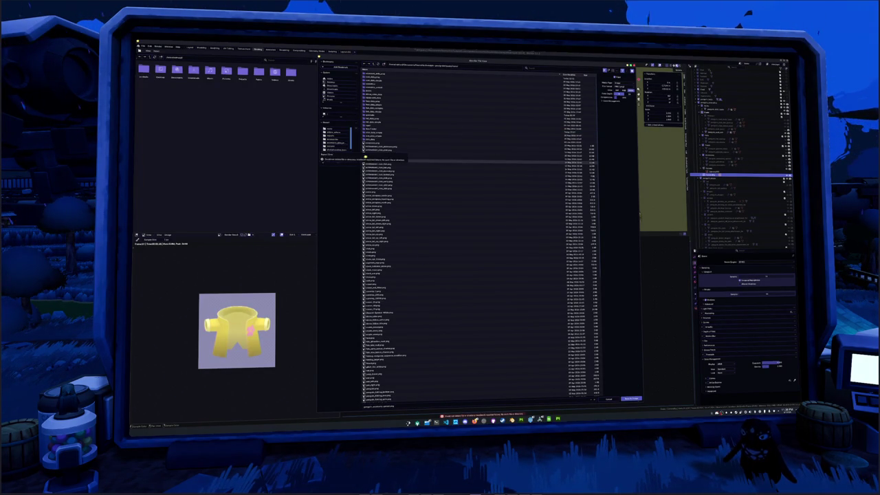
pyautogui.doubleClick(377, 80)
pyautogui.click(379, 407)
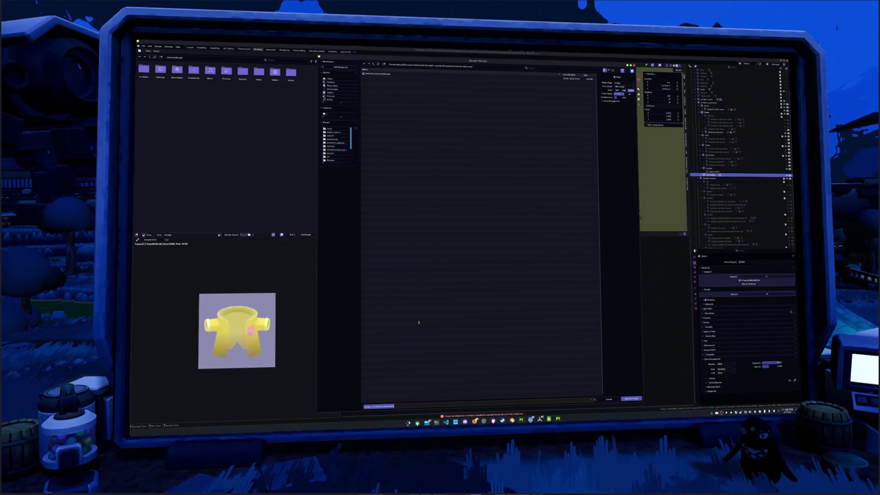
pyautogui.write('re')
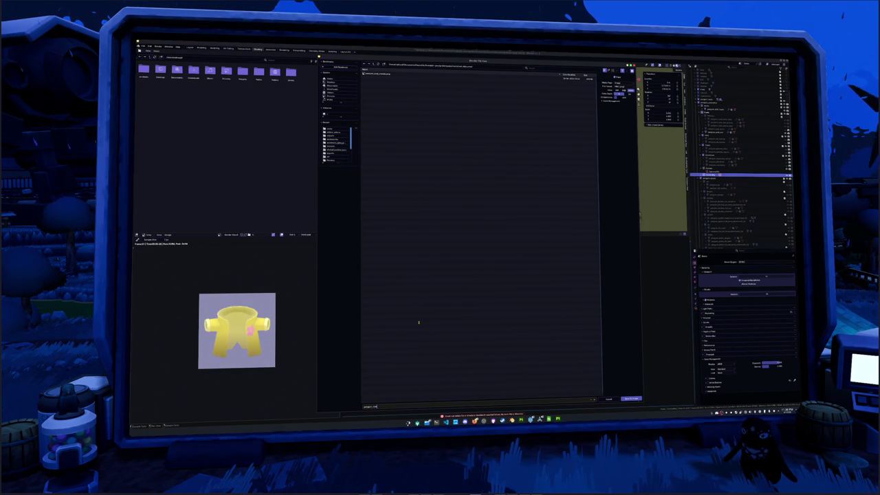
pyautogui.write('d_v2')
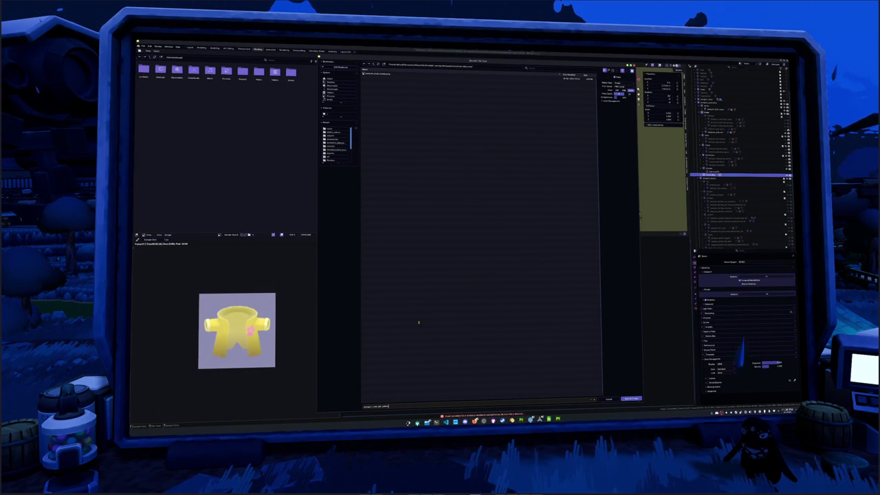
pyautogui.press('Return')
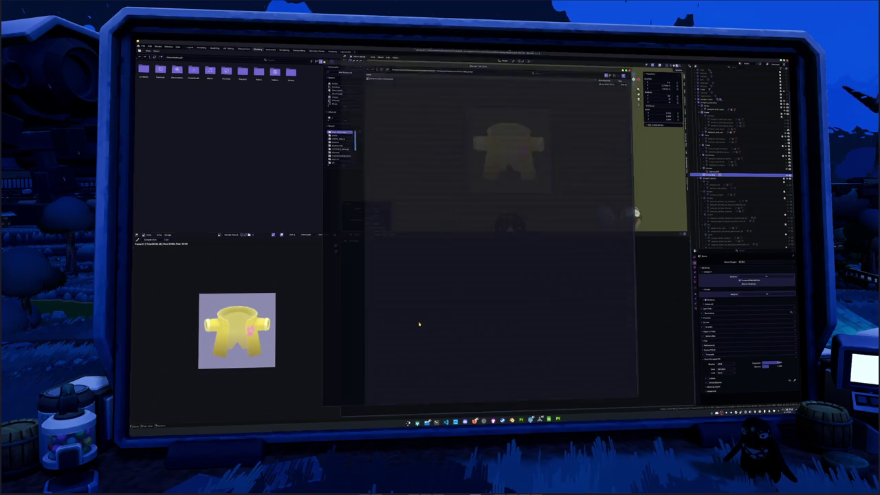
pyautogui.click(541, 327)
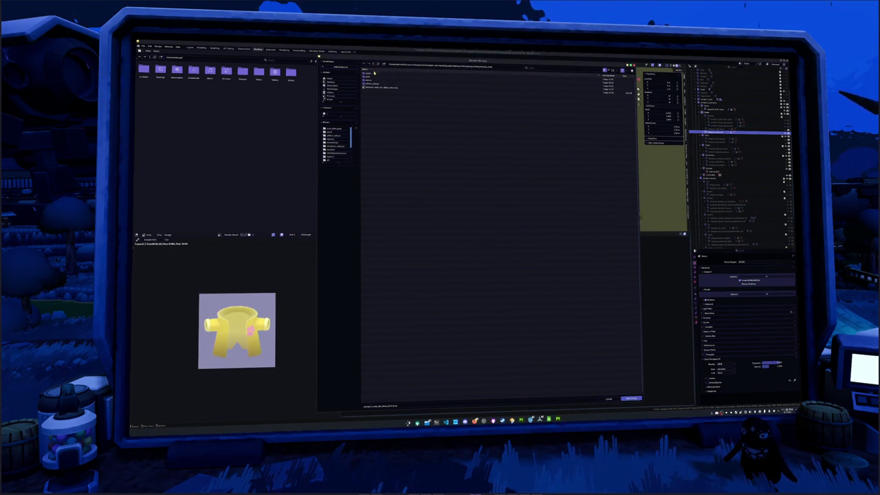
pyautogui.doubleClick(385, 74)
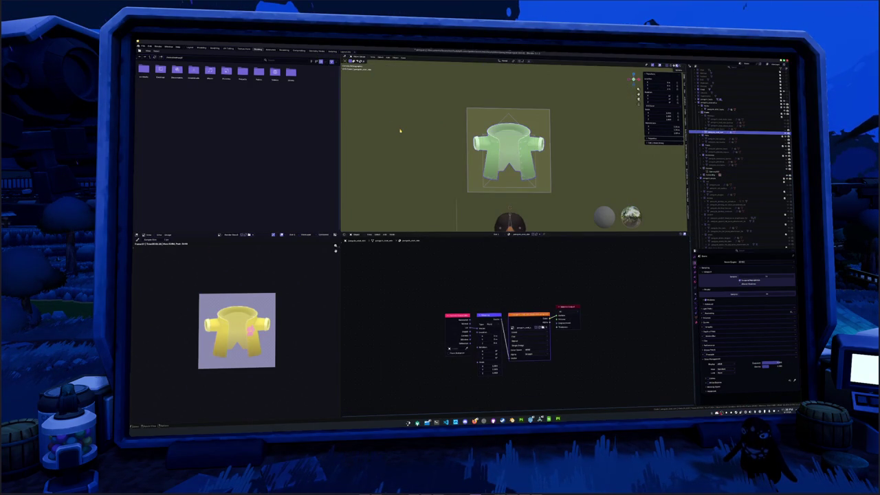
# Save the green jacket image as 'green_coat'.
pyautogui.click(172, 235)
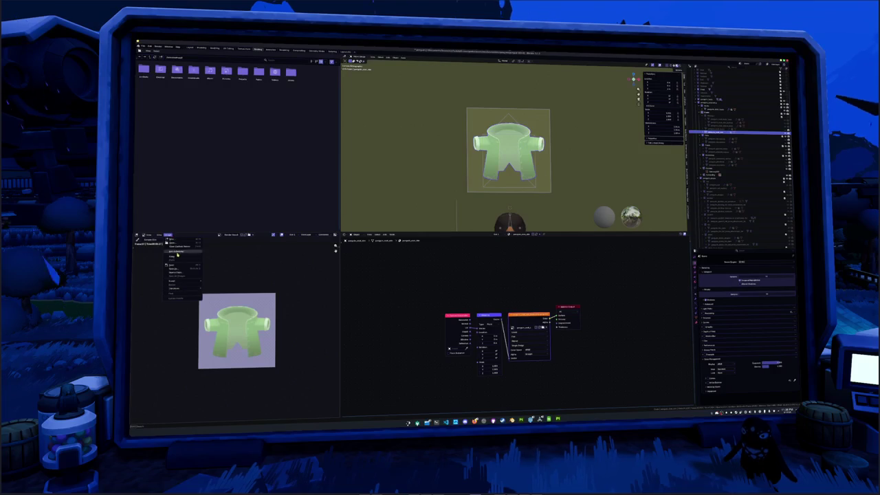
pyautogui.click(60, 253)
pyautogui.write('green_coat')
pyautogui.press('Return')
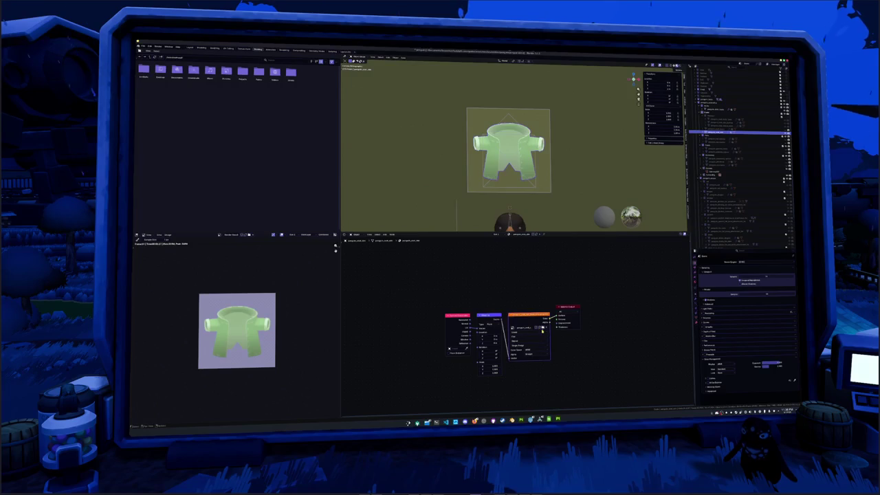
# Load the pink coat texture onto the jacket and save its image as a new file.
pyautogui.click(542, 330)
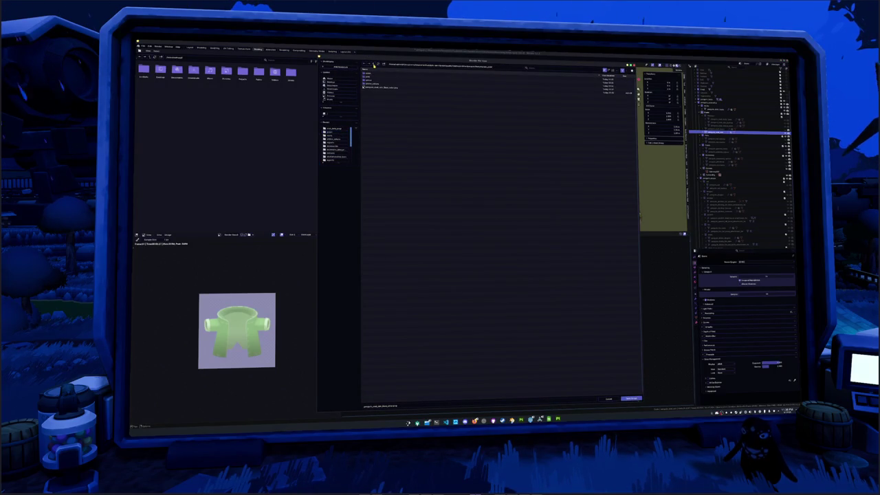
pyautogui.doubleClick(375, 87)
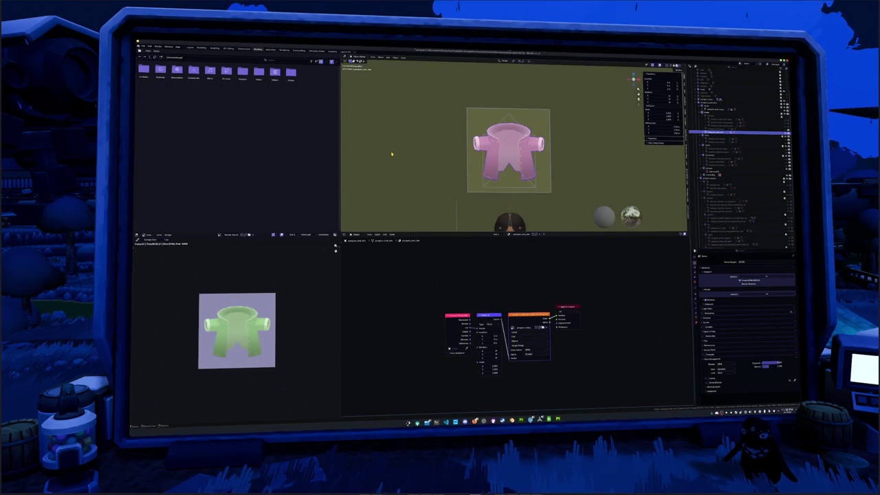
pyautogui.click(168, 235)
pyautogui.click(183, 270)
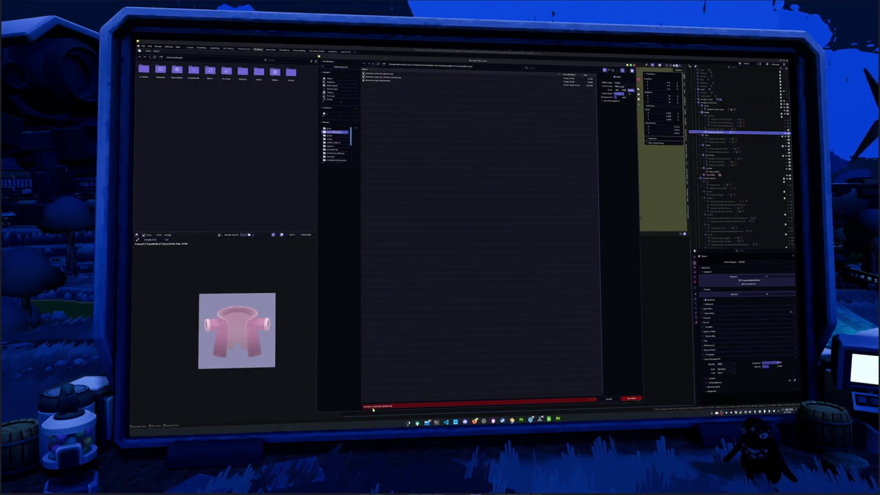
pyautogui.press('Return')
pyautogui.hotkey('alt', 'Tab')
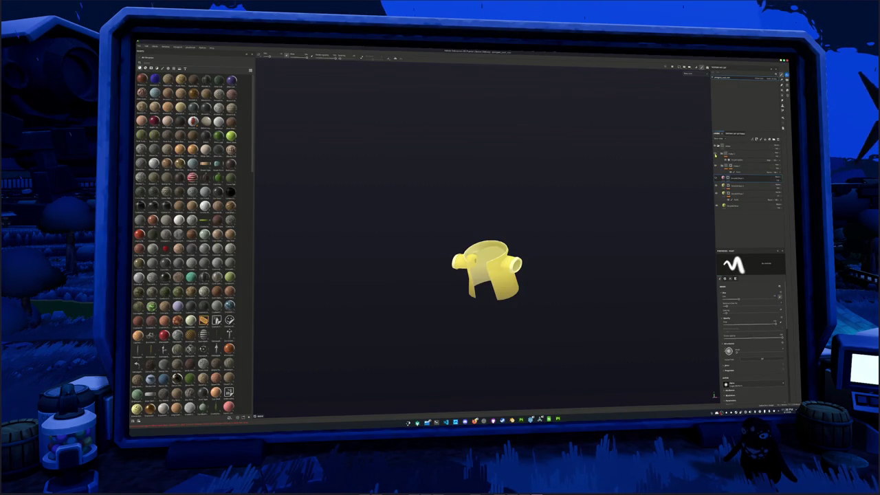
# Adjust the coat fill layer's colour sliders to a pale pink.
pyautogui.click(716, 179)
pyautogui.click(738, 159)
pyautogui.moveTo(738, 156); pyautogui.dragTo(748, 180)
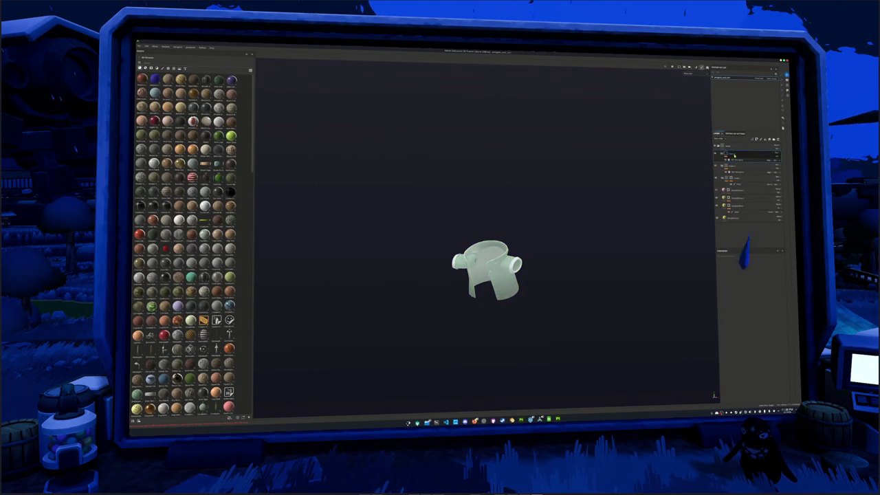
pyautogui.scroll(2, 696, 295)
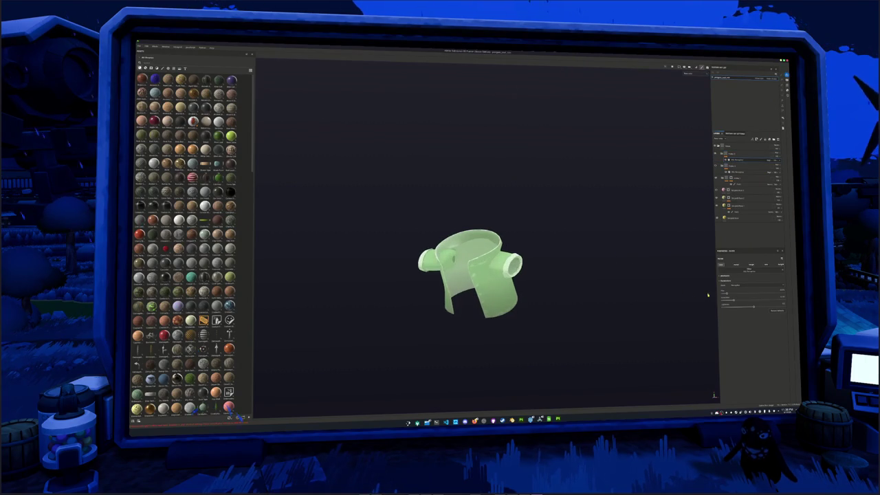
pyautogui.moveTo(727, 293); pyautogui.dragTo(737, 294)
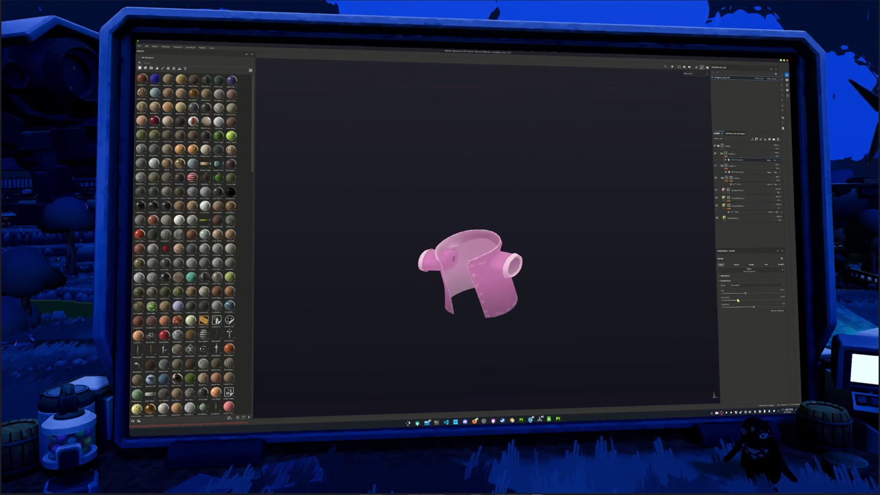
pyautogui.moveTo(752, 305); pyautogui.dragTo(758, 307)
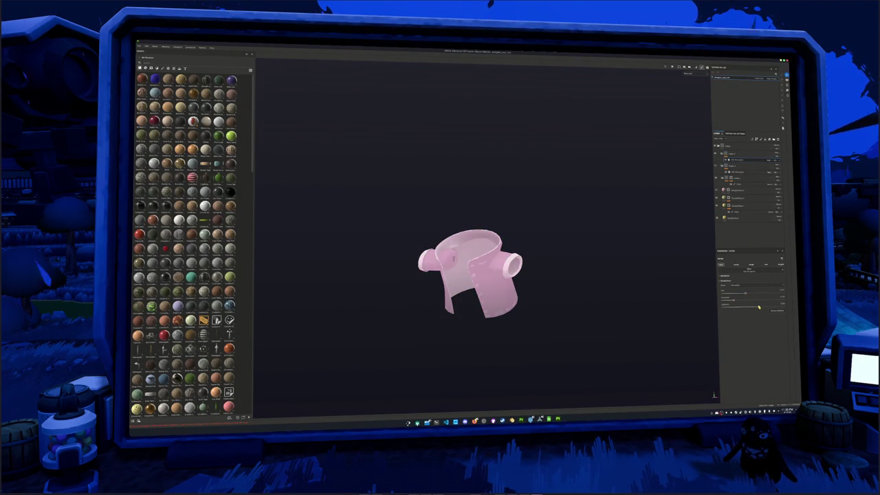
# Export the coat textures to the chosen output folder.
pyautogui.hotkey('ctrl', 'shift', 'e')
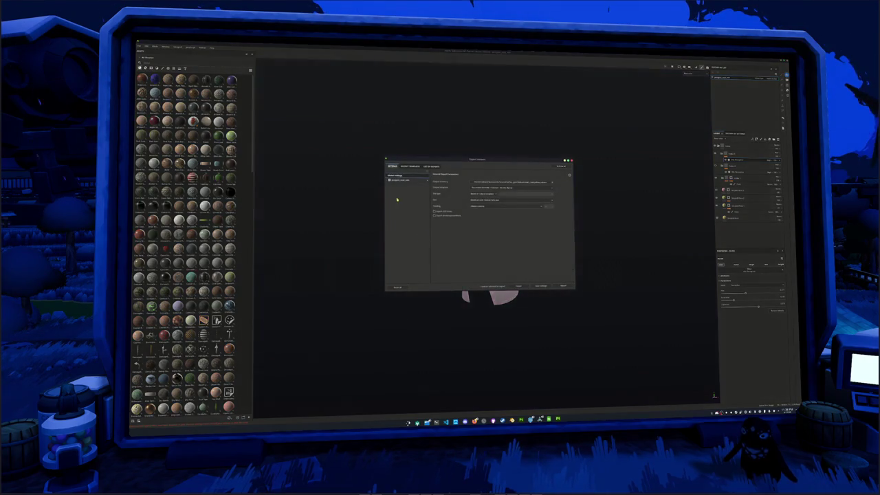
pyautogui.click(501, 183)
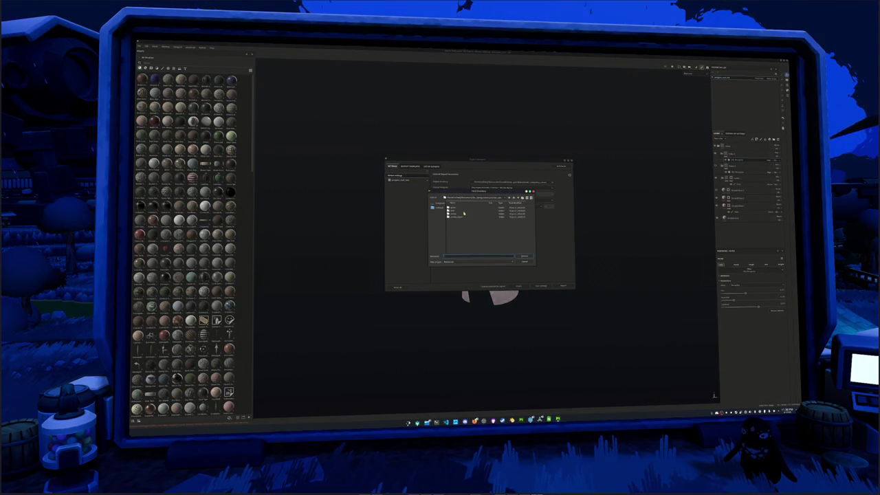
pyautogui.doubleClick(456, 213)
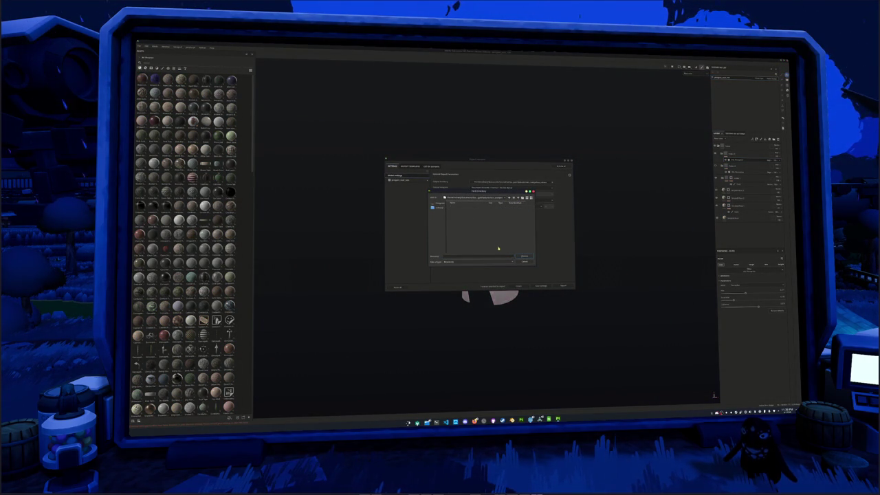
pyautogui.click(524, 256)
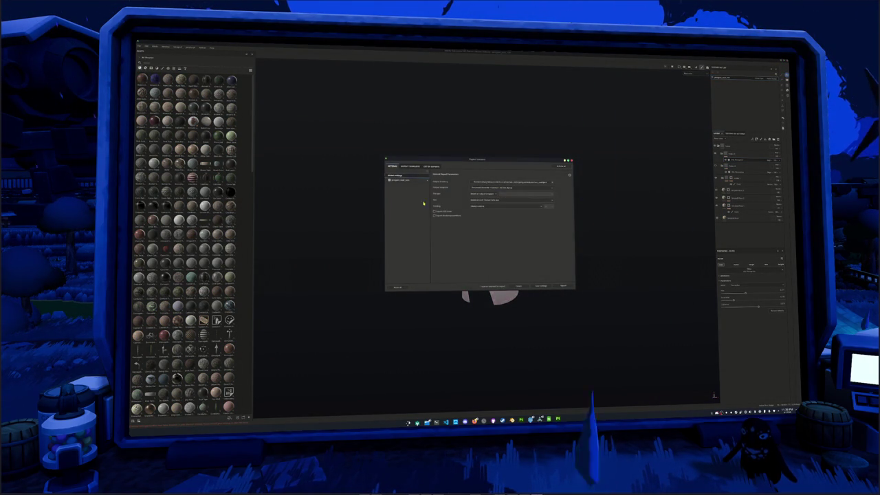
pyautogui.click(563, 287)
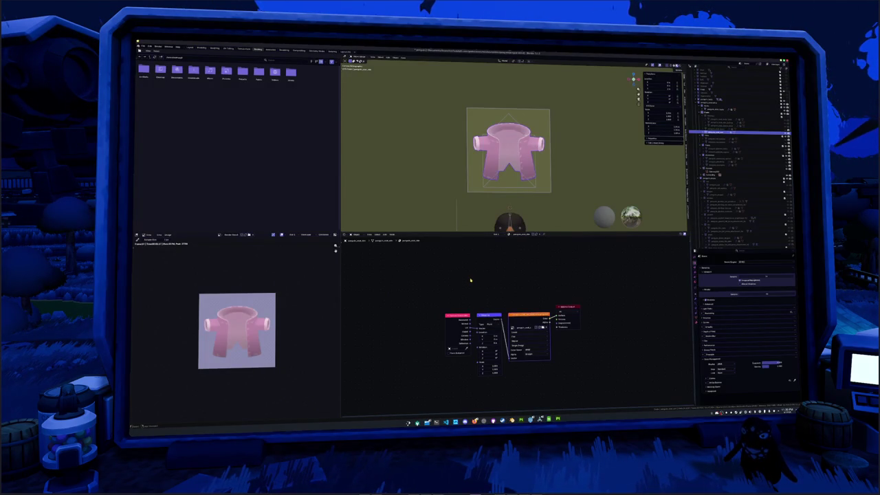
# Save the pale pink jacket render as 'shirt_pink', then browse up for a new coat texture image.
pyautogui.click(168, 235)
pyautogui.click(180, 271)
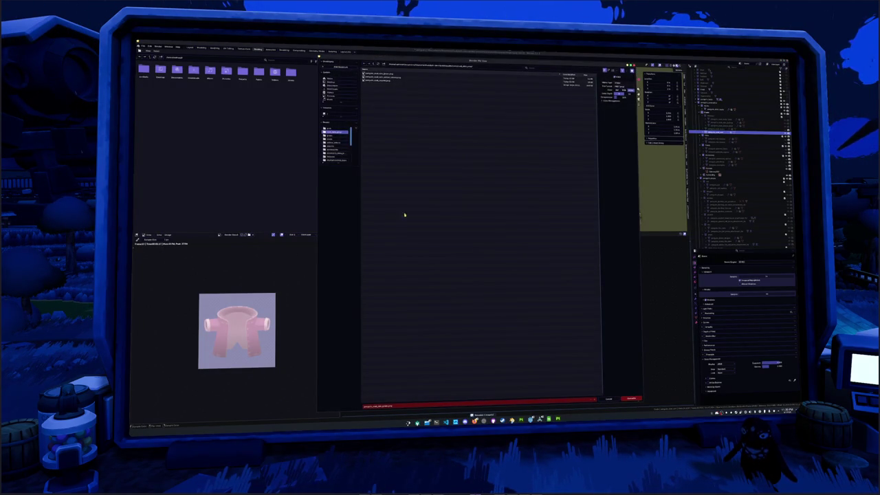
pyautogui.click(385, 406)
pyautogui.press('BackSpace')
pyautogui.write('shirt_pink')
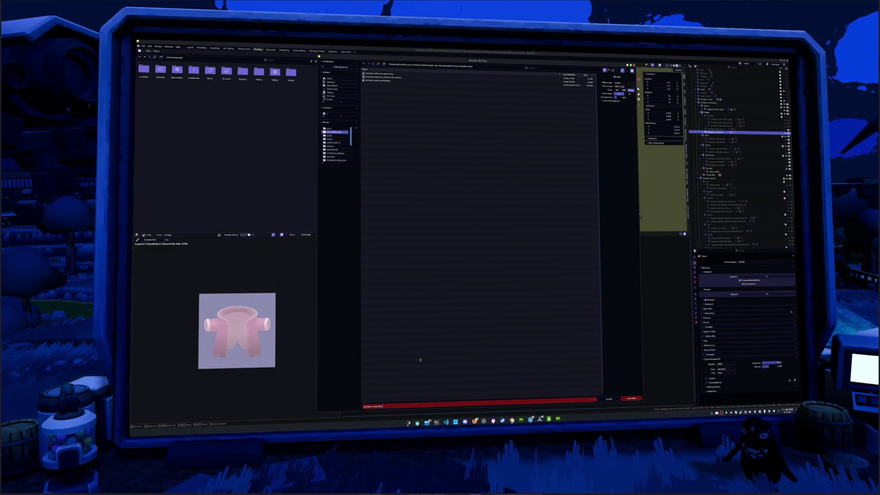
pyautogui.press('Return')
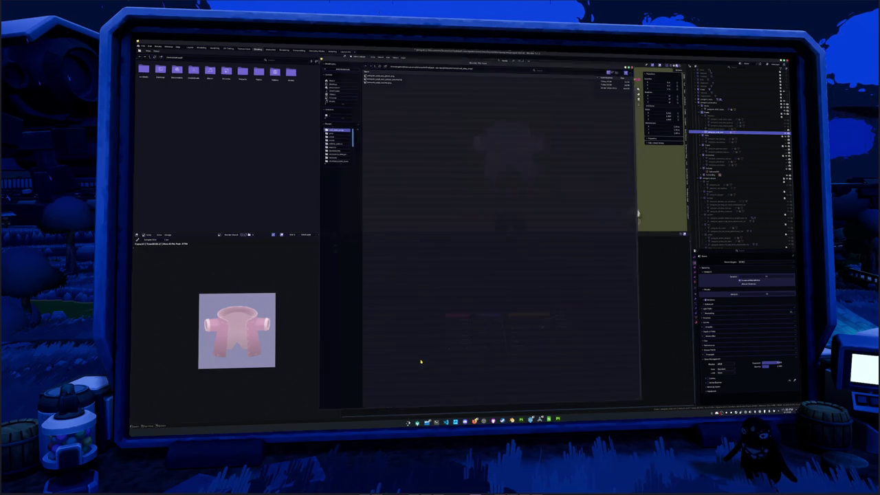
pyautogui.click(542, 331)
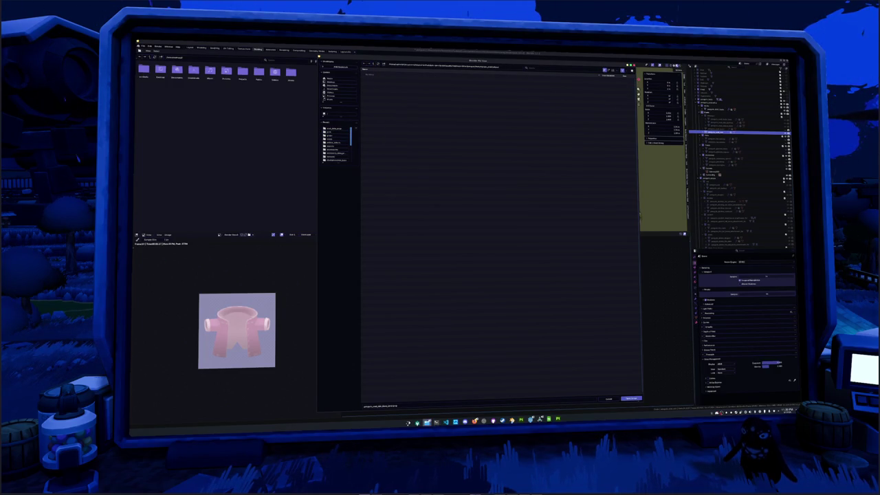
pyautogui.click(487, 173)
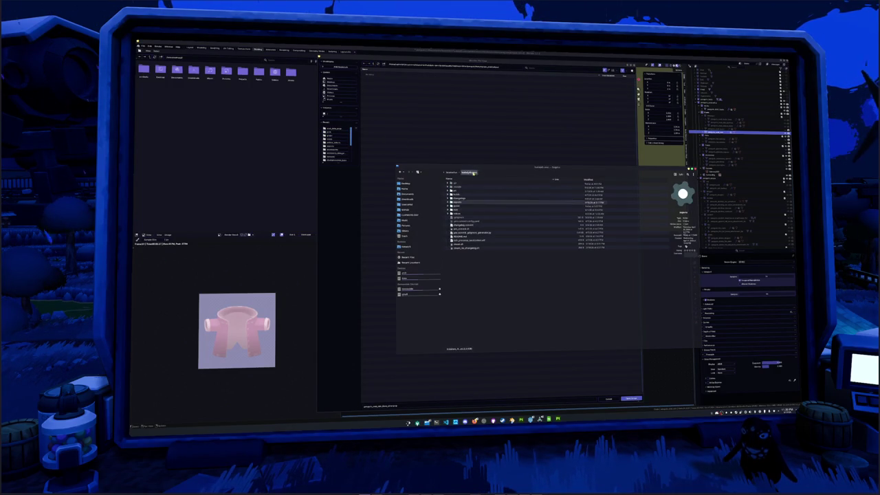
# Navigate through the Godot project's assets into the penguin asset folders.
pyautogui.doubleClick(458, 207)
pyautogui.doubleClick(458, 203)
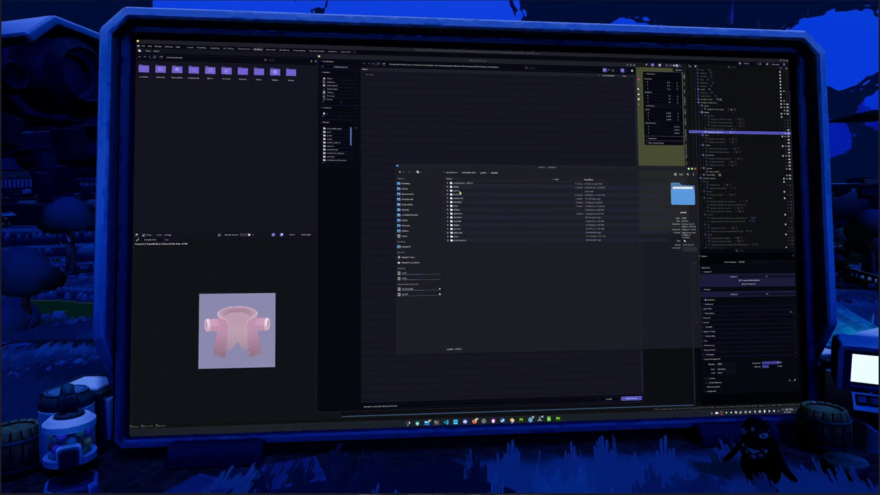
pyautogui.doubleClick(458, 203)
pyautogui.doubleClick(459, 184)
pyautogui.doubleClick(458, 190)
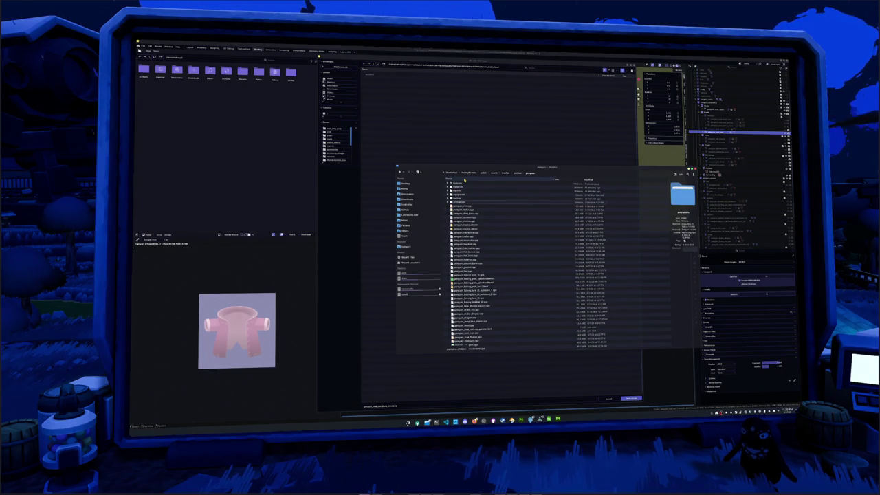
pyautogui.click(464, 190)
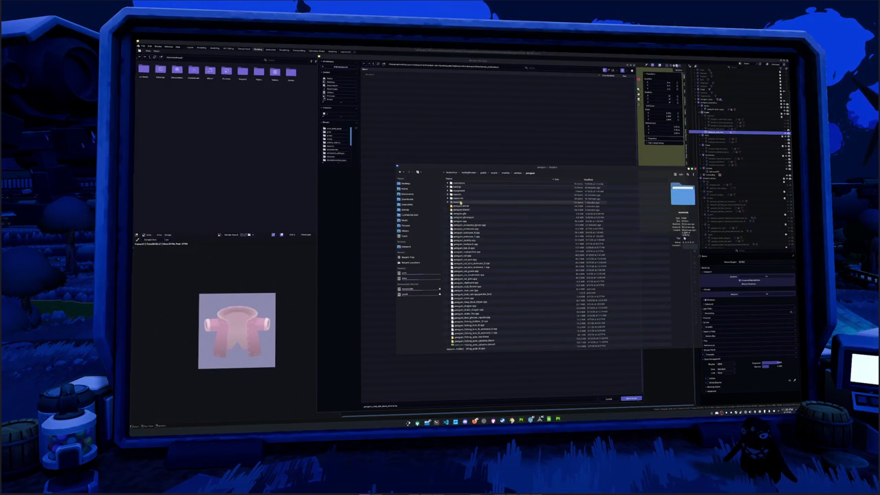
pyautogui.click(451, 201)
pyautogui.scroll(-2, 507, 246)
pyautogui.scroll(-2, 507, 245)
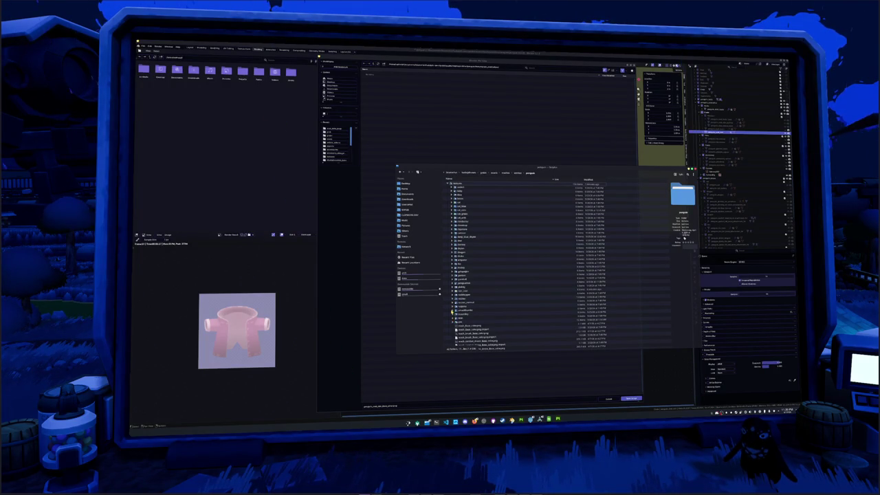
pyautogui.scroll(2, 509, 261)
pyautogui.scroll(-2, 453, 219)
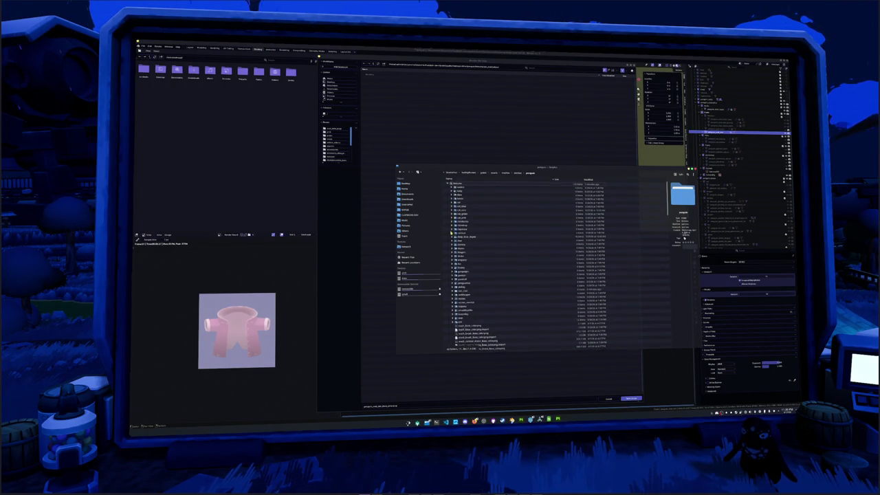
pyautogui.scroll(-2, 452, 219)
# Select the yellow penguin_coat texture and reload the image so the jacket shows yellow.
pyautogui.click(452, 272)
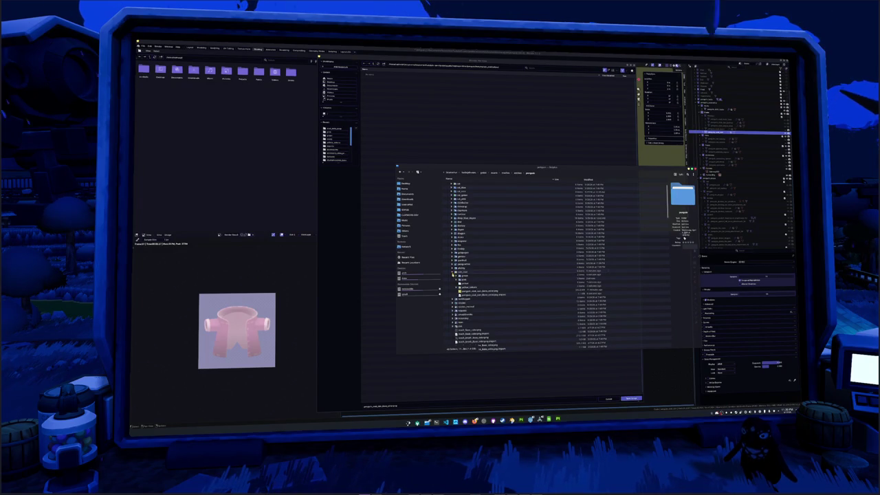
pyautogui.click(475, 290)
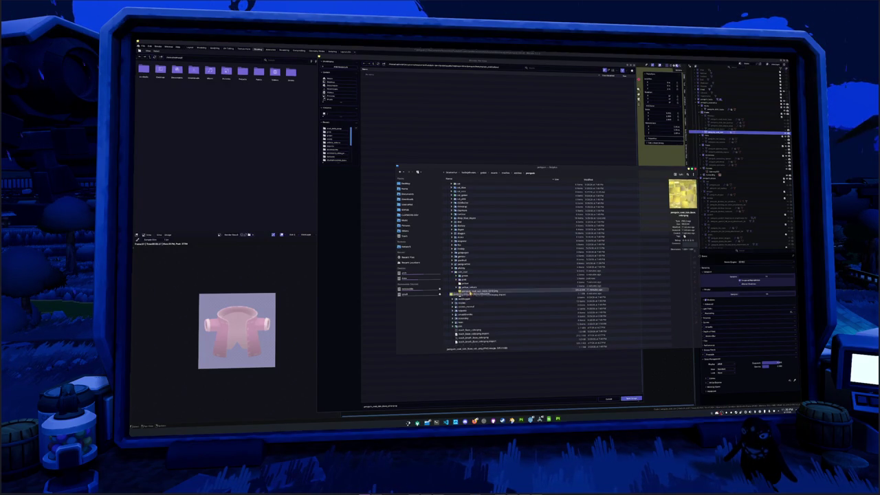
pyautogui.rightClick(469, 285)
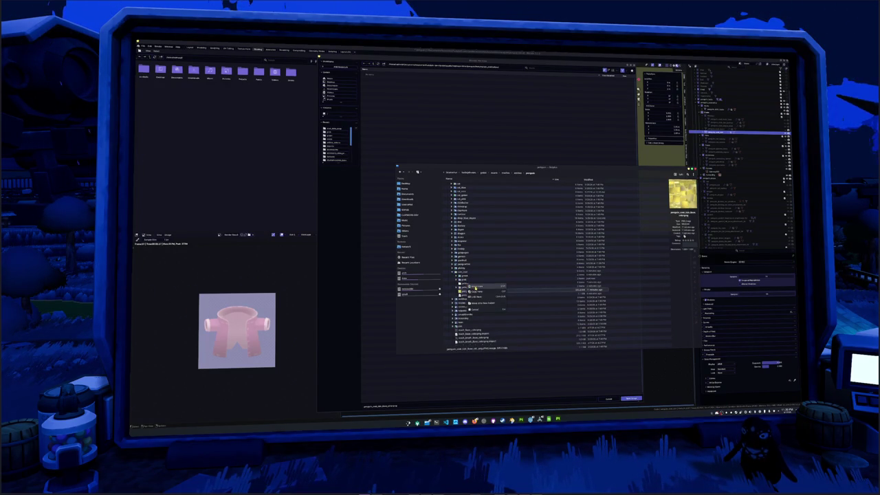
pyautogui.click(475, 289)
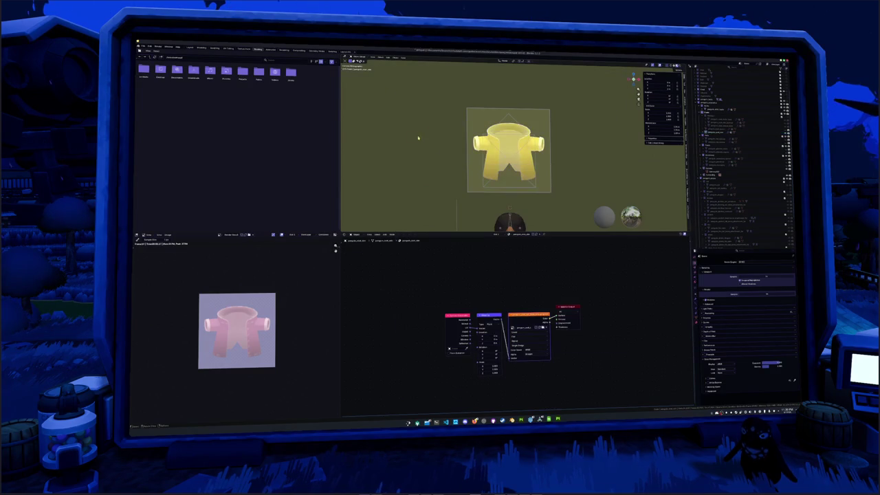
pyautogui.hotkey('alt', 'r')
# Save the yellow jacket image under a new file name through Image > Save As.
pyautogui.click(169, 235)
pyautogui.click(181, 274)
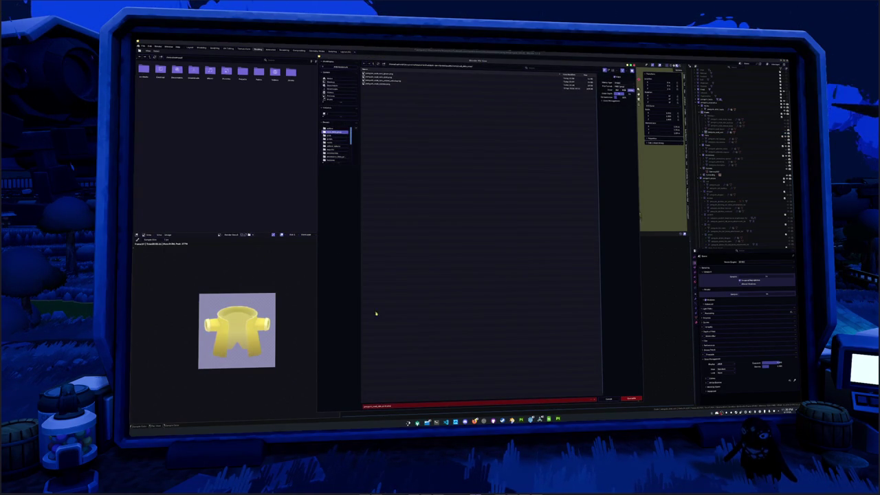
pyautogui.click(377, 406)
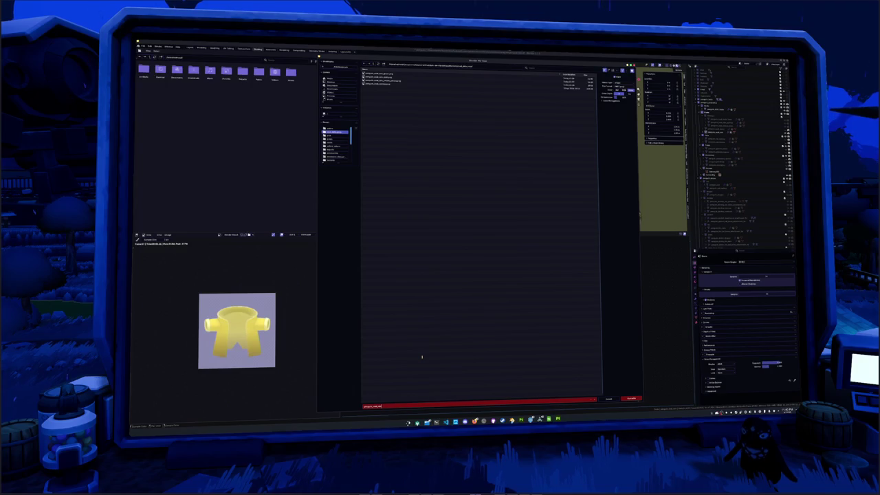
pyautogui.press('Return')
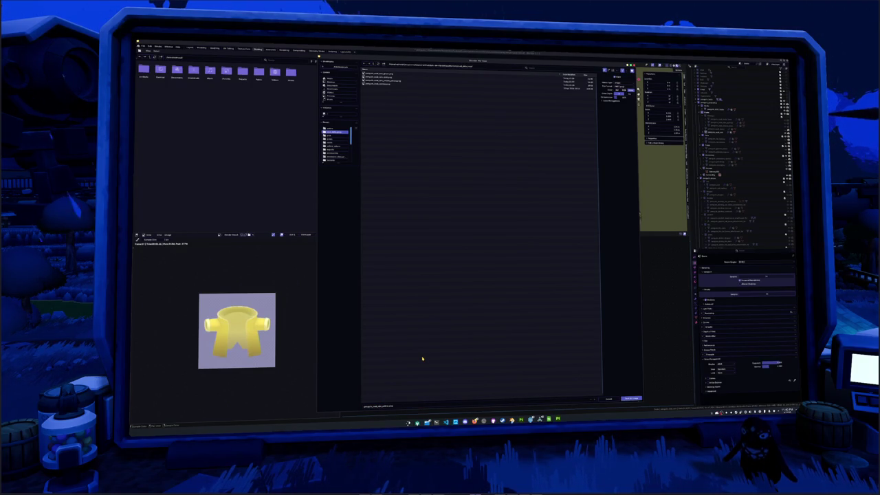
pyautogui.press('Return')
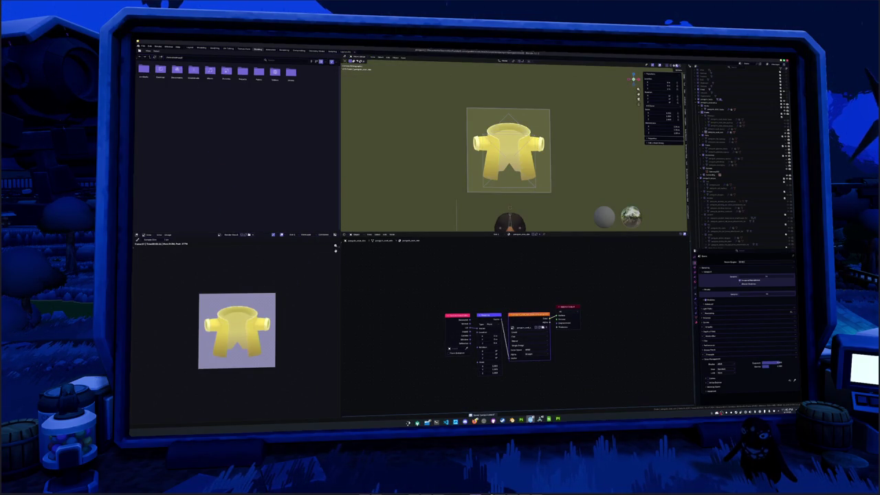
pyautogui.hotkey('alt', 'Tab')
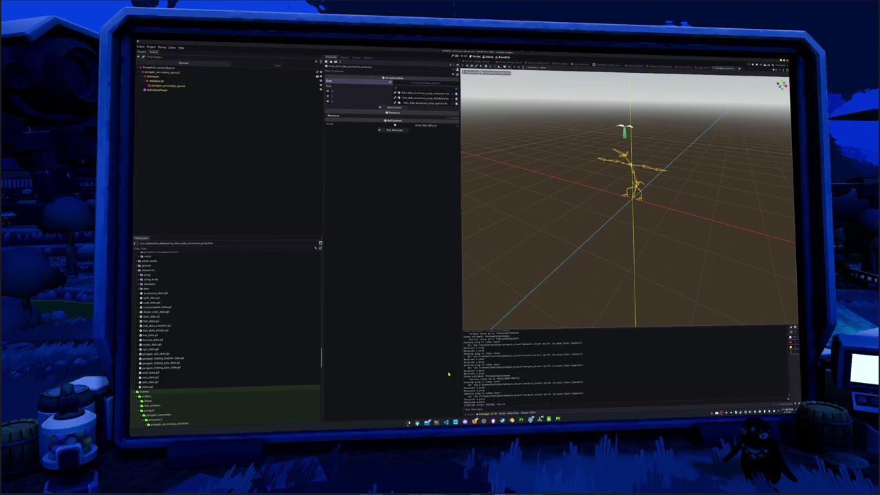
# Scroll the FileSystem dock and collapse the tools and equipment folders.
pyautogui.scroll(-5, 251, 351)
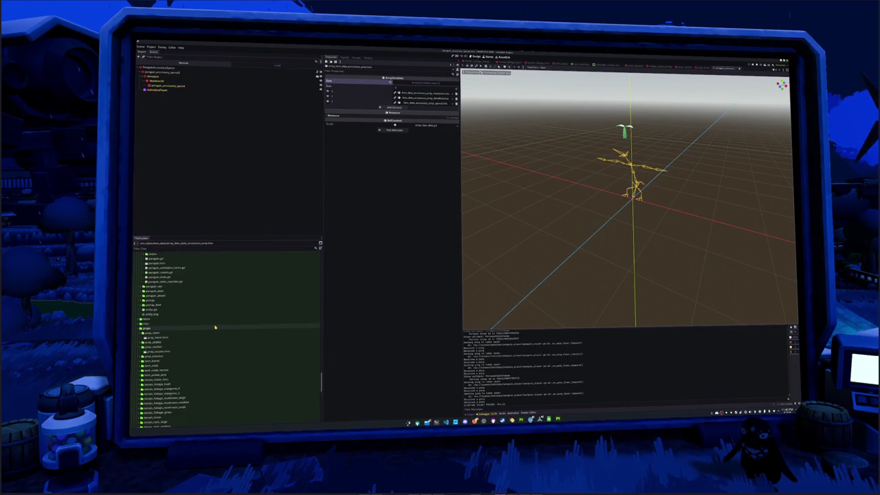
pyautogui.scroll(5, 215, 327)
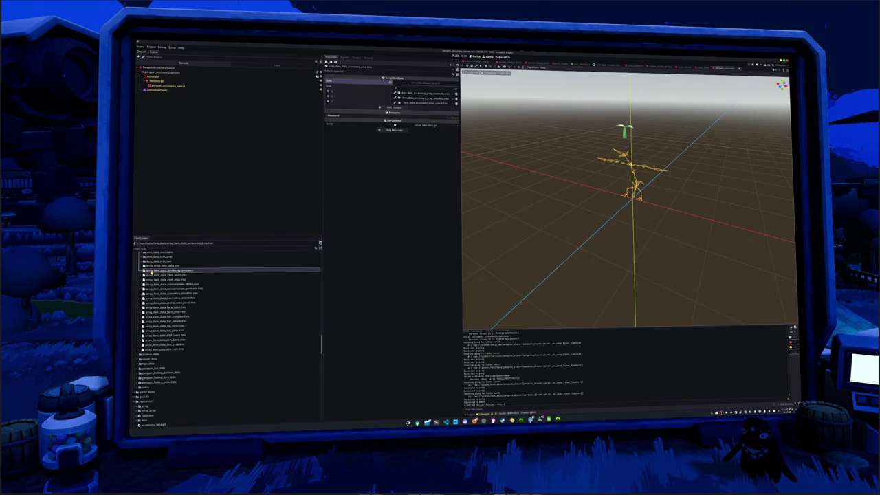
pyautogui.scroll(5, 155, 290)
pyautogui.scroll(4, 155, 295)
pyautogui.scroll(3, 156, 302)
pyautogui.scroll(4, 157, 311)
pyautogui.scroll(4, 155, 310)
pyautogui.scroll(3, 158, 279)
pyautogui.click(156, 270)
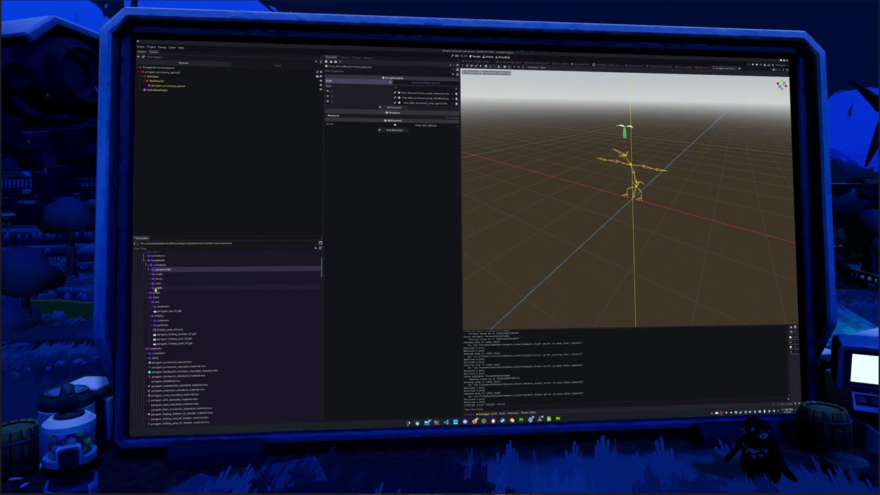
pyautogui.doubleClick(156, 298)
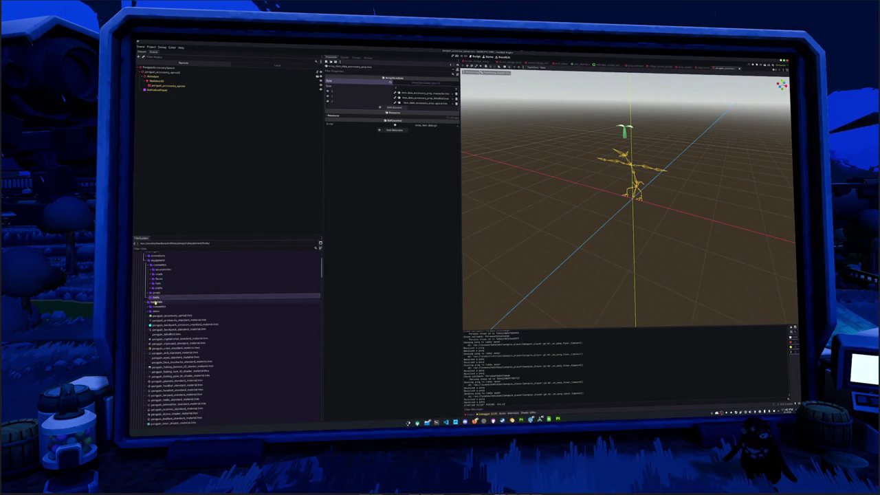
pyautogui.doubleClick(155, 262)
# Check the skins folder, then collapse the materials and entities folder trees.
pyautogui.scroll(3, 157, 282)
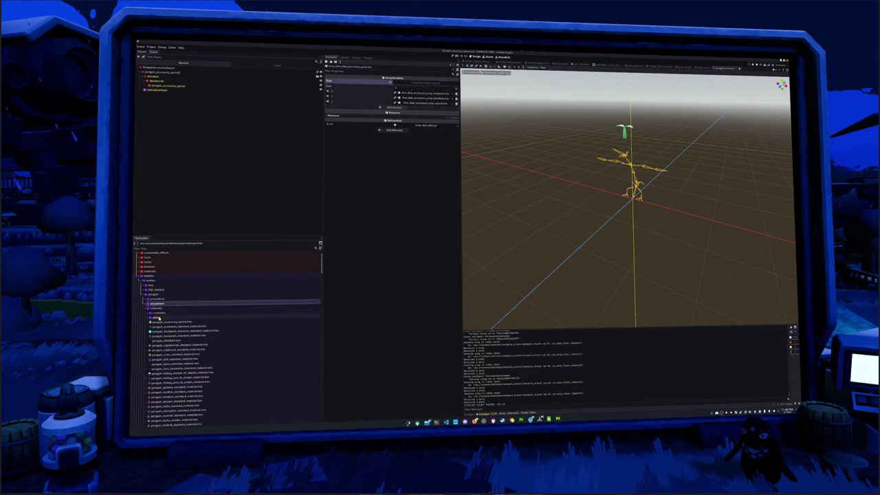
pyautogui.doubleClick(156, 317)
pyautogui.scroll(-2, 160, 323)
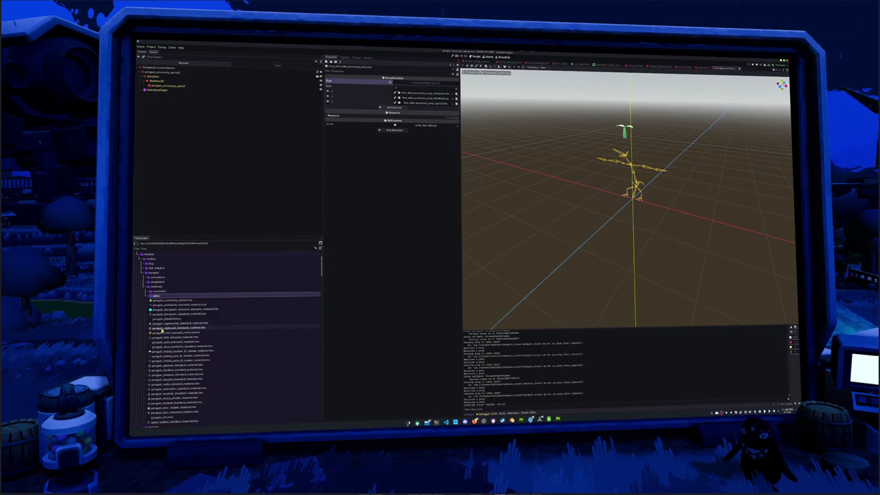
pyautogui.doubleClick(154, 286)
pyautogui.scroll(2, 153, 287)
pyautogui.doubleClick(150, 280)
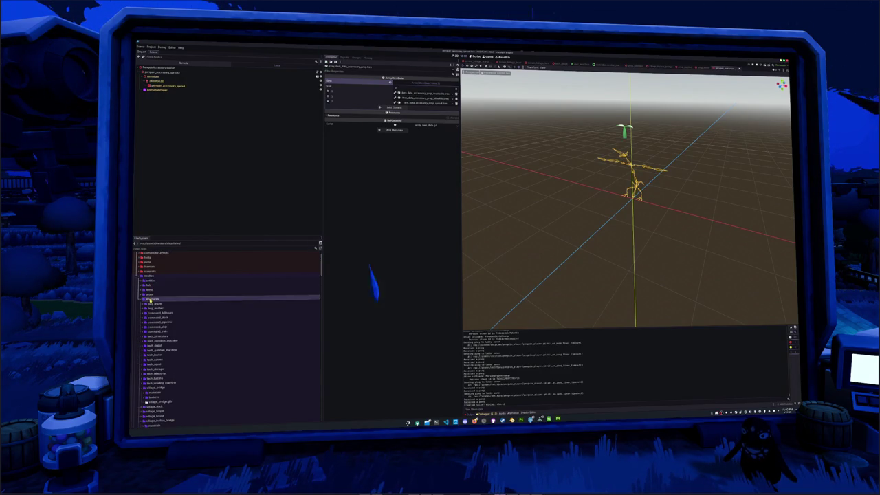
# Open entities/penguin/materials, select penguin_zim.tres and duplicate it with Ctrl+D.
pyautogui.click(152, 300)
pyautogui.doubleClick(149, 287)
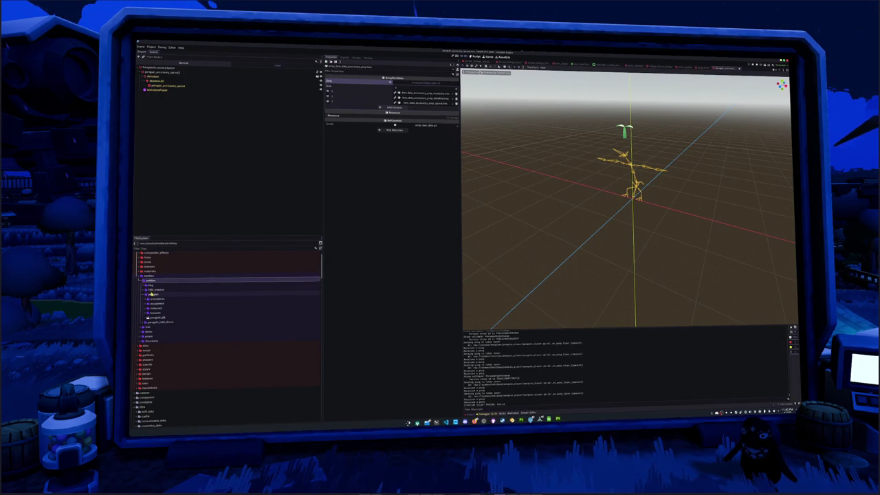
pyautogui.click(156, 309)
pyautogui.doubleClick(156, 308)
pyautogui.scroll(-1, 155, 312)
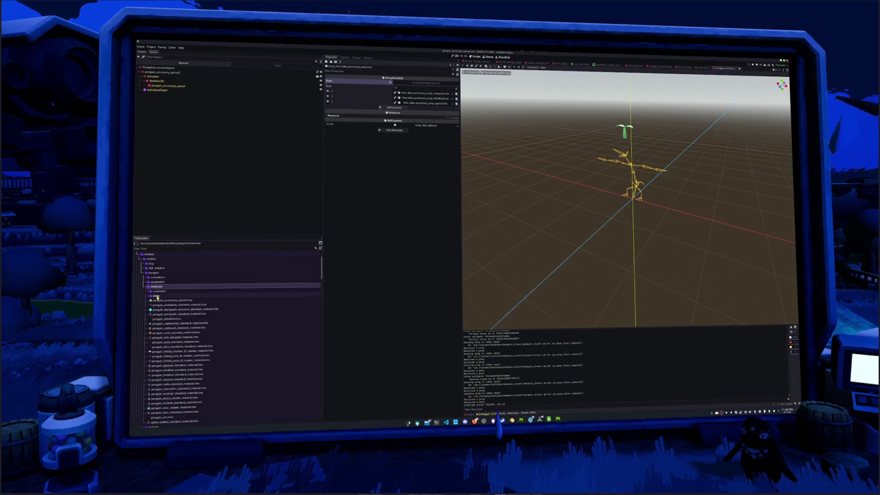
pyautogui.scroll(-6, 165, 323)
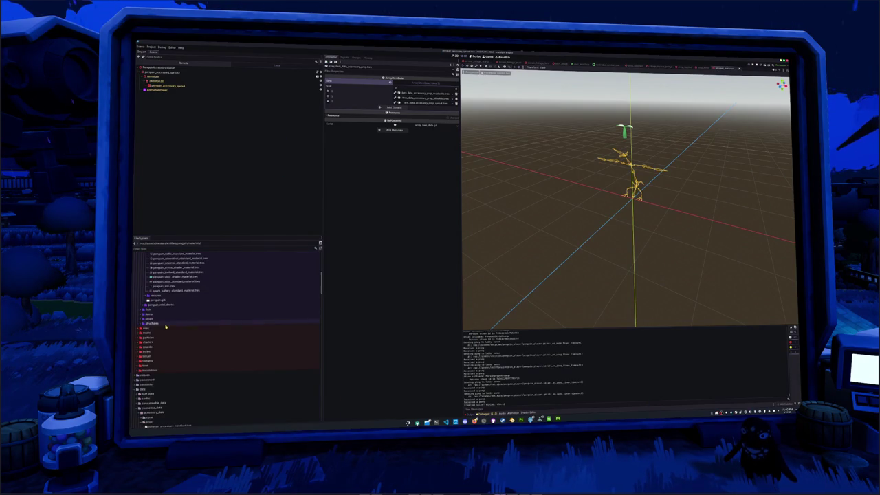
pyautogui.click(166, 286)
pyautogui.hotkey('ctrl', 'd')
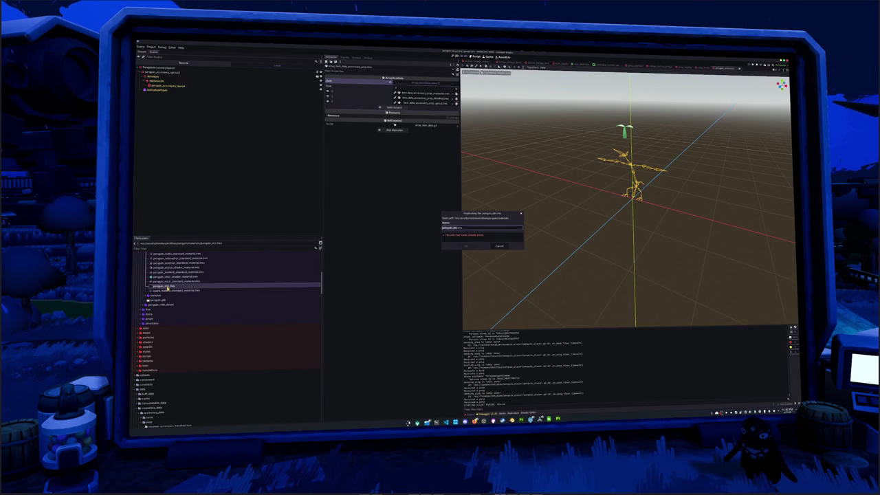
# Name the duplicate 'penguin_zim2' and quick-load crab_hat_yellow into its Albedo texture.
pyautogui.write('penguin_zim2')
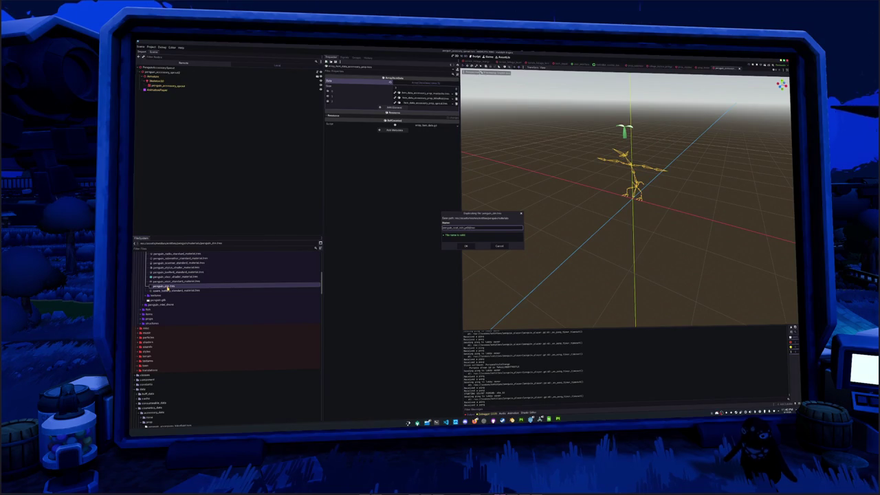
pyautogui.press('Return')
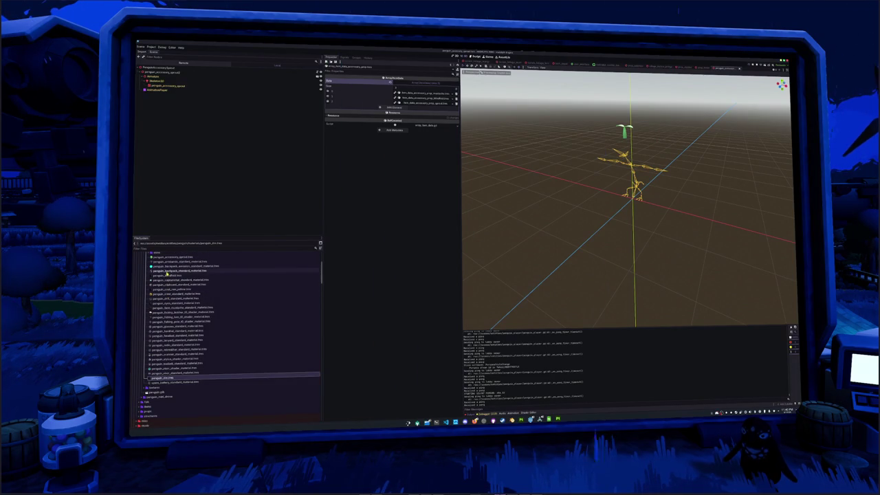
pyautogui.click(166, 276)
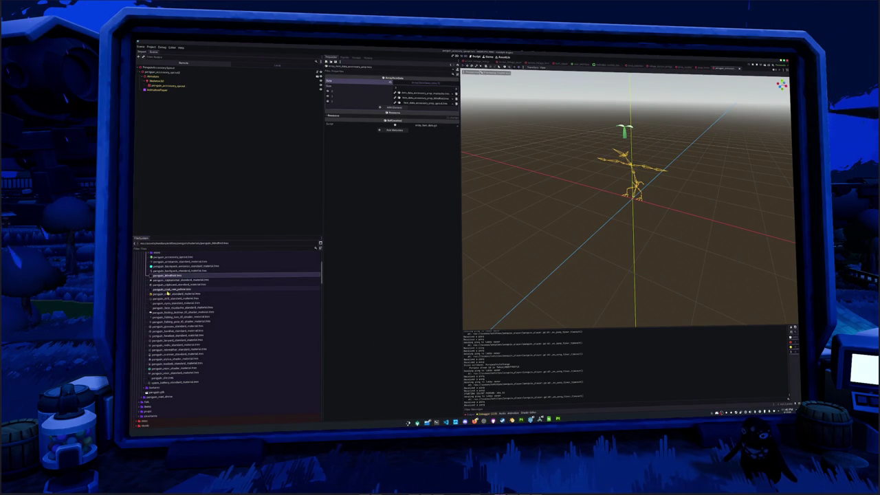
pyautogui.click(167, 290)
pyautogui.click(398, 120)
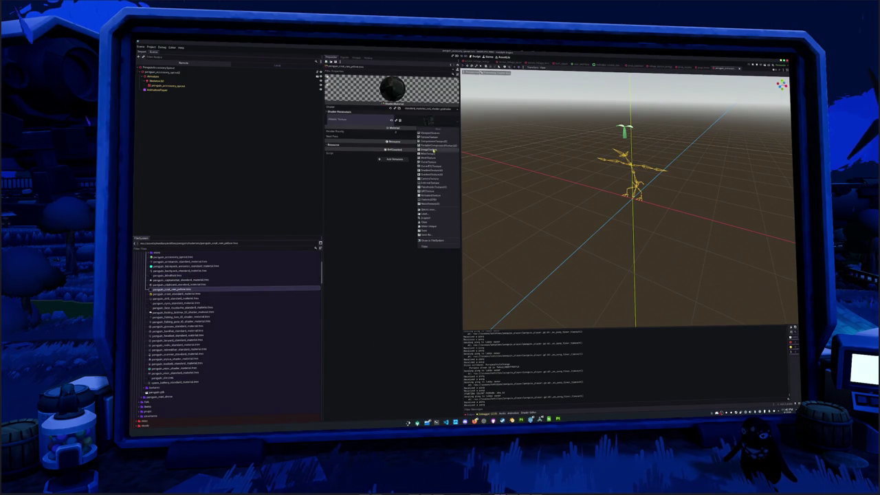
pyautogui.click(423, 210)
pyautogui.write('crab_hat')
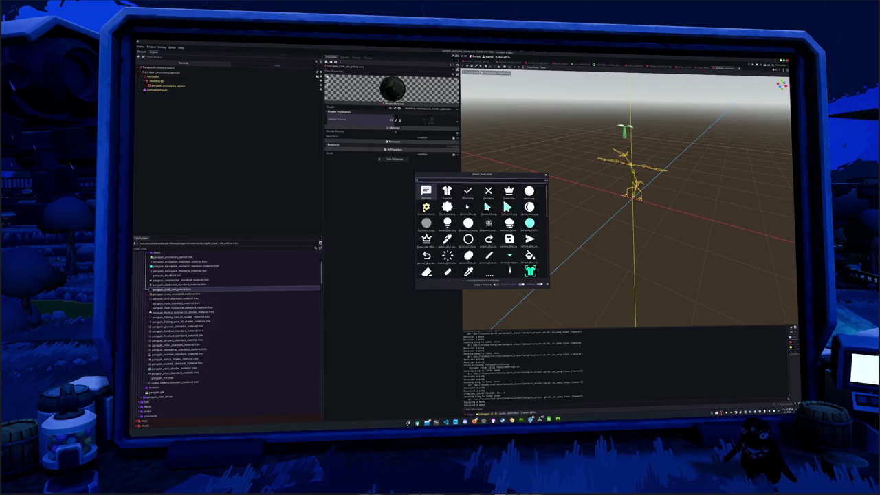
pyautogui.write('_yellow')
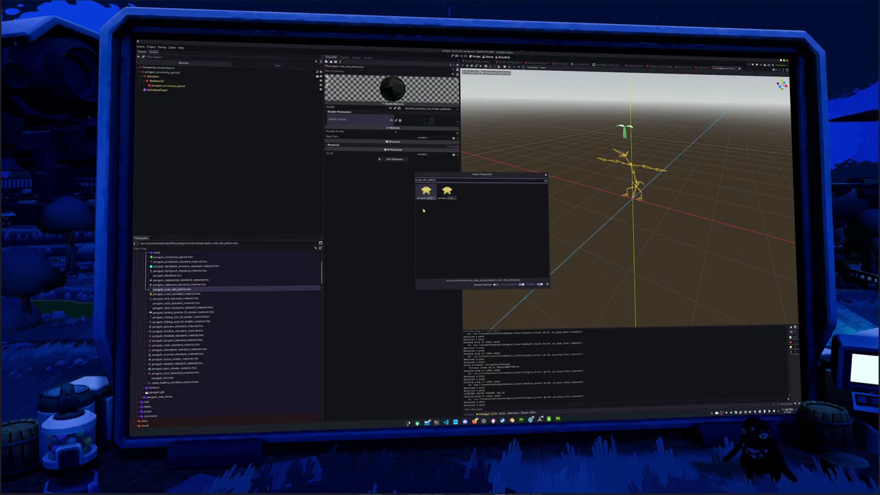
pyautogui.press('Return')
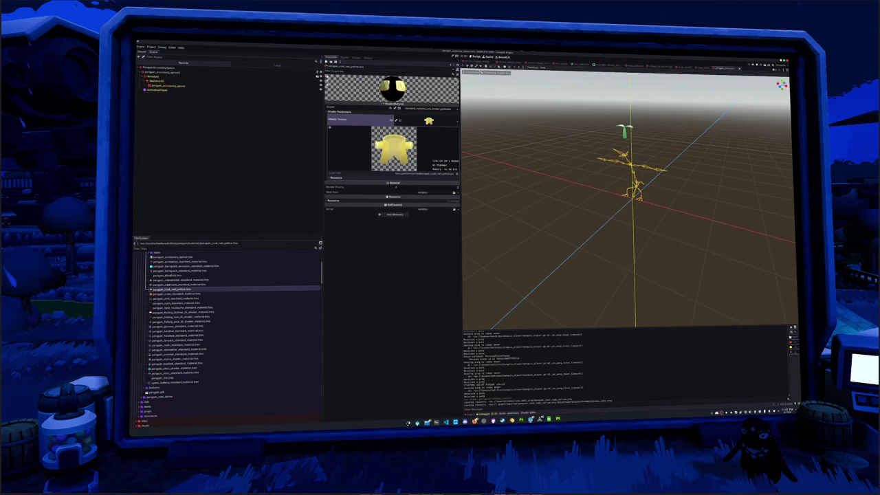
# Replace the albedo with a crab_yellow texture via Quick Load.
pyautogui.click(457, 121)
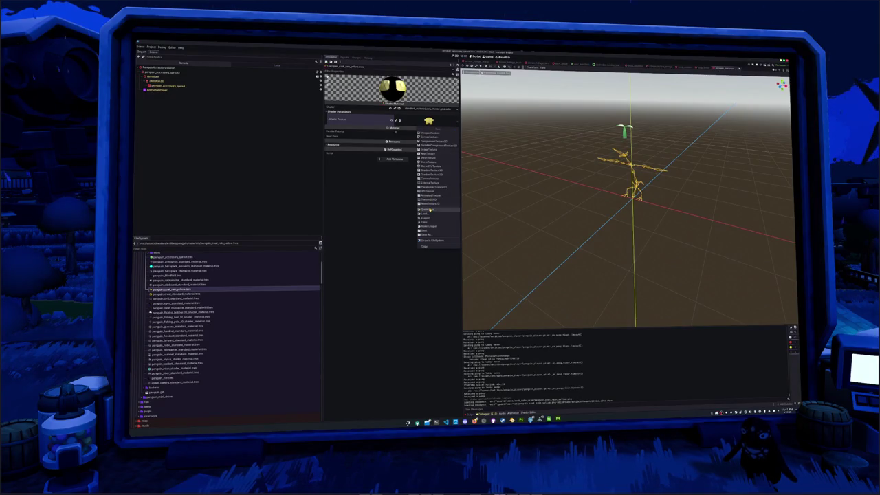
pyautogui.click(431, 210)
pyautogui.write('crab')
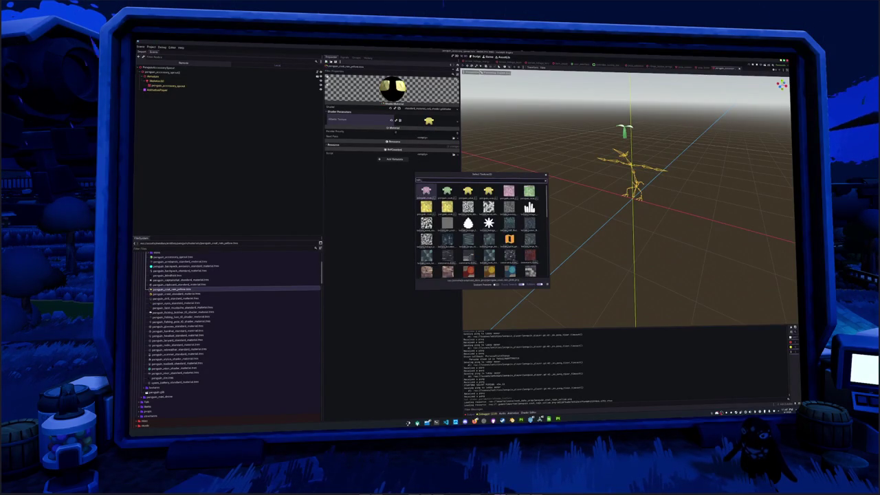
pyautogui.write('_yellow')
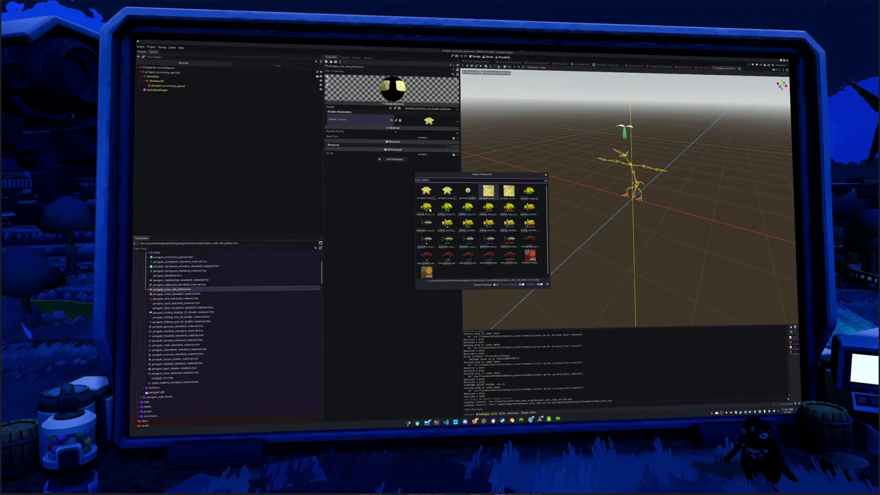
pyautogui.click(508, 192)
pyautogui.click(487, 192)
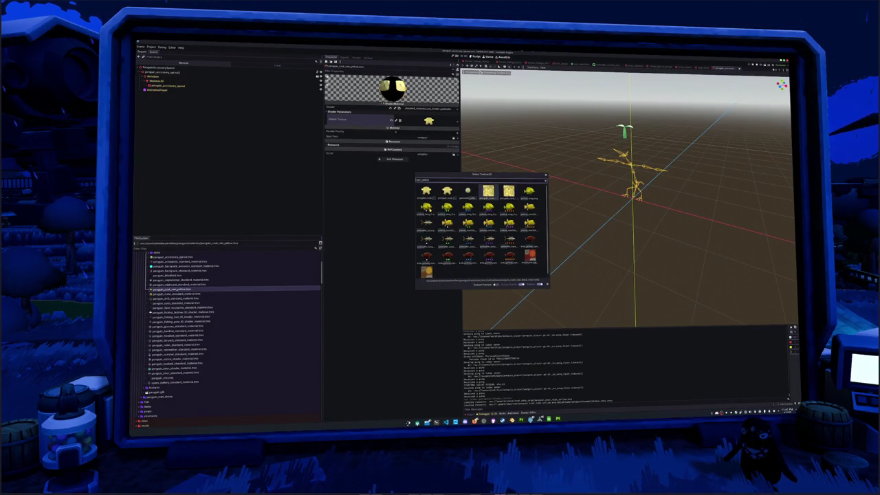
pyautogui.press('Return')
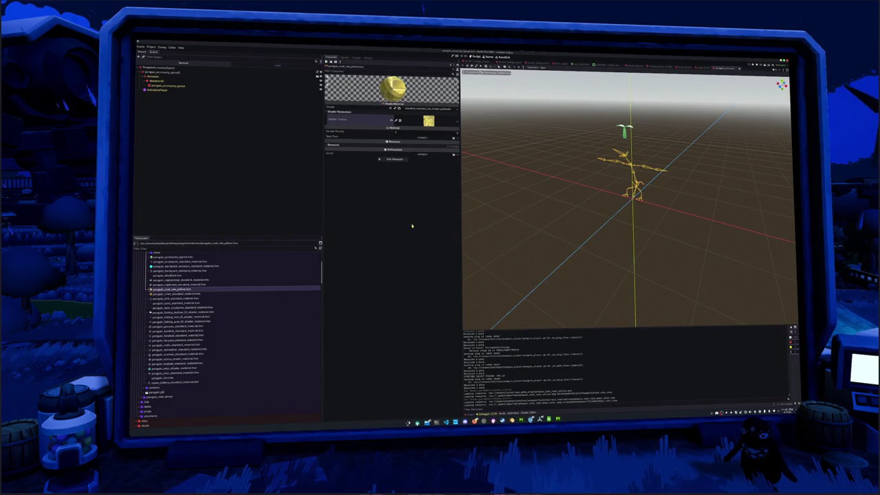
# Duplicate the material with a '_2' suffix, give it the yellow_coin albedo, and duplicate again.
pyautogui.hotkey('ctrl', 'd')
pyautogui.write('_2')
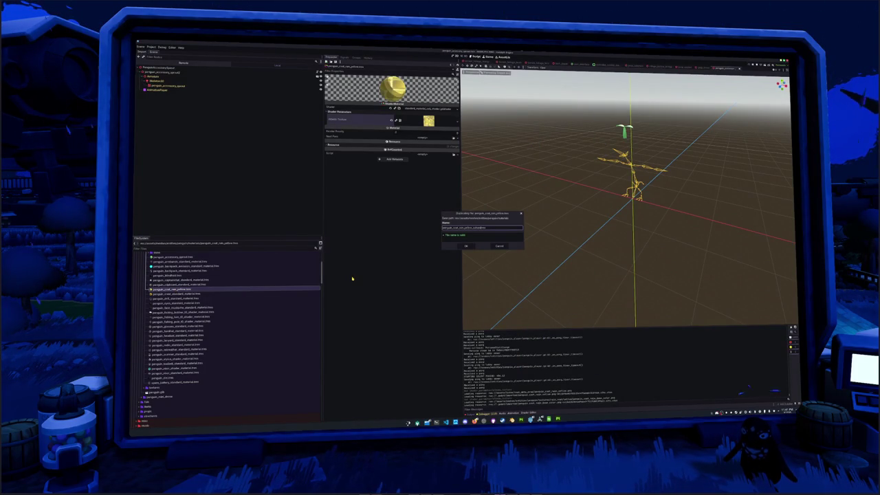
pyautogui.press('Return')
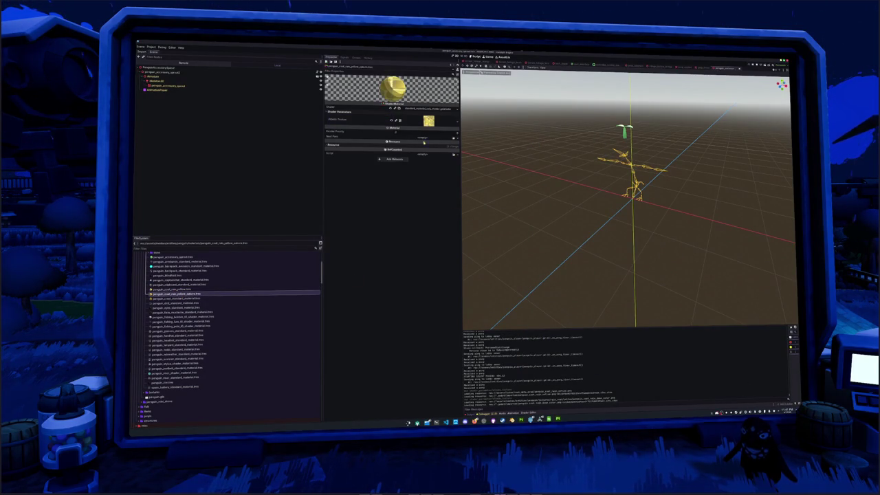
pyautogui.click(457, 120)
pyautogui.click(434, 207)
pyautogui.write('yellow_coin')
pyautogui.press('Return')
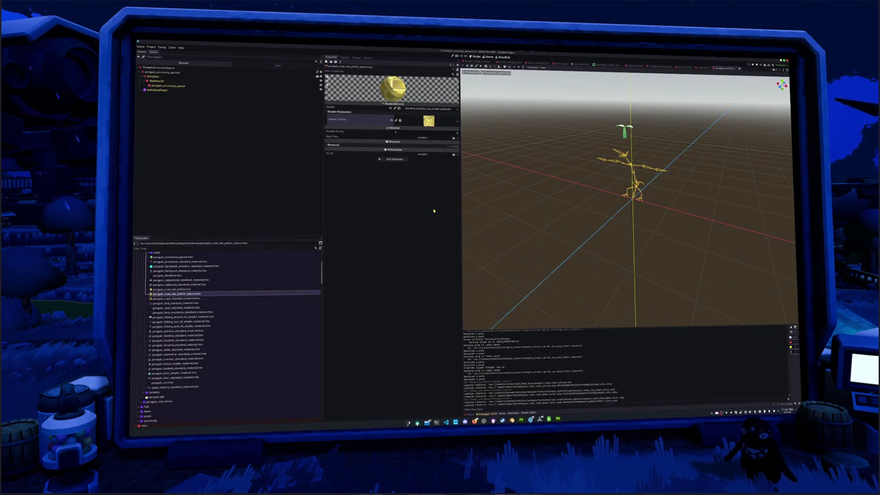
pyautogui.click(197, 290)
pyautogui.hotkey('ctrl', 'd')
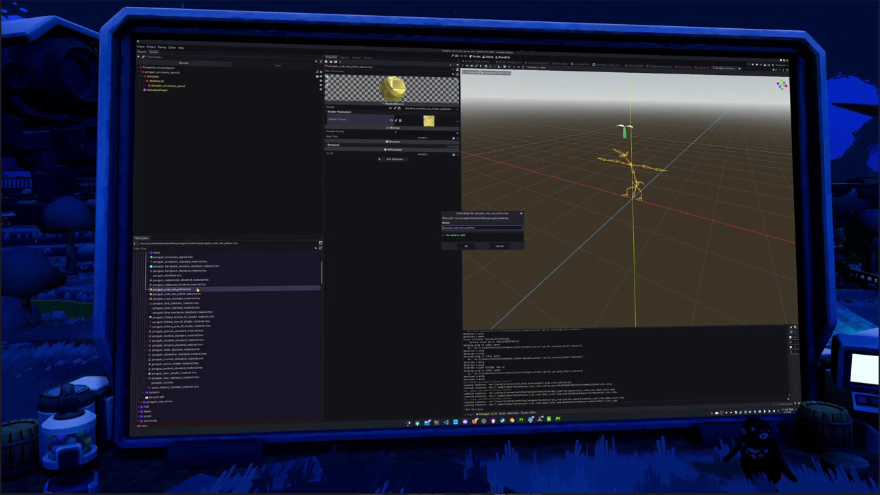
# Confirm the duplicate material and set its albedo texture to penguin_coat_rain_green.
pyautogui.press('Return')
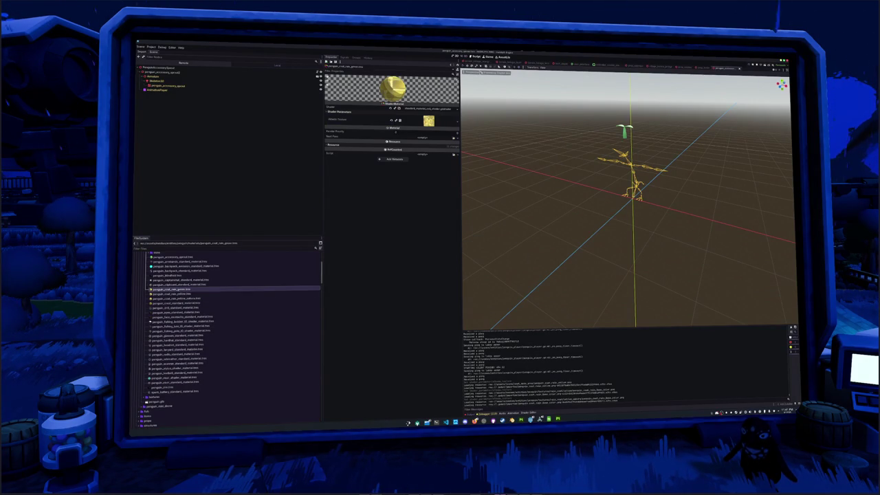
pyautogui.click(457, 122)
pyautogui.click(440, 211)
pyautogui.write('green')
pyautogui.hotkey('ctrl', 'a')
pyautogui.write('penguin_coat')
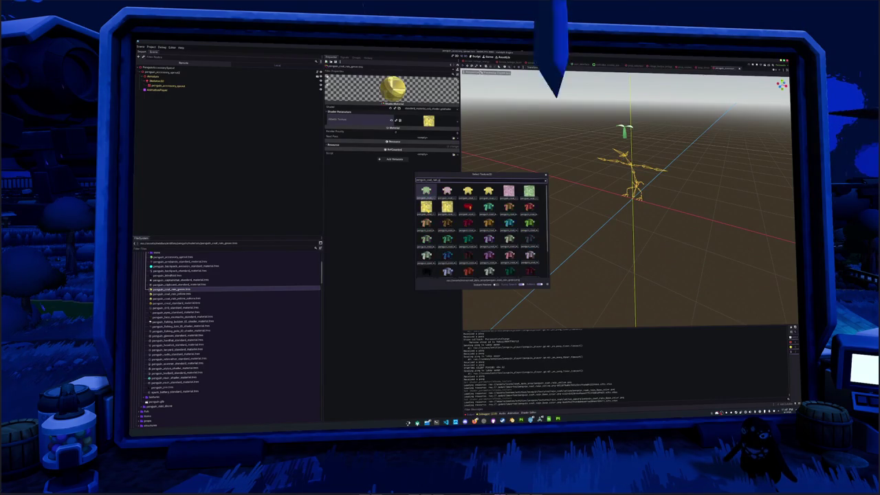
pyautogui.write('_rain_green')
pyautogui.press('Return')
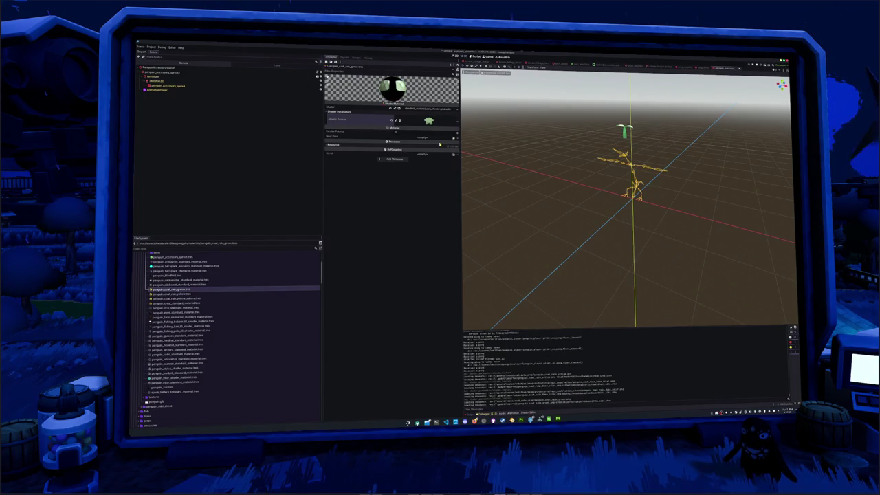
# Switch the albedo to the pale green texture and duplicate the green material.
pyautogui.click(457, 125)
pyautogui.click(434, 211)
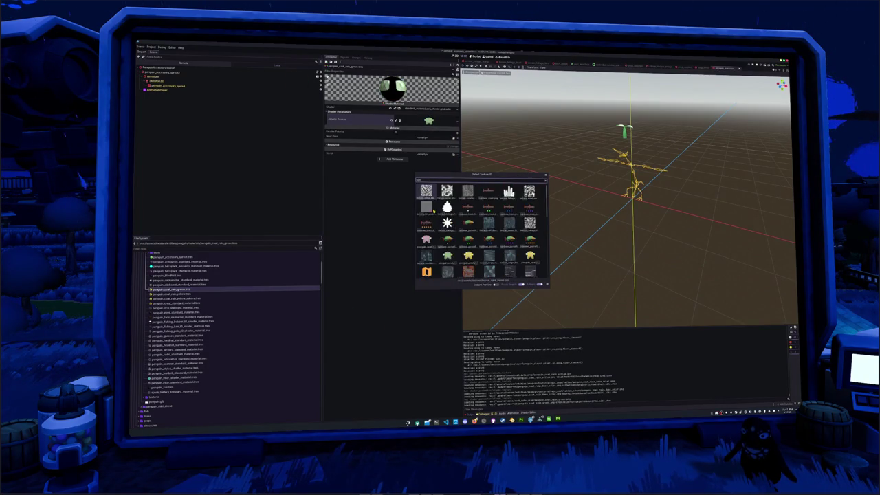
pyautogui.doubleClick(447, 192)
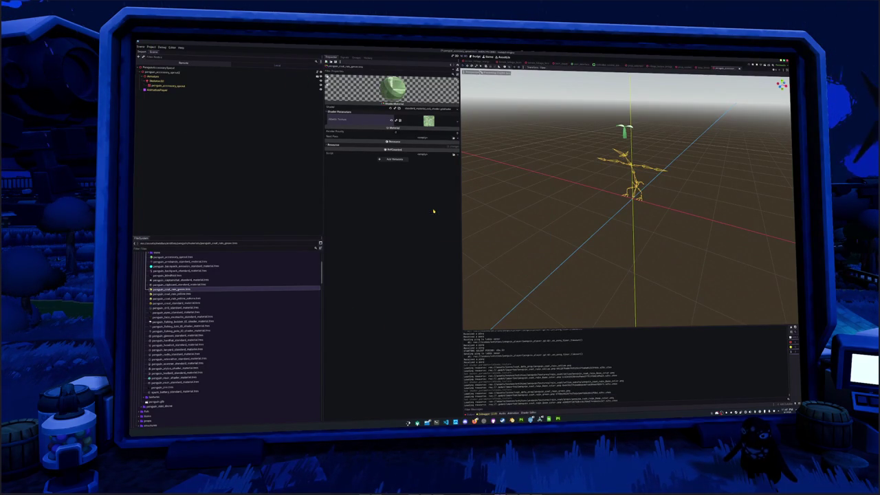
pyautogui.hotkey('ctrl', 'd')
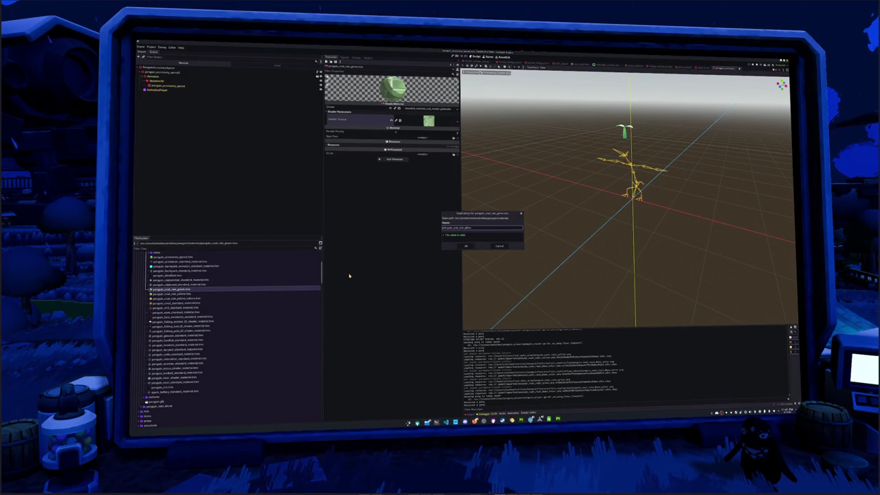
pyautogui.press('Return')
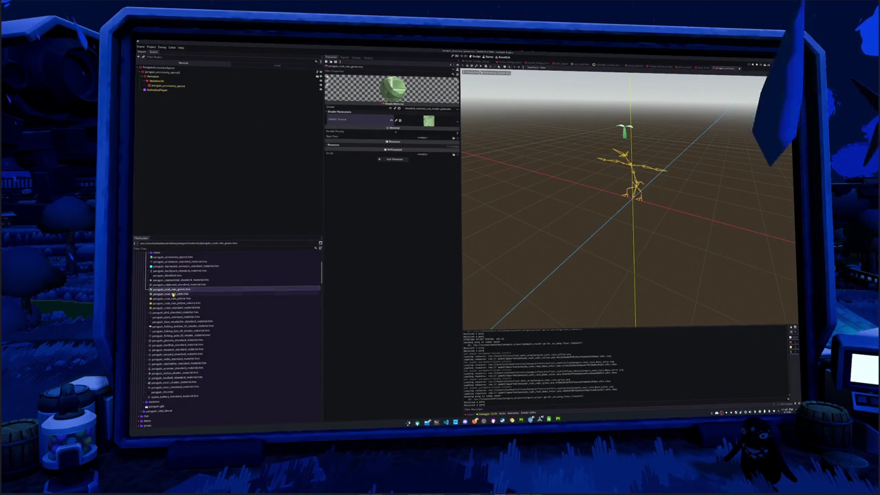
# Set the newest coat material's albedo texture to the pink coat texture.
pyautogui.click(454, 123)
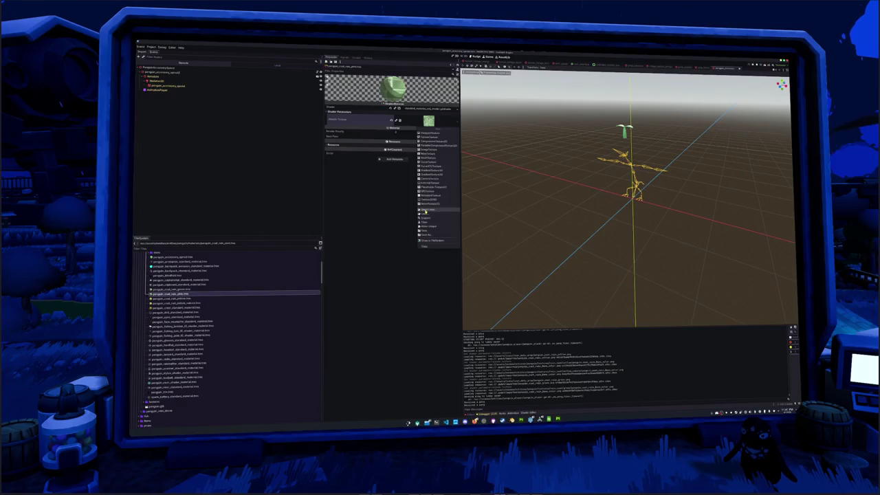
pyautogui.click(433, 177)
pyautogui.write('pink')
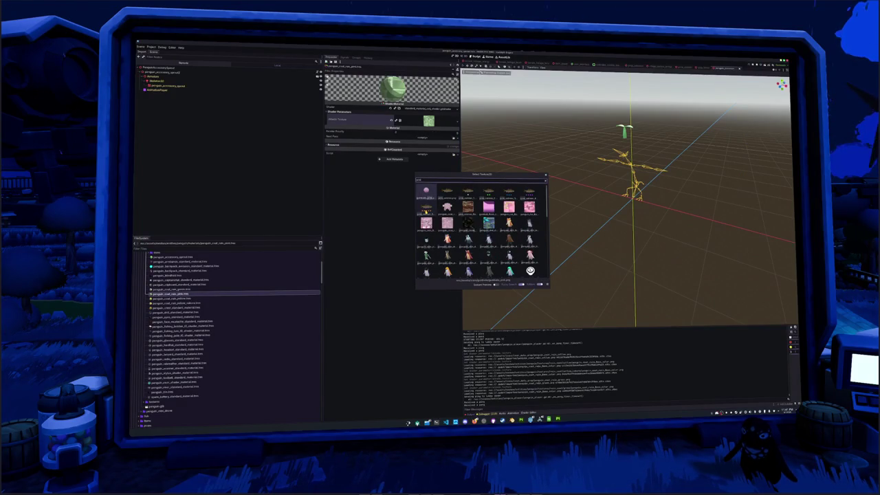
pyautogui.click(447, 223)
pyautogui.doubleClick(447, 223)
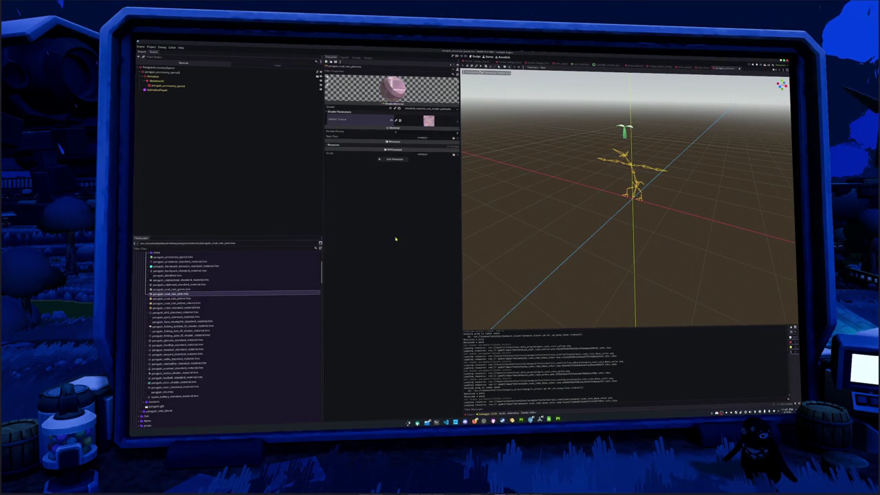
# Review the green and yellow coat materials, then open the accessory prop folder.
pyautogui.click(173, 289)
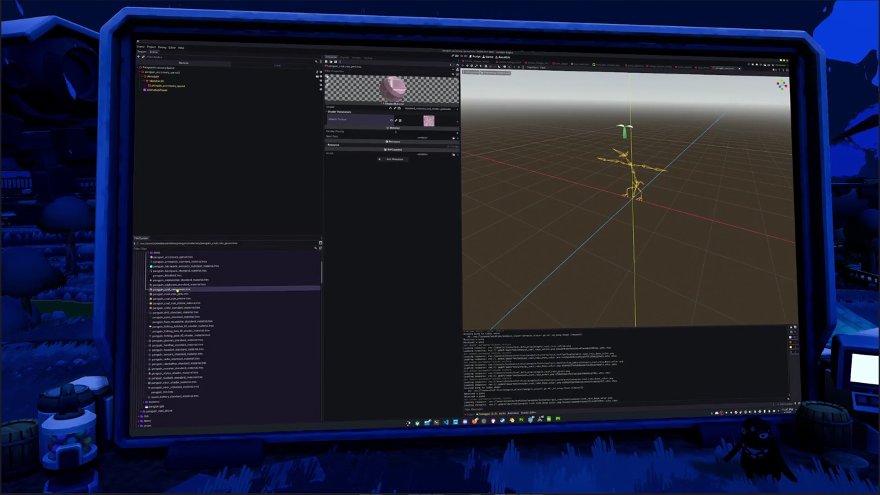
pyautogui.press('Down')
pyautogui.press('Down')
pyautogui.press('Down')
pyautogui.click(157, 332)
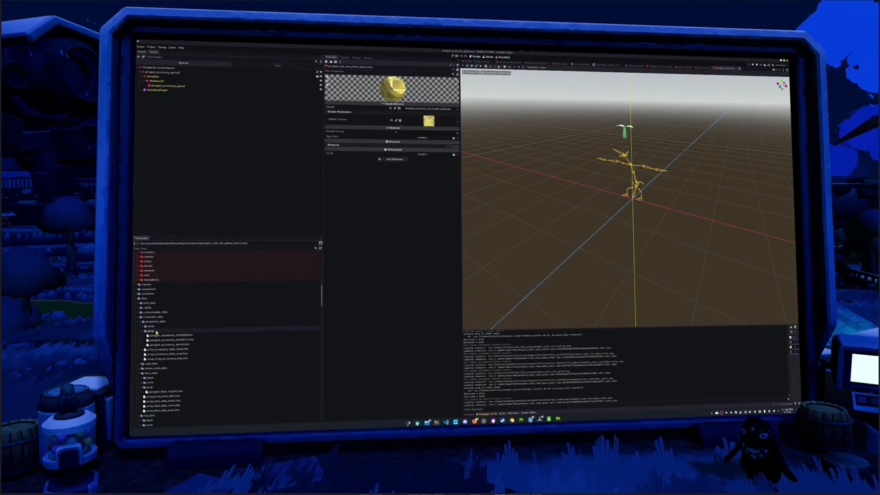
# Duplicate the penguin_coat_toddler folder inside penguin_cosmetics/coat.
pyautogui.scroll(-3, 157, 327)
pyautogui.scroll(-3, 155, 306)
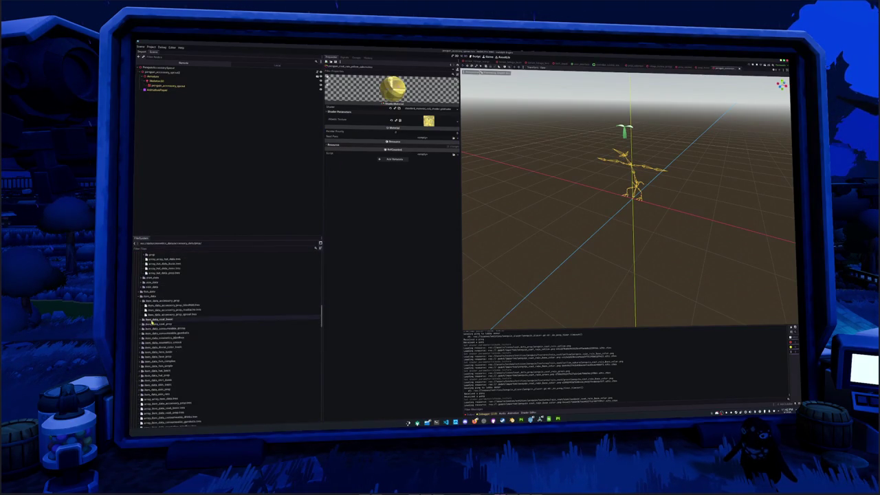
pyautogui.scroll(-3, 153, 300)
pyautogui.scroll(-3, 154, 302)
pyautogui.scroll(-3, 155, 303)
pyautogui.scroll(-2, 156, 304)
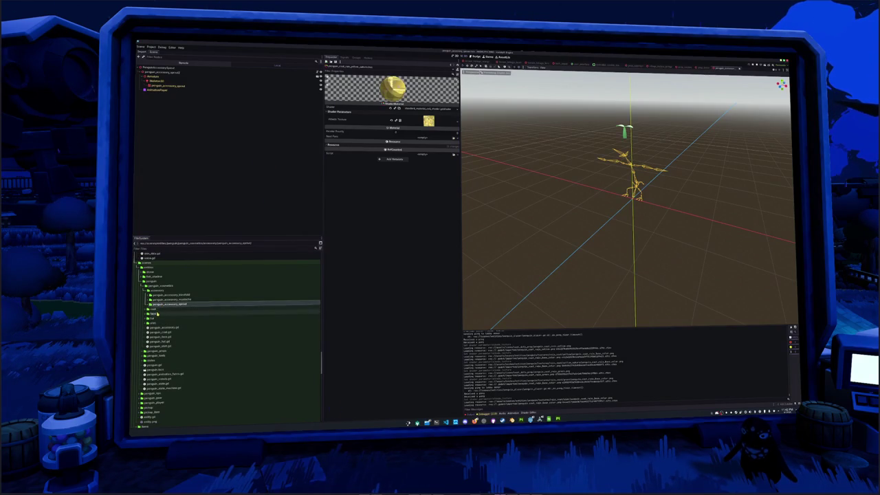
pyautogui.doubleClick(158, 310)
pyautogui.scroll(-5, 165, 315)
pyautogui.scroll(-3, 172, 337)
pyautogui.click(209, 325)
pyautogui.hotkey('ctrl', 'd')
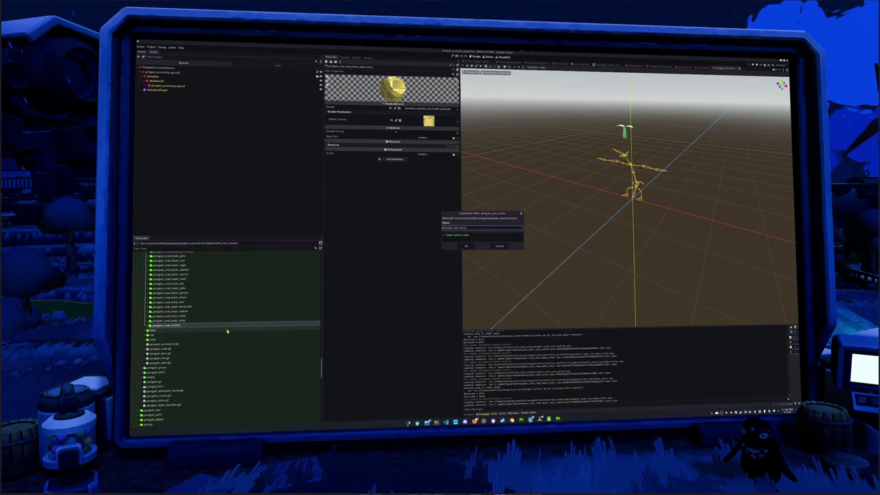
pyautogui.press('Return')
# Rename the duplicated coat file and select its scene's root node.
pyautogui.click(199, 329)
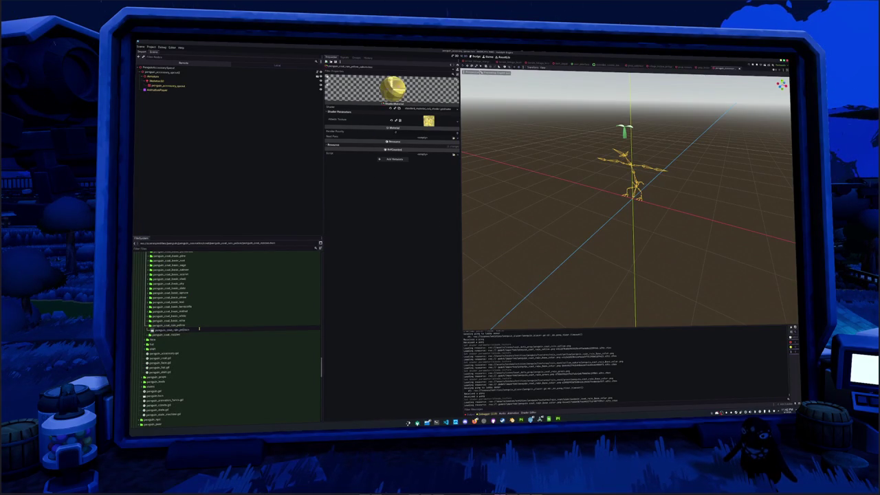
pyautogui.press('Return')
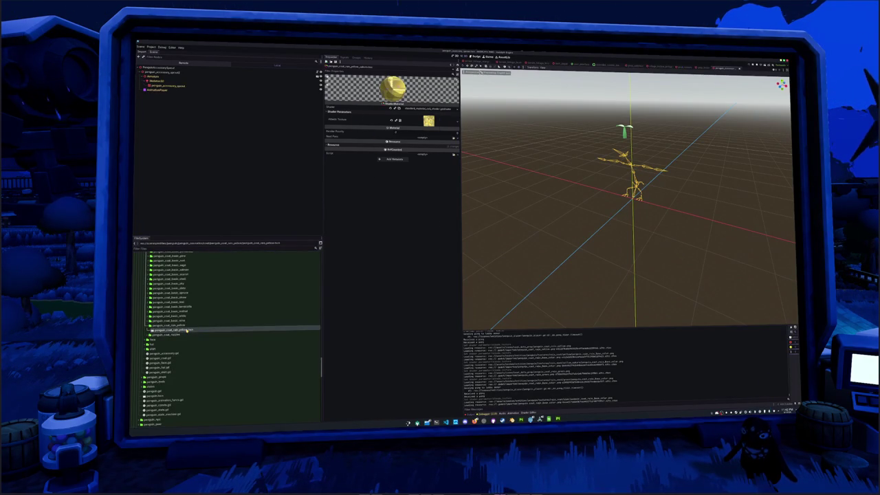
pyautogui.click(172, 67)
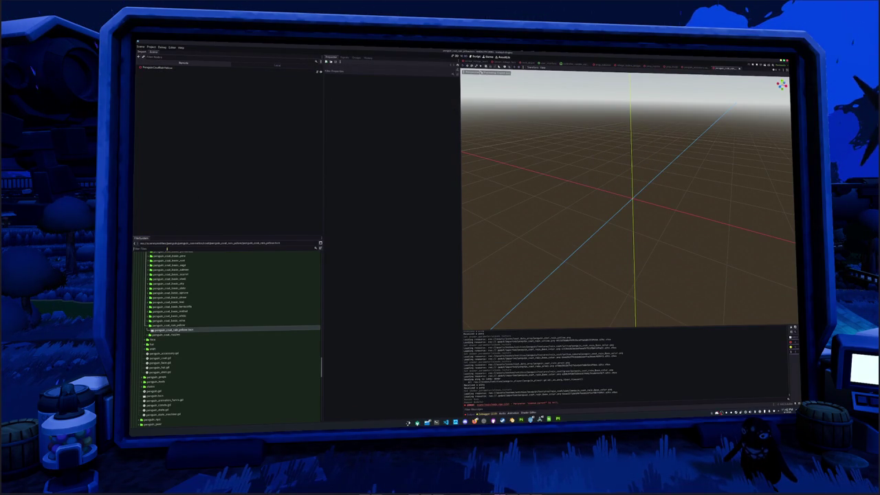
# Add the penguin_coat_rain.glb model to the scene and make its children editable.
pyautogui.scroll(5, 171, 326)
pyautogui.scroll(-3, 172, 326)
pyautogui.scroll(-2, 172, 326)
pyautogui.scroll(-2, 171, 328)
pyautogui.scroll(-2, 170, 328)
pyautogui.scroll(-2, 170, 328)
pyautogui.scroll(-2, 170, 328)
pyautogui.moveTo(170, 273); pyautogui.dragTo(175, 68)
pyautogui.rightClick(173, 71)
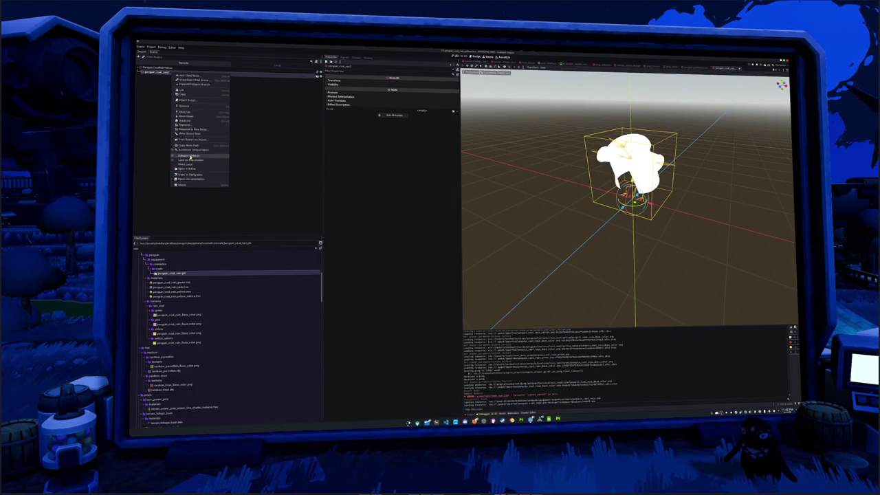
pyautogui.click(190, 156)
# Point the bone attachment root node at the penguin_coat_raw mesh.
pyautogui.click(160, 66)
pyautogui.click(423, 82)
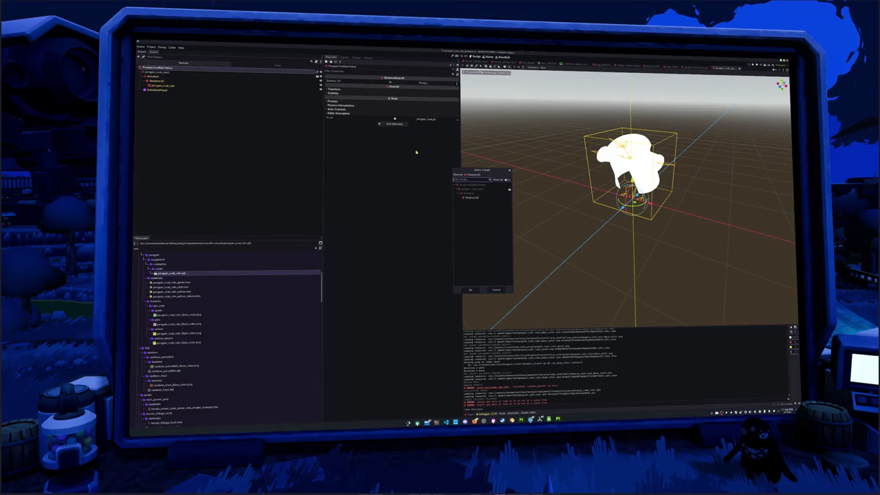
pyautogui.doubleClick(472, 197)
# Set the penguin_coat_raw mesh's Material Override to the yellow coat material.
pyautogui.click(251, 86)
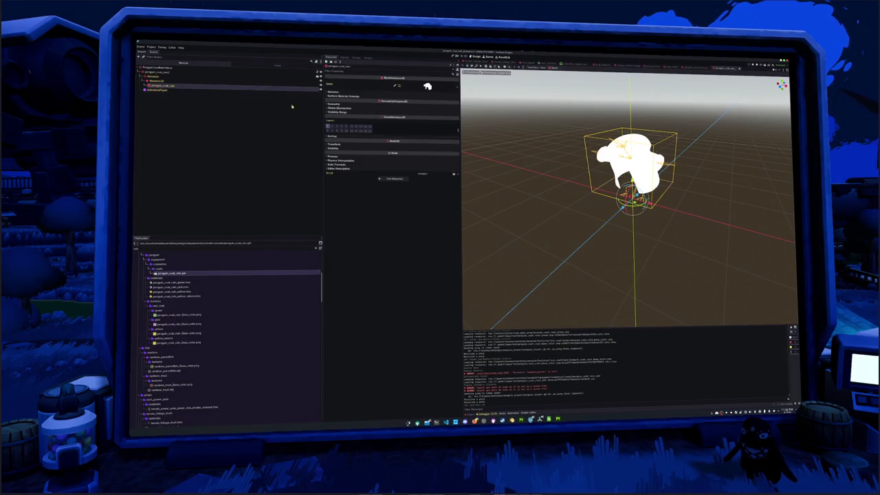
pyautogui.click(334, 104)
pyautogui.click(453, 110)
pyautogui.click(440, 160)
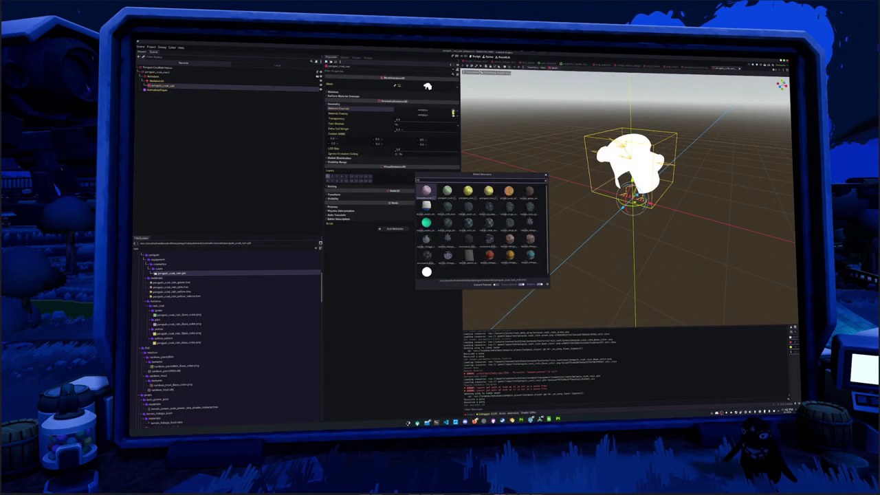
pyautogui.write('a')
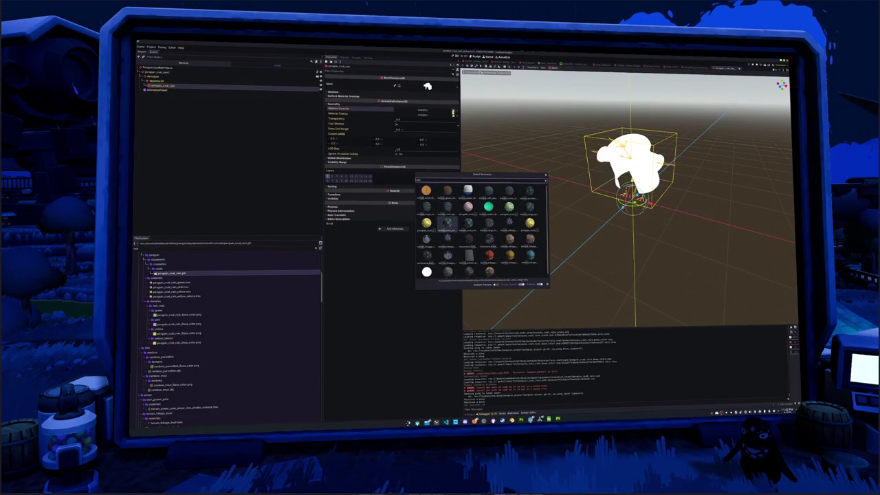
pyautogui.doubleClick(426, 222)
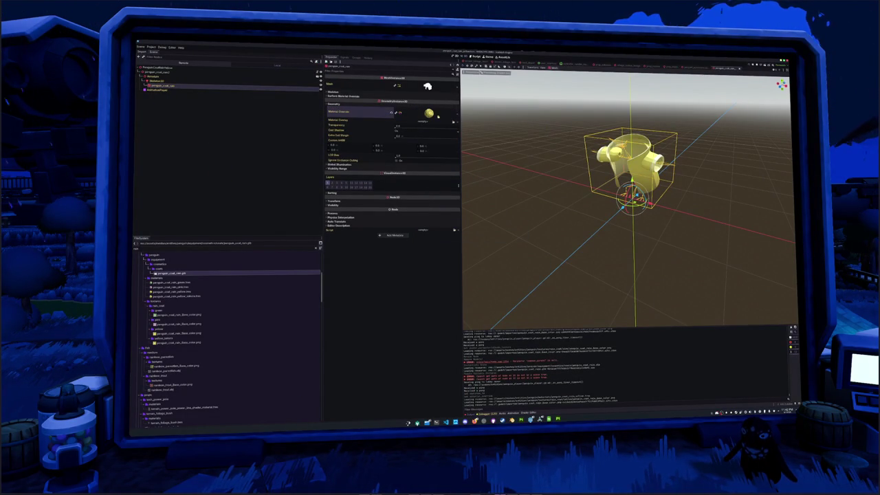
# Duplicate the yellow coat folder, adding 2 to the copy's name.
pyautogui.scroll(-5, 220, 271)
pyautogui.scroll(-5, 217, 278)
pyautogui.scroll(-5, 214, 284)
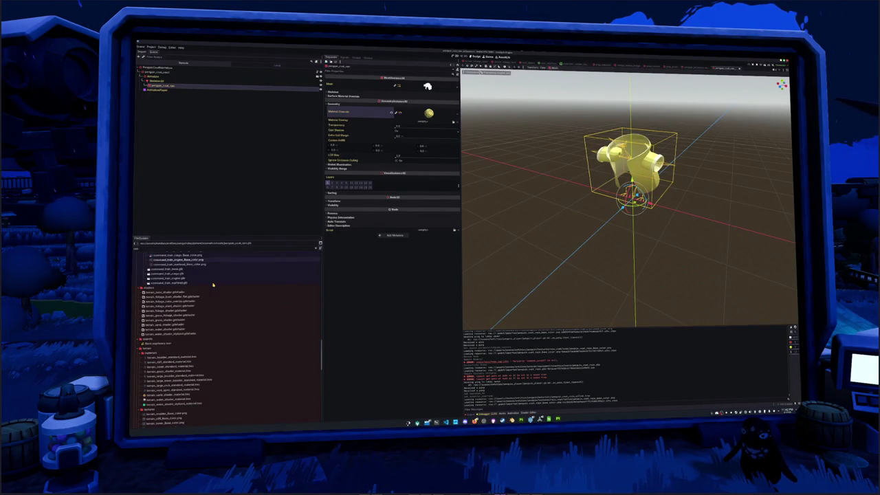
pyautogui.scroll(-3, 209, 292)
pyautogui.scroll(-3, 199, 306)
pyautogui.scroll(-3, 189, 320)
pyautogui.scroll(-3, 180, 335)
pyautogui.click(170, 294)
pyautogui.hotkey('ctrl', 'd')
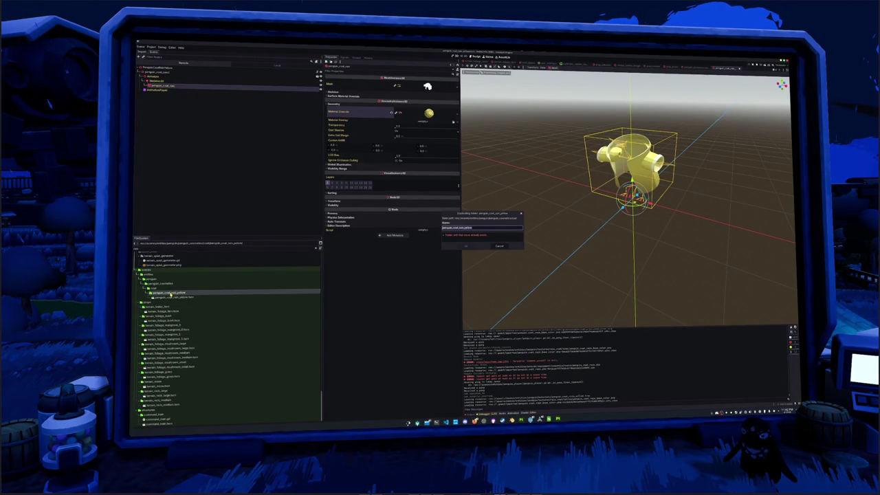
pyautogui.write('2')
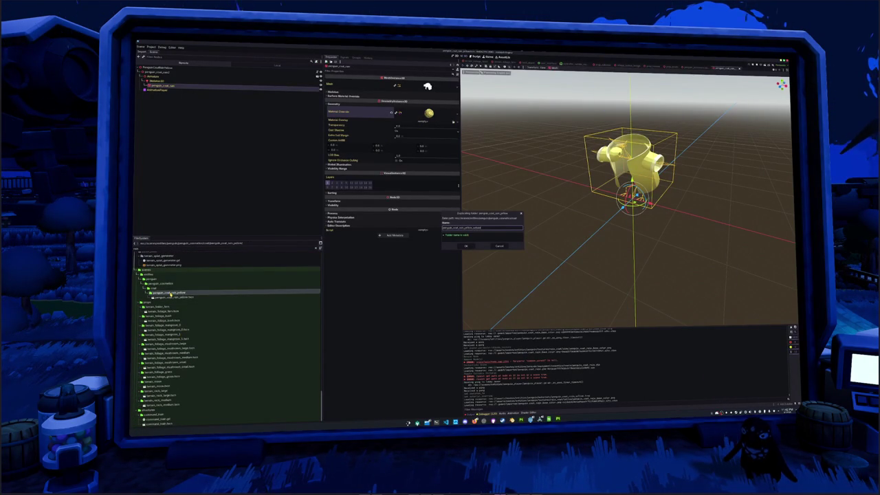
pyautogui.press('Return')
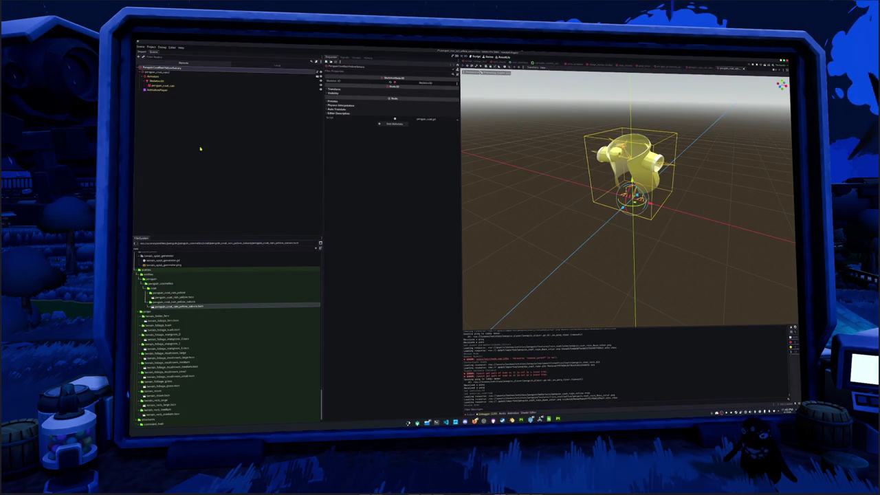
# Set the mesh's Material Override to the pink material.
pyautogui.click(163, 86)
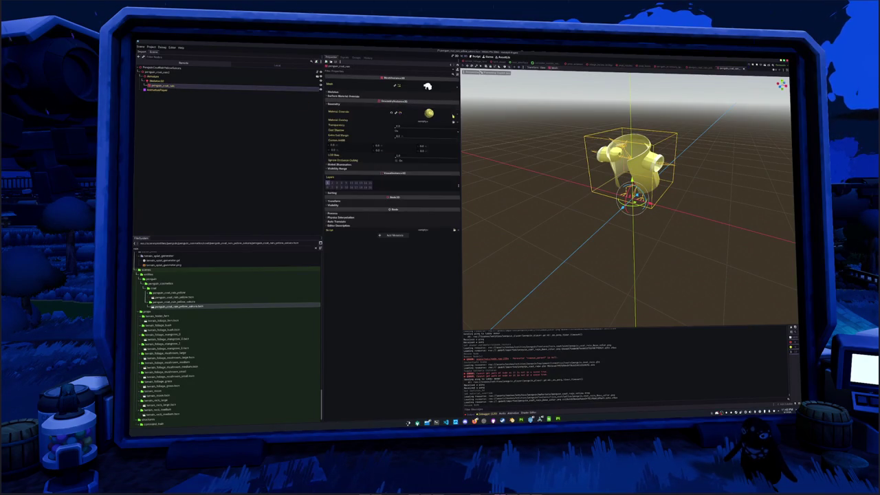
pyautogui.click(452, 116)
pyautogui.click(436, 143)
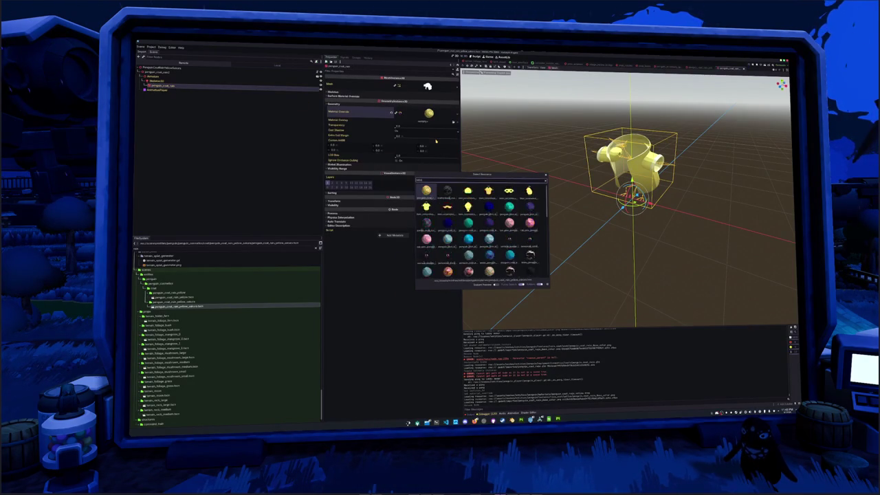
pyautogui.doubleClick(427, 222)
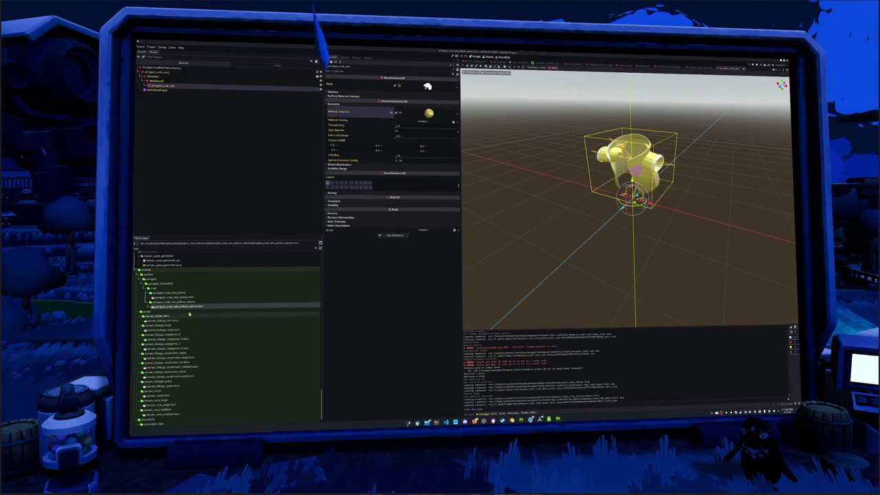
# Duplicate the rain-coat scene file in the folder.
pyautogui.click(184, 302)
pyautogui.hotkey('ctrl', 'd')
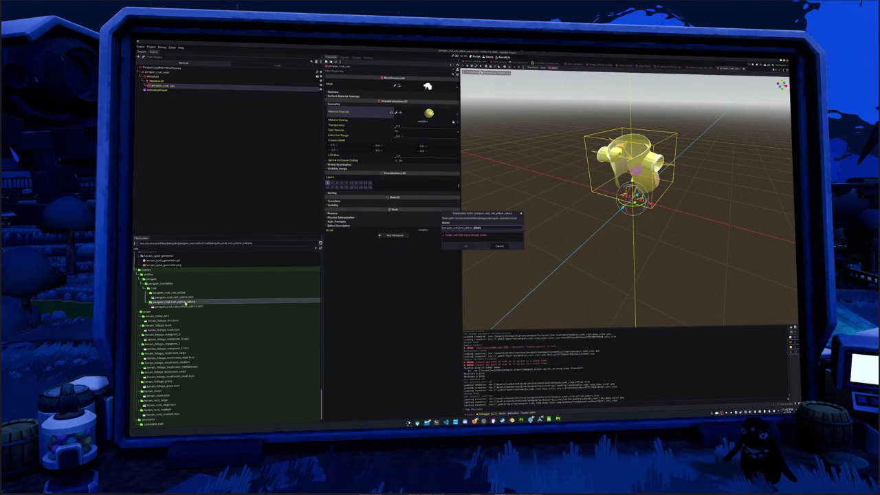
pyautogui.press('Return')
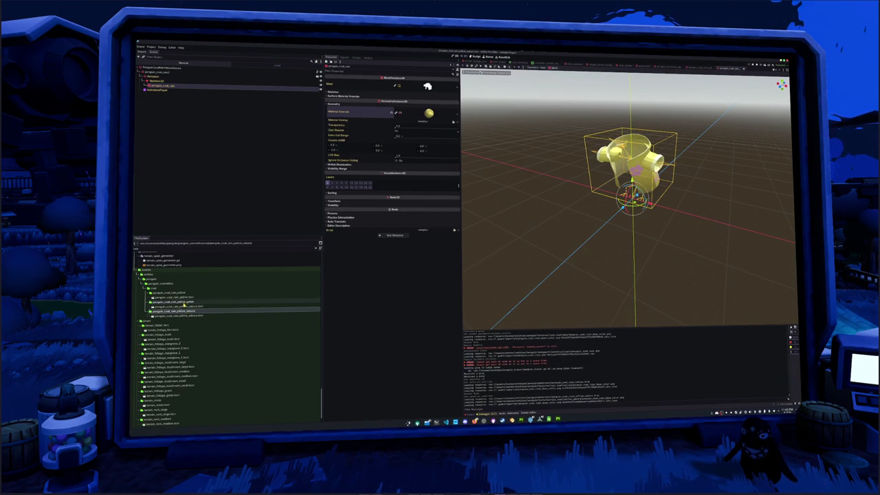
pyautogui.click(181, 306)
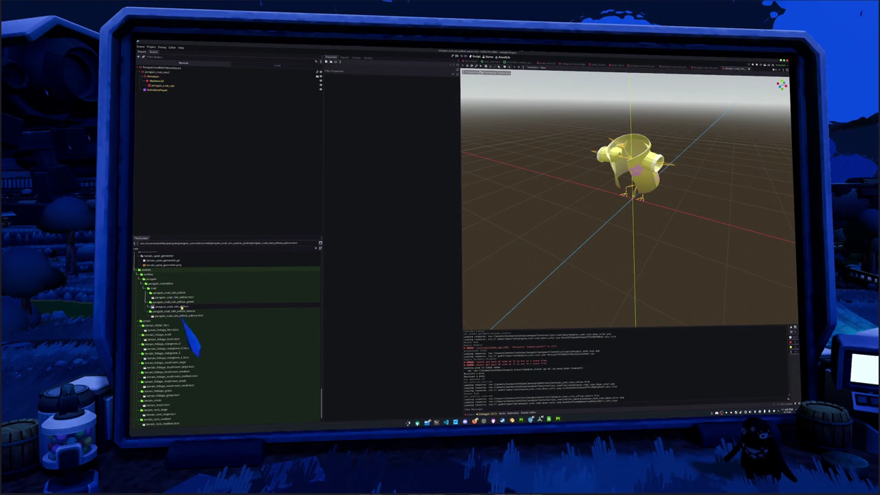
# Rename the copied coat to penguin_coat_rain_green, open its scene and save it.
pyautogui.click(191, 303)
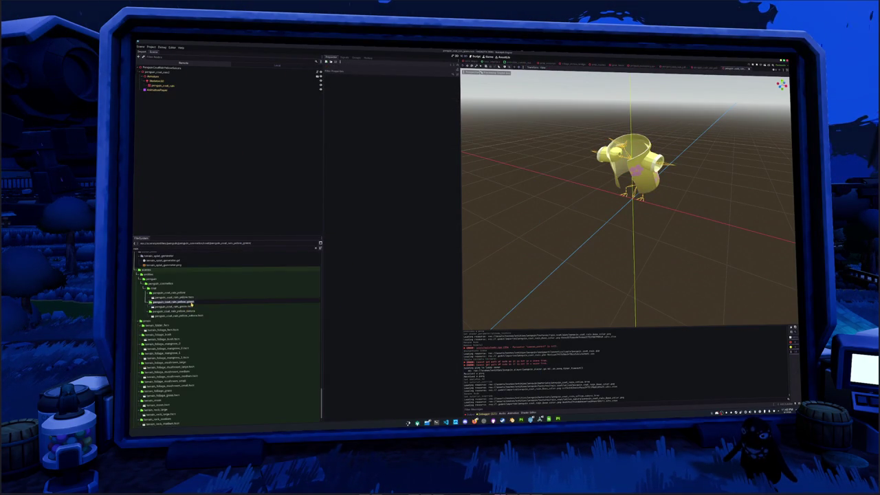
pyautogui.click(191, 303)
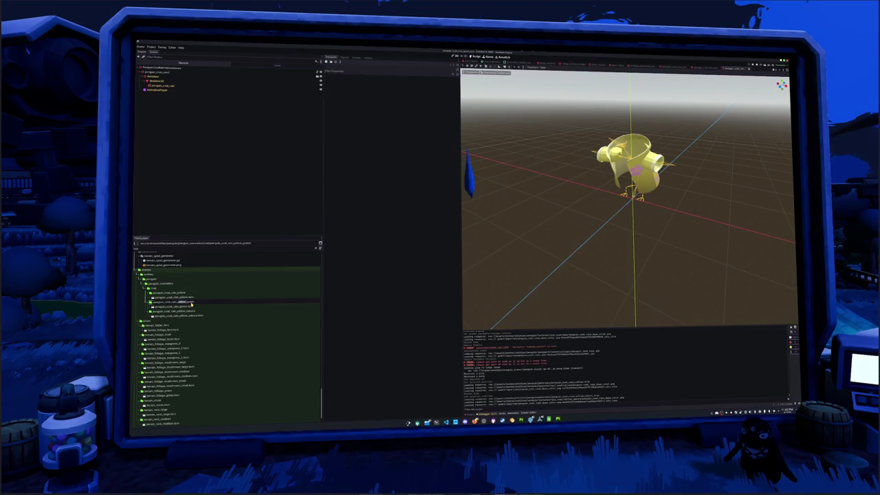
pyautogui.press('BackSpace')
pyautogui.press('Return')
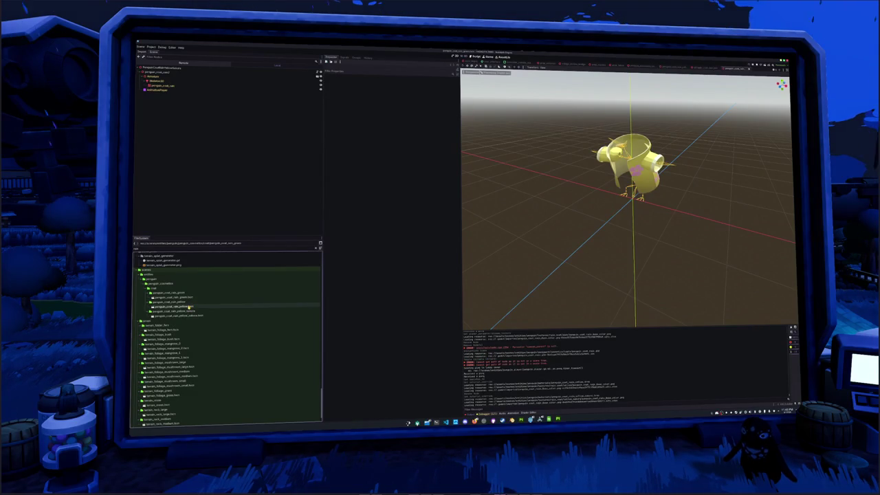
pyautogui.click(180, 297)
pyautogui.click(163, 67)
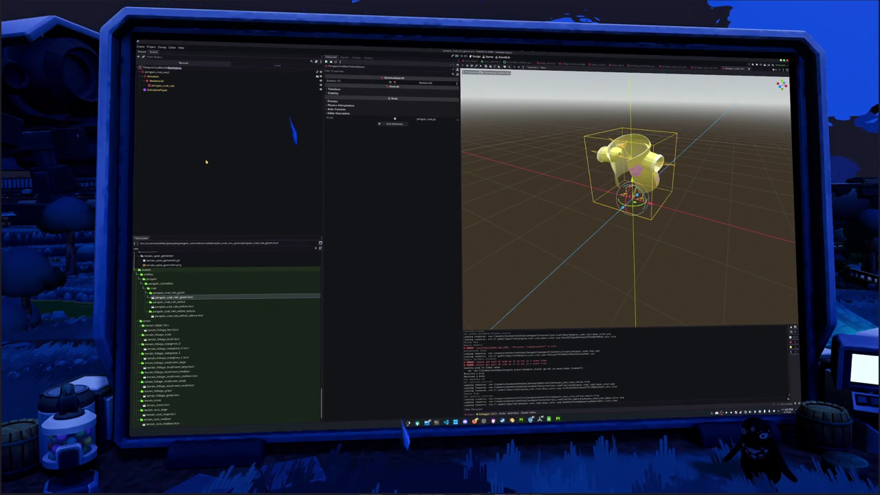
pyautogui.hotkey('ctrl', 's')
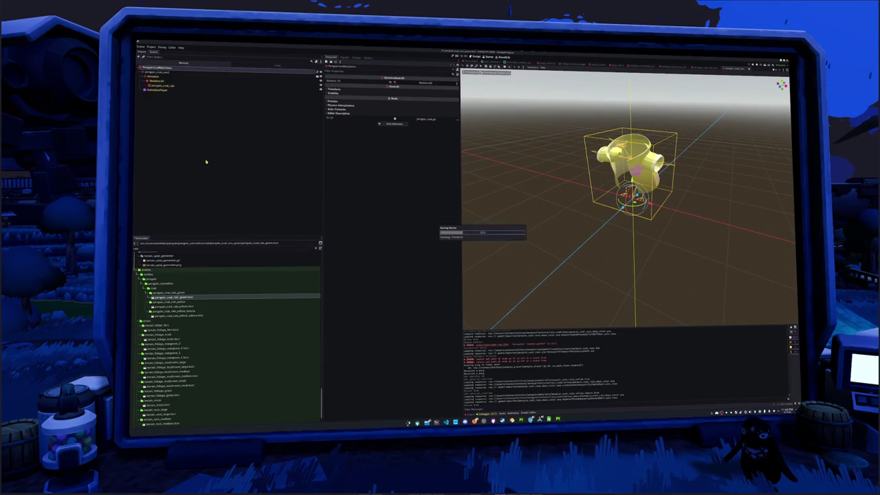
# Give the coat mesh the pale-green material, then duplicate the green coat file.
pyautogui.click(164, 86)
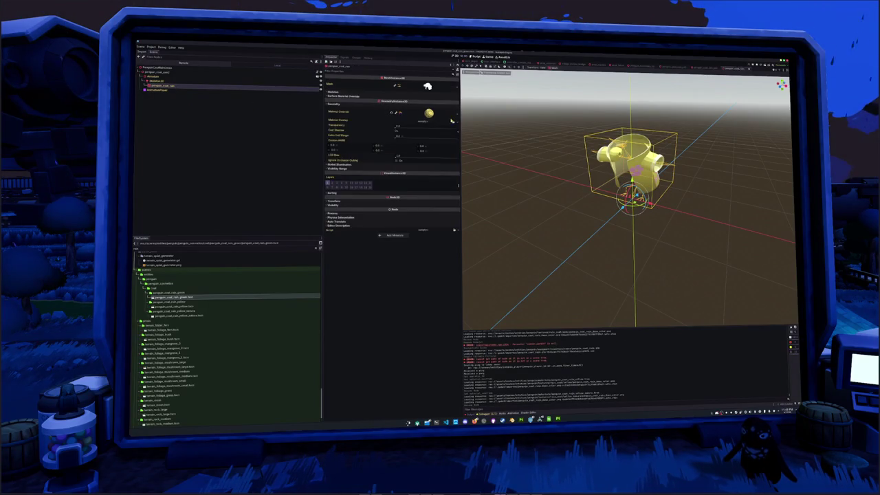
pyautogui.click(453, 121)
pyautogui.click(438, 142)
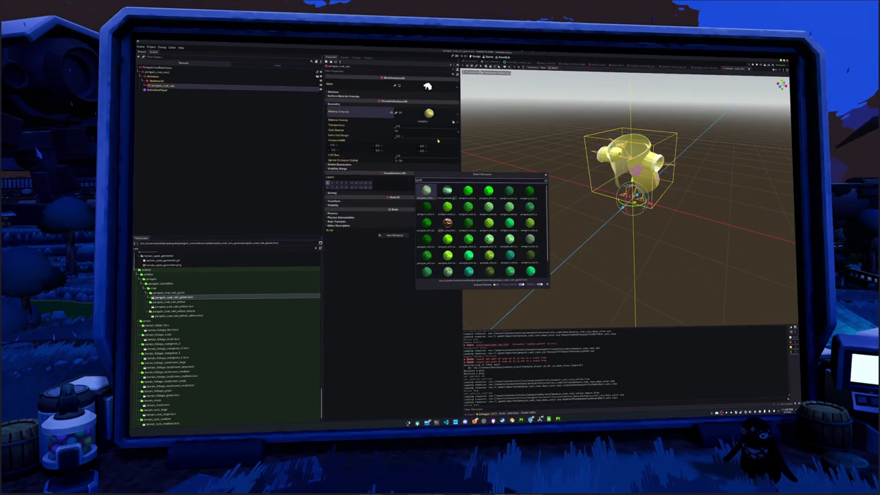
pyautogui.press('Return')
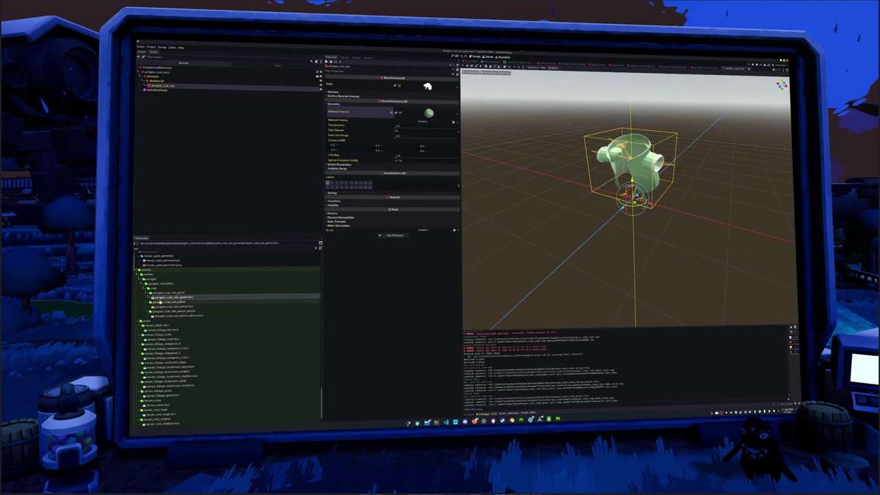
pyautogui.click(167, 293)
pyautogui.hotkey('ctrl', 'd')
# Name the duplicated coat red and open its scene.
pyautogui.write('red')
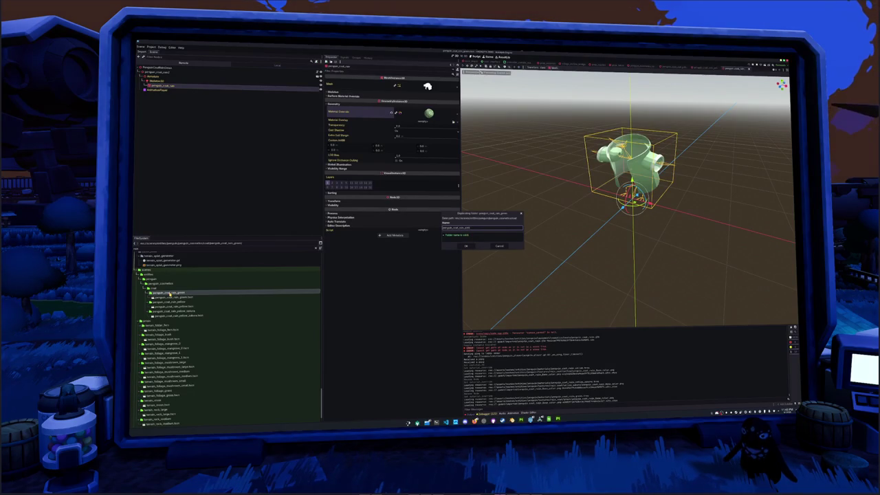
pyautogui.press('Return')
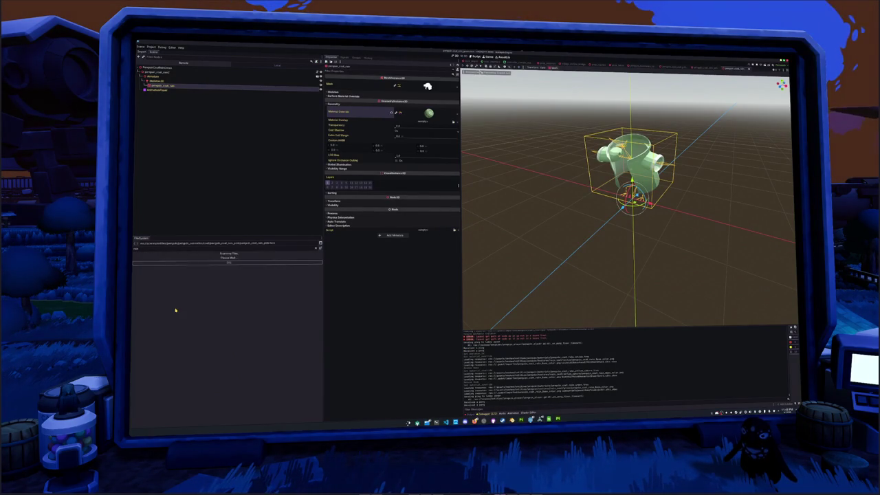
pyautogui.click(176, 81)
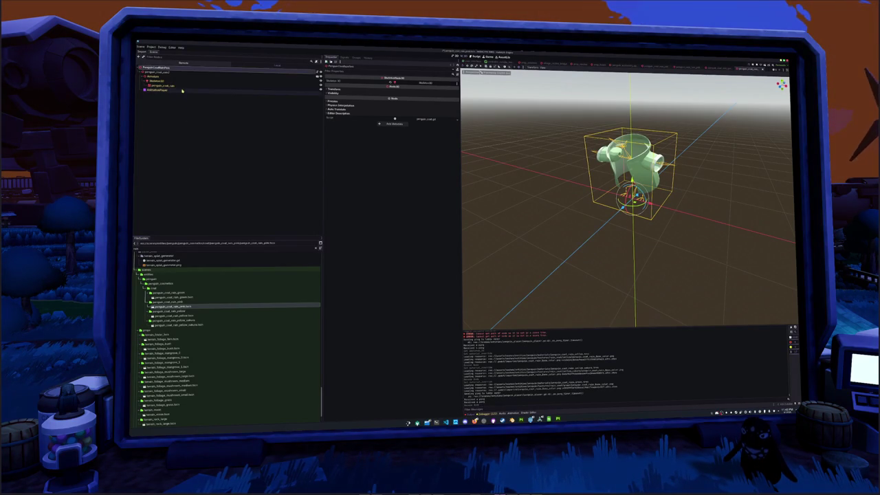
# Apply the pink material as the red coat mesh's Material Override.
pyautogui.click(183, 86)
pyautogui.click(344, 103)
pyautogui.click(455, 115)
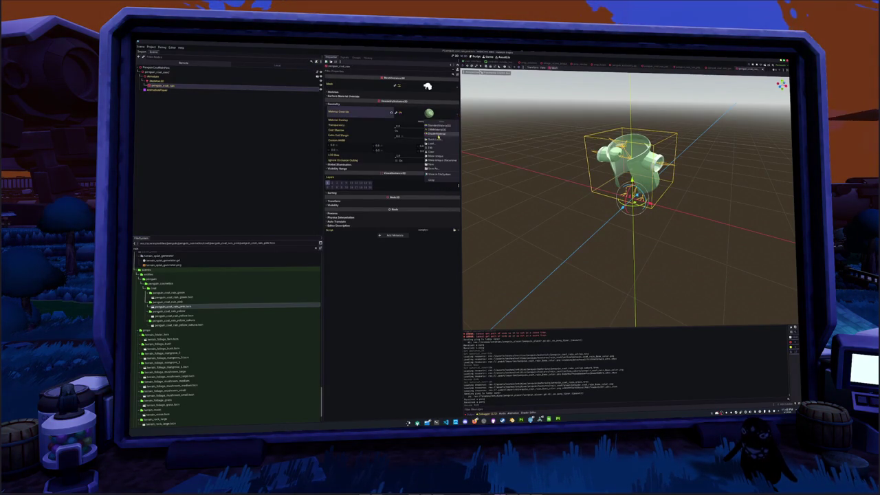
pyautogui.click(442, 140)
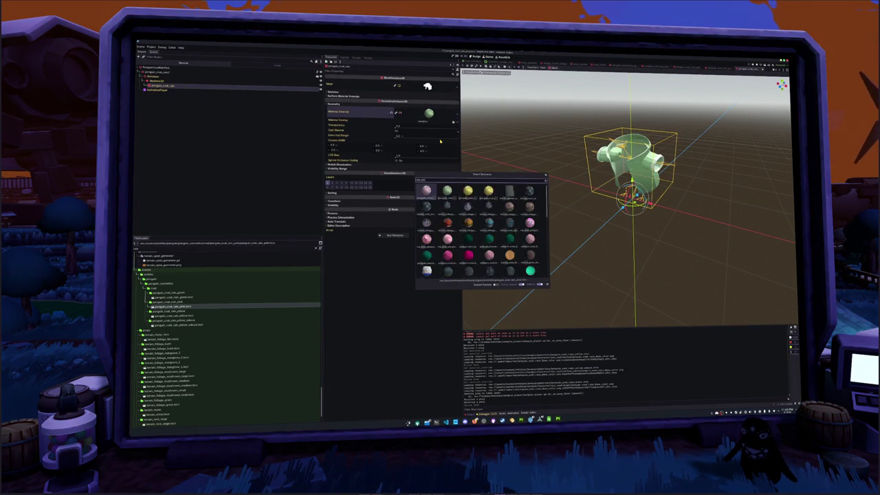
pyautogui.doubleClick(510, 200)
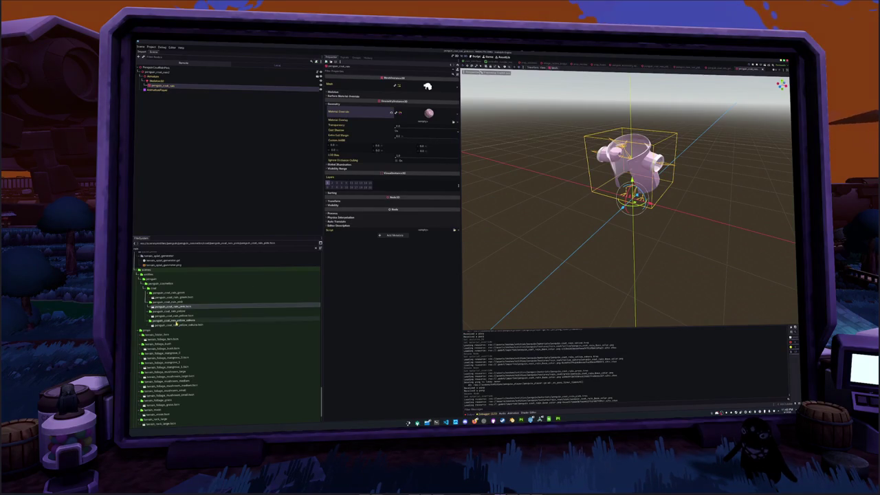
# Navigate FileSystem to the face_data props folder under data.
pyautogui.scroll(5, 244, 273)
pyautogui.scroll(-5, 226, 310)
pyautogui.scroll(5, 192, 324)
pyautogui.scroll(3, 179, 330)
pyautogui.scroll(5, 170, 333)
pyautogui.scroll(5, 170, 333)
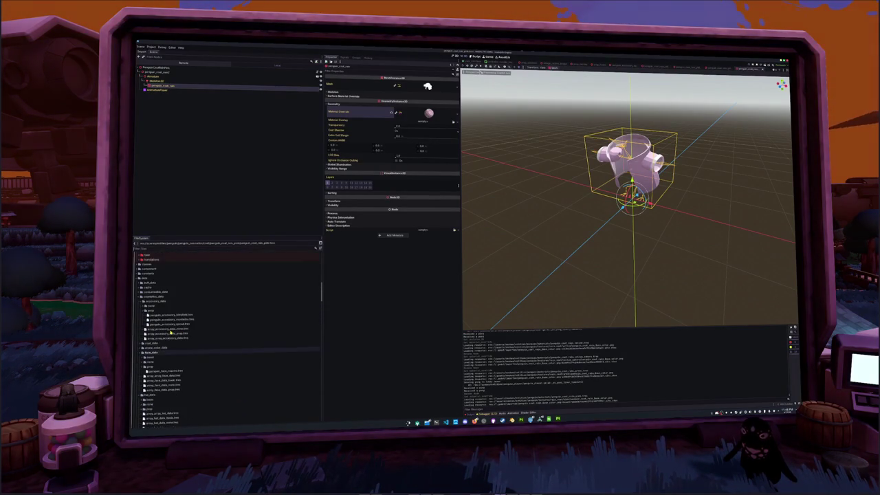
pyautogui.click(158, 311)
pyautogui.scroll(-2, 158, 313)
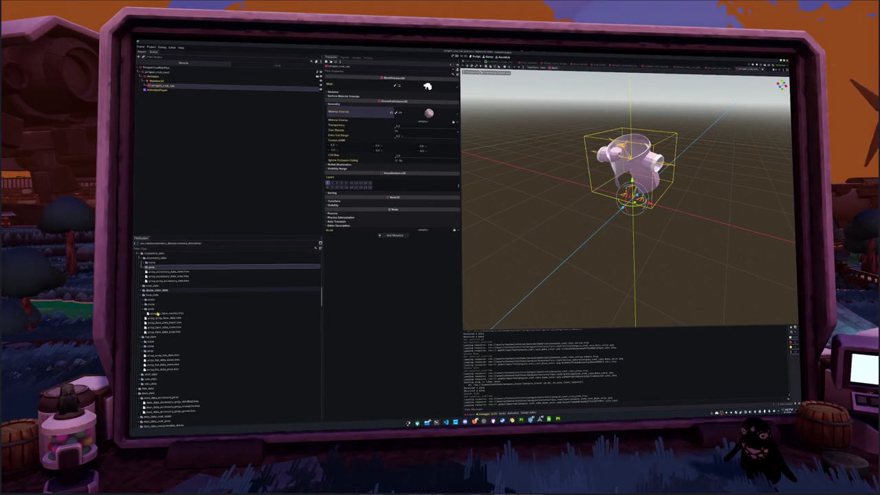
pyautogui.click(151, 309)
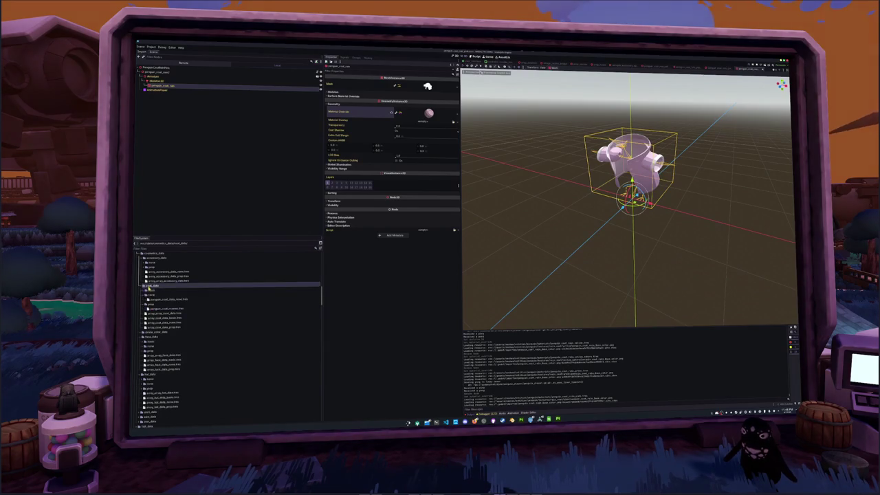
# Duplicate the coat data file and set its Icon to the yellow penguin texture.
pyautogui.click(151, 295)
pyautogui.click(165, 304)
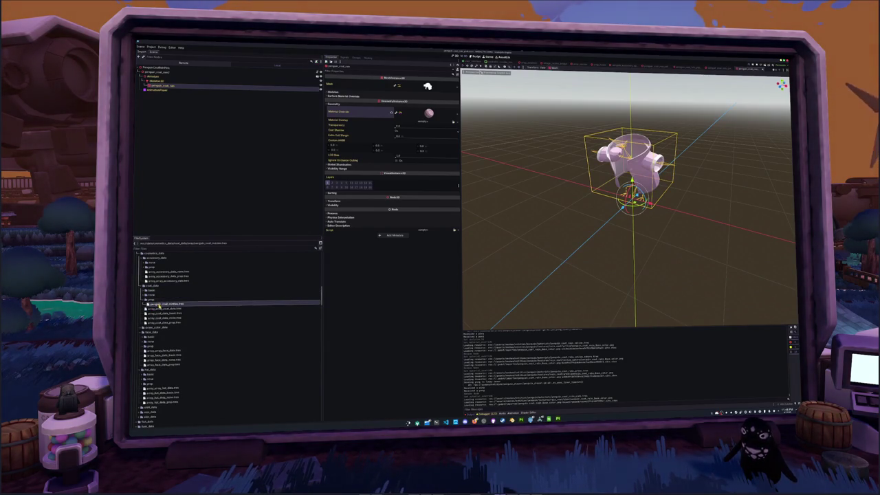
pyautogui.hotkey('ctrl', 'd')
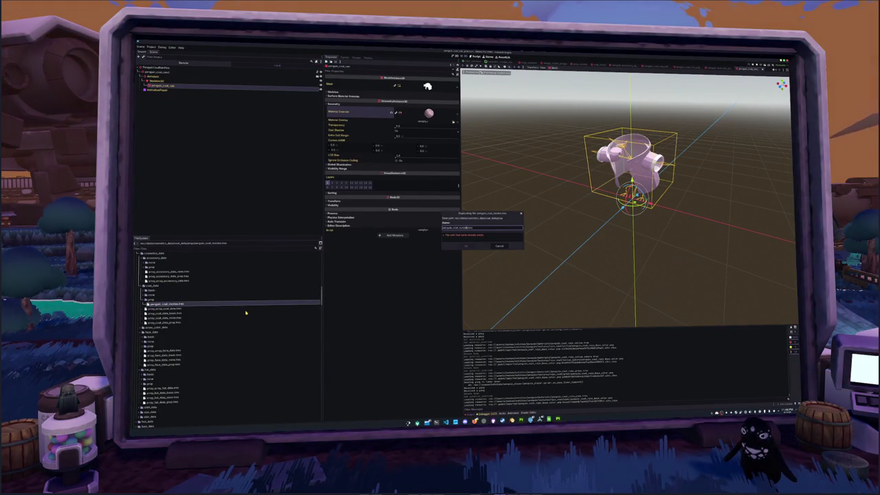
pyautogui.write('color')
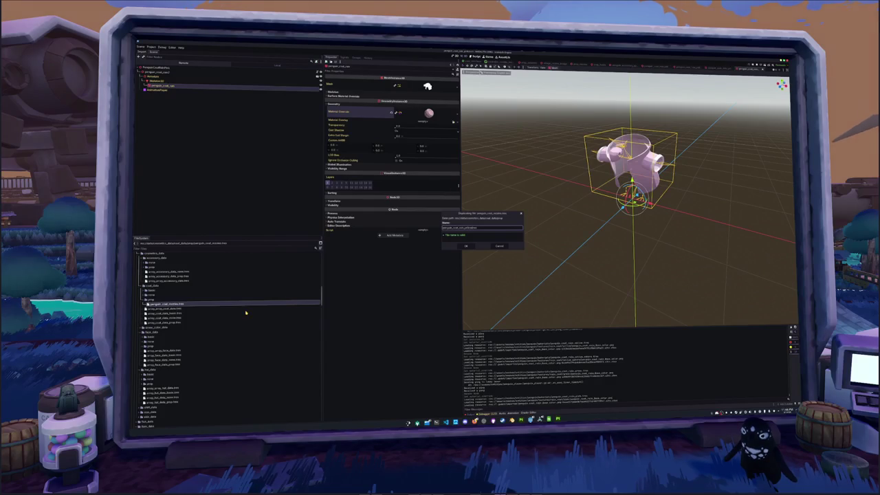
pyautogui.press('Return')
pyautogui.click(241, 304)
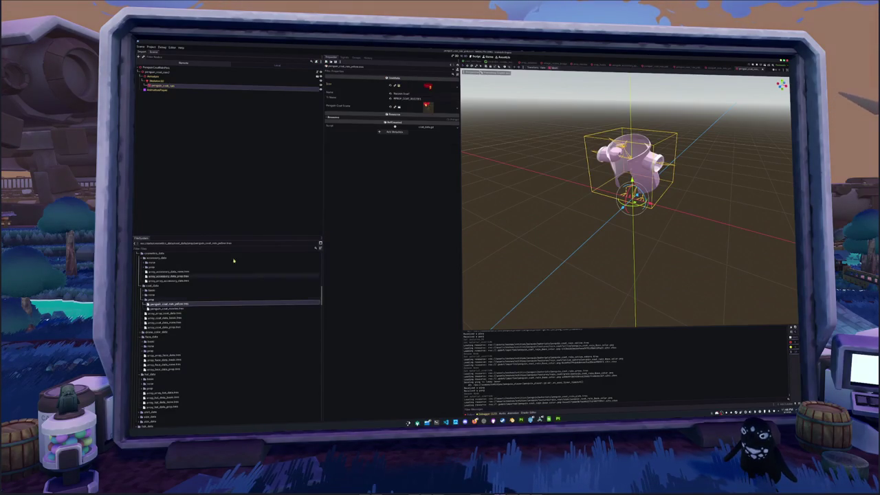
pyautogui.click(448, 92)
pyautogui.click(432, 175)
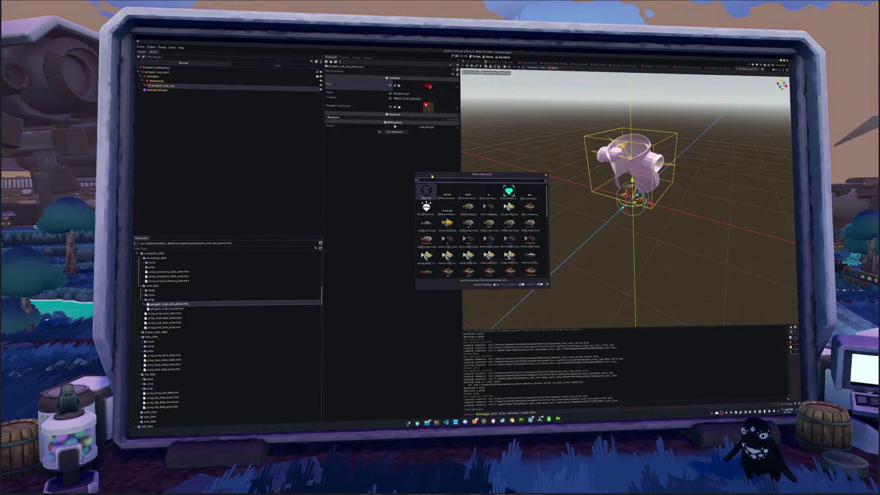
pyautogui.write('at ye')
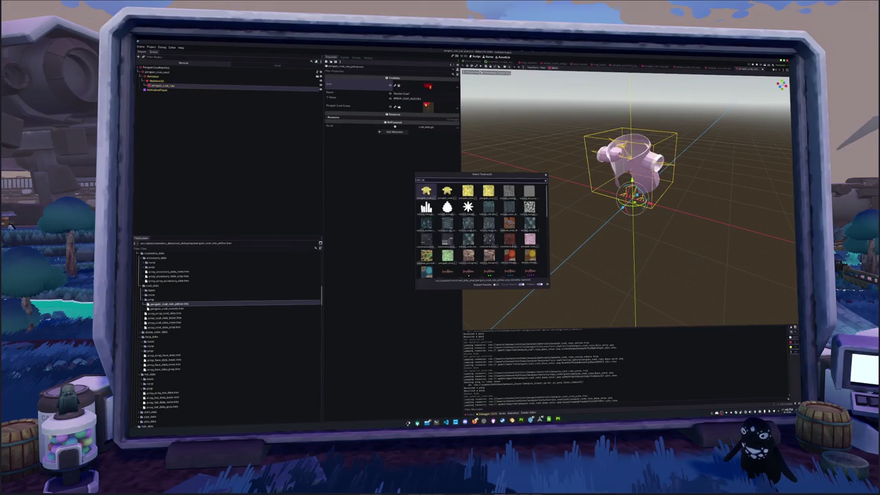
pyautogui.press('Return')
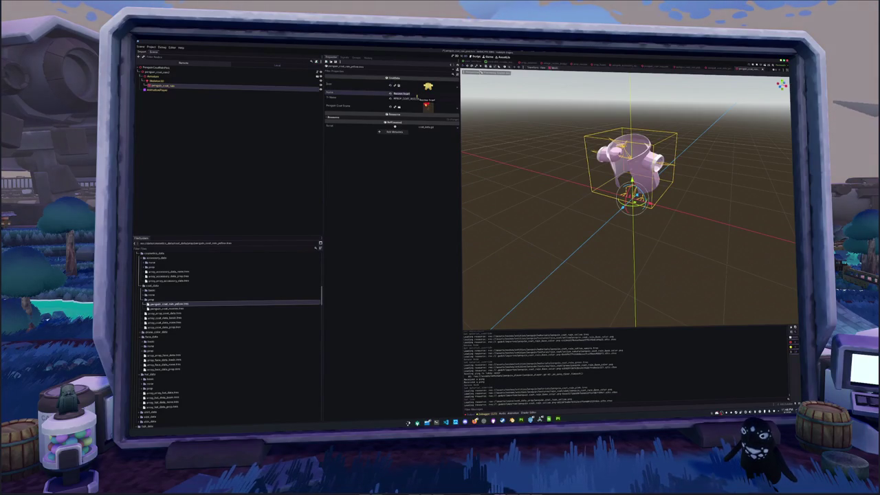
# Name it Yellow Rain Coat with TL name RPBCP_COAT_DATA_YELLOW.
pyautogui.tripleClick(417, 97)
pyautogui.write('Yellow Rain Coat')
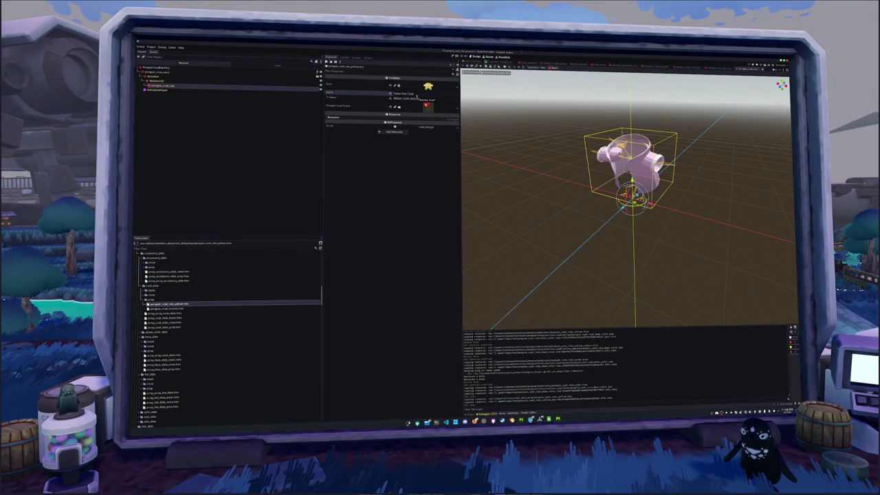
pyautogui.press('Tab')
pyautogui.press('Return')
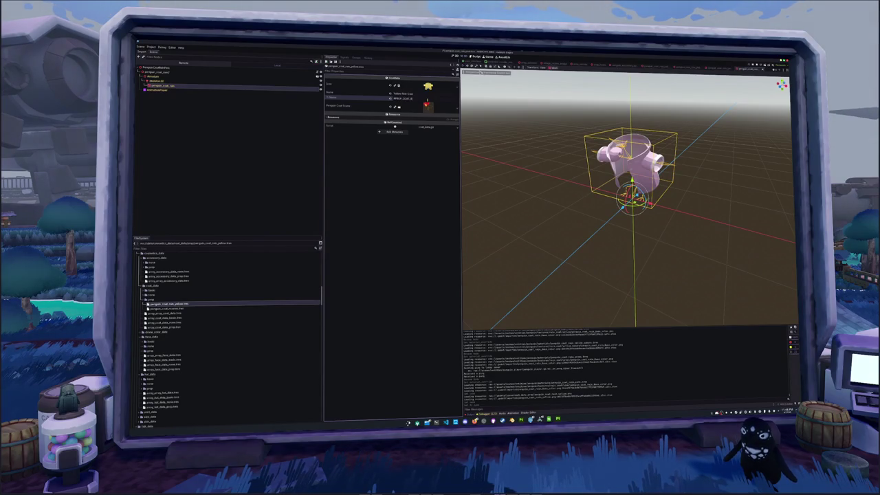
pyautogui.write('_YELLOW')
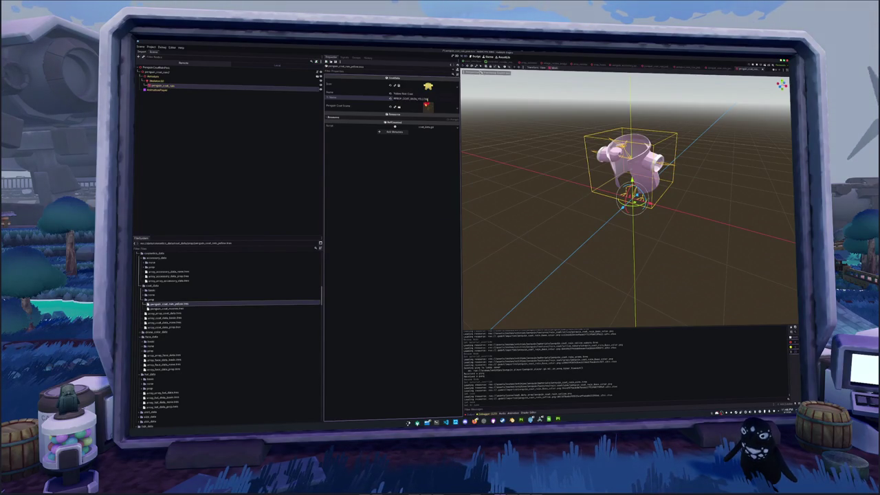
# Set Penguin Coat Scene to the yellow rain-coat scene.
pyautogui.click(451, 106)
pyautogui.click(445, 128)
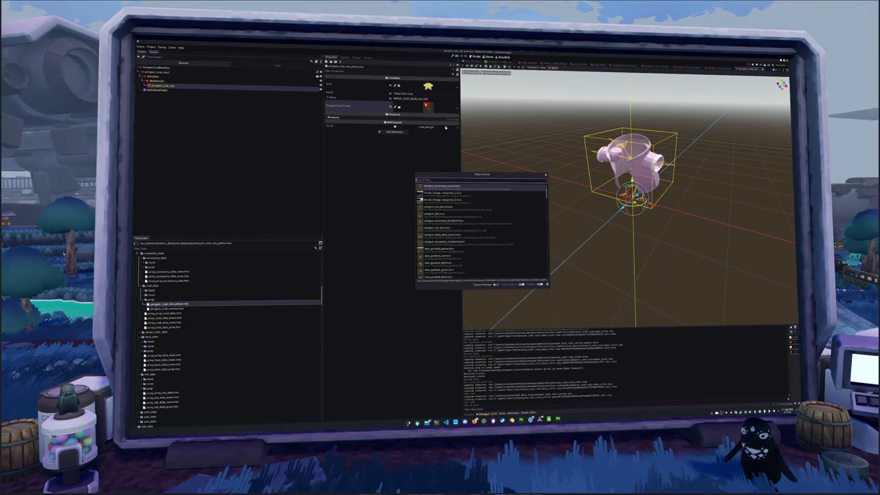
pyautogui.write('yellow_coat')
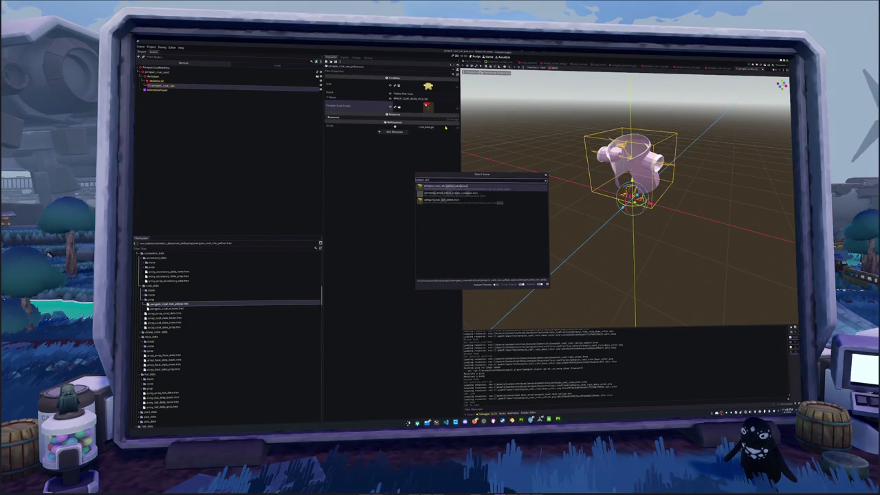
pyautogui.press('Down')
pyautogui.press('Return')
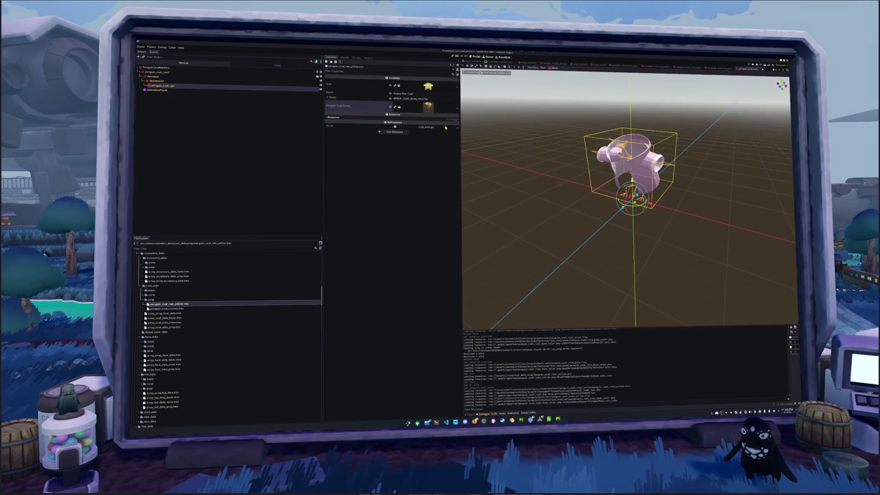
pyautogui.hotkey('ctrl', 'd')
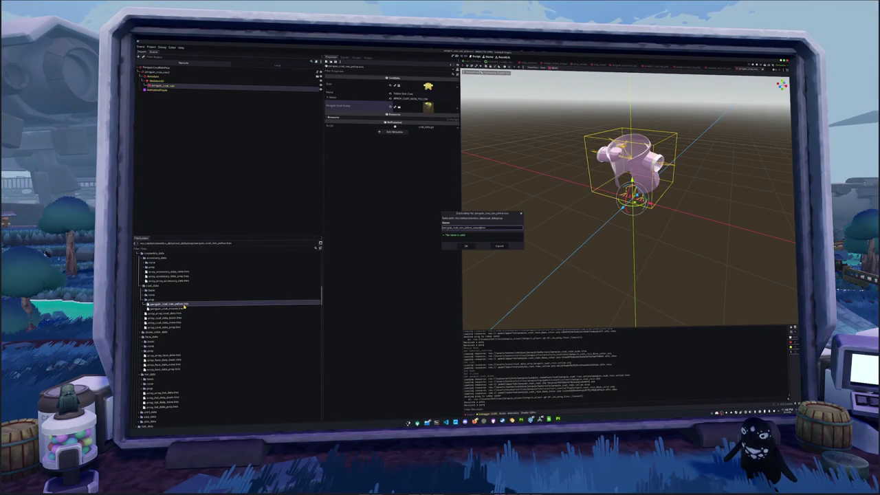
# Confirm the duplicate and rename it Sakura Yellow Rain Coat.
pyautogui.press('Return')
pyautogui.click(184, 308)
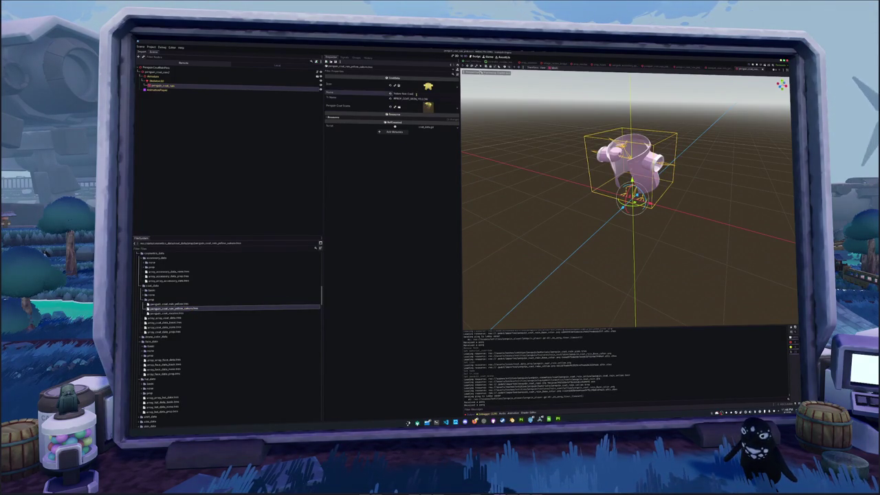
pyautogui.write('Sakura')
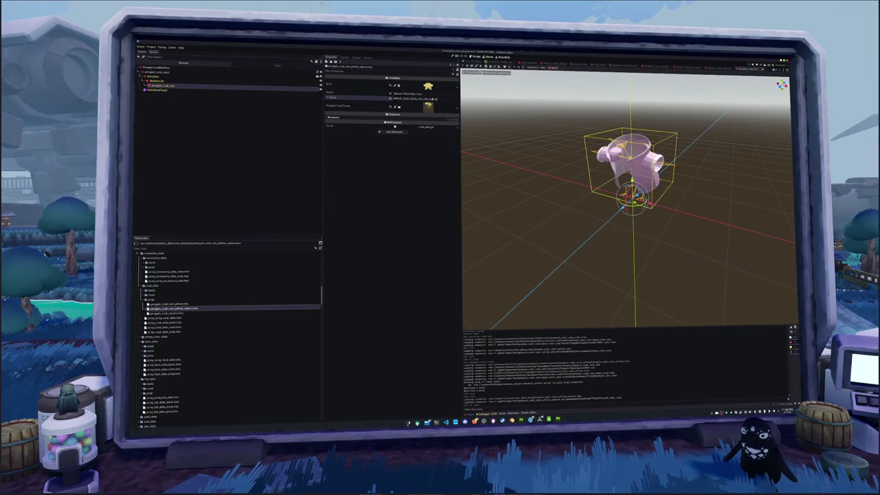
# Load the sakura coat scene into Penguin Coat Scene, then duplicate the yellow rain coat file.
pyautogui.click(441, 102)
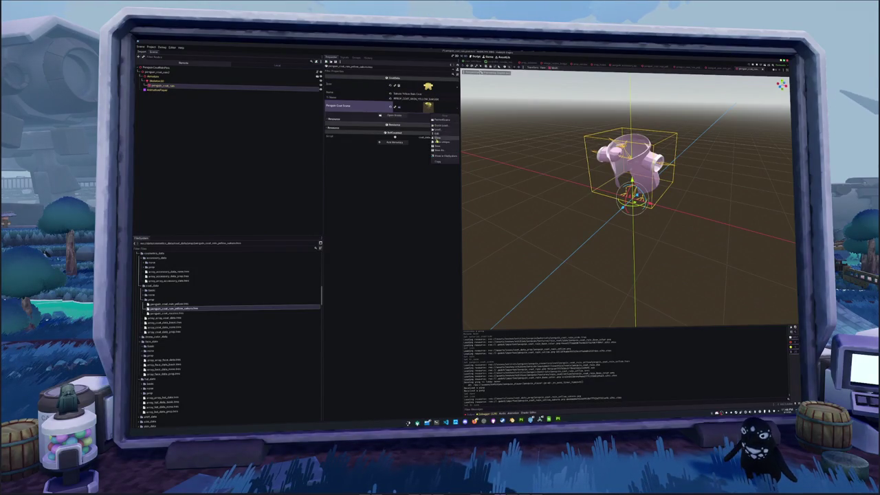
pyautogui.click(441, 139)
pyautogui.write('sakura')
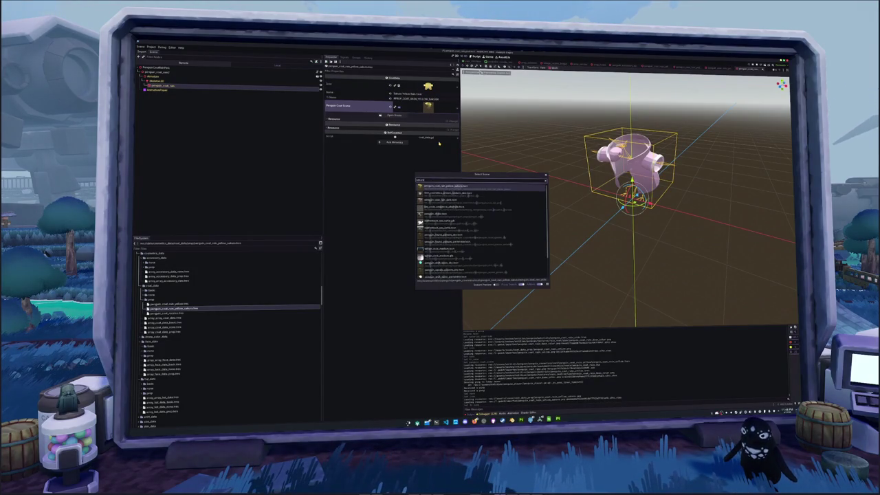
pyautogui.press('Return')
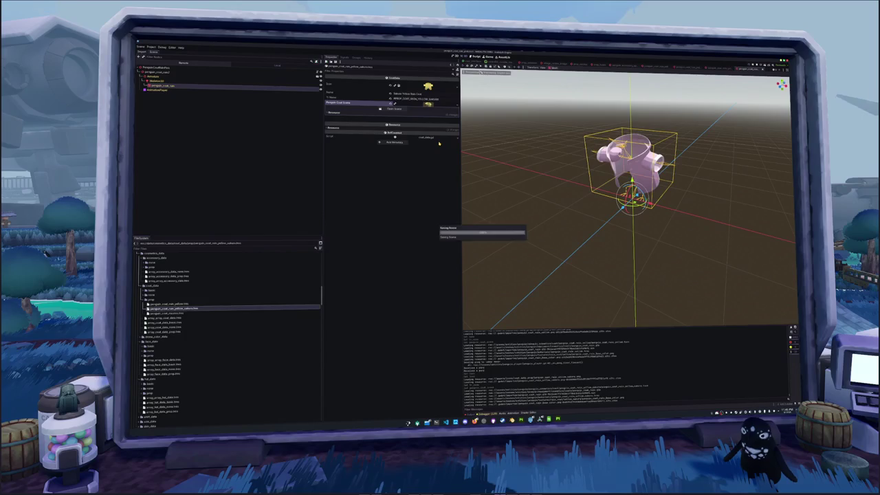
pyautogui.click(167, 303)
pyautogui.hotkey('ctrl', 'd')
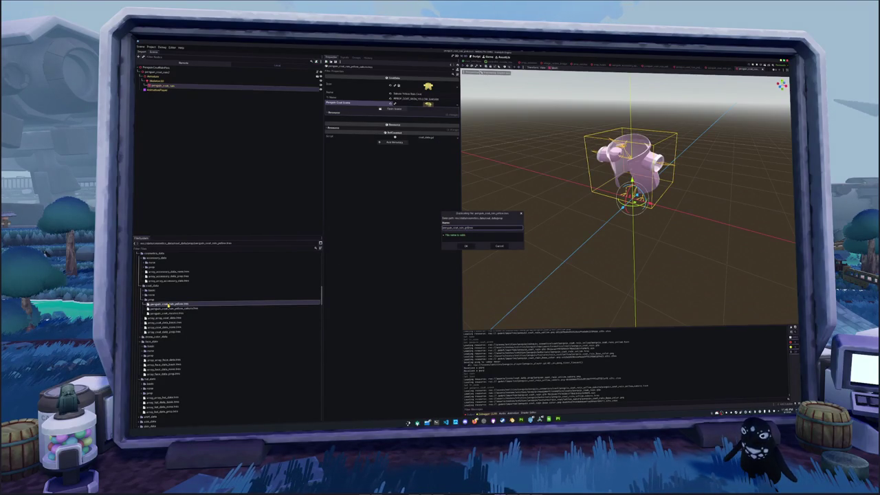
# Create the green rain coat copy, name it 'Green Coat', and set the green coat icon texture.
pyautogui.press('Return')
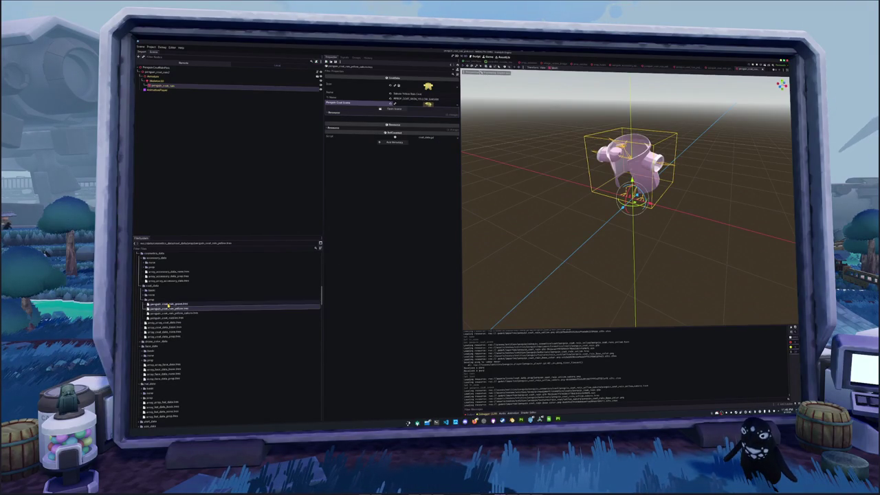
pyautogui.click(169, 304)
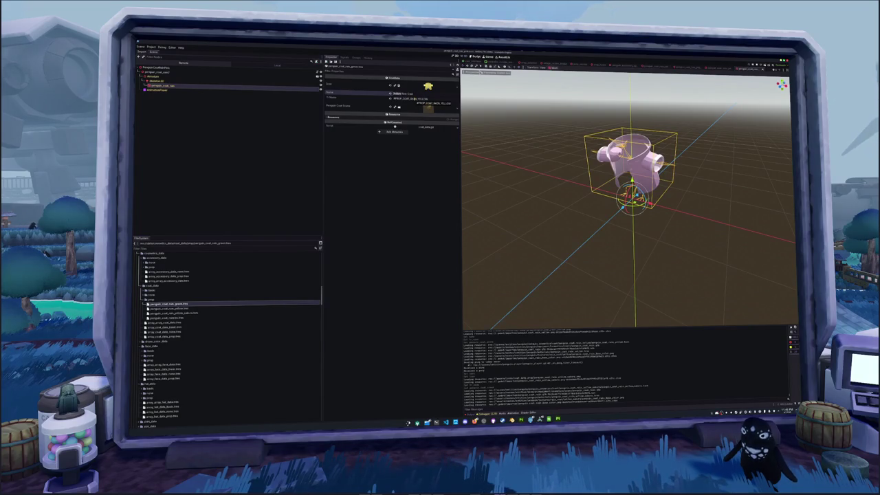
pyautogui.write('Green Coat')
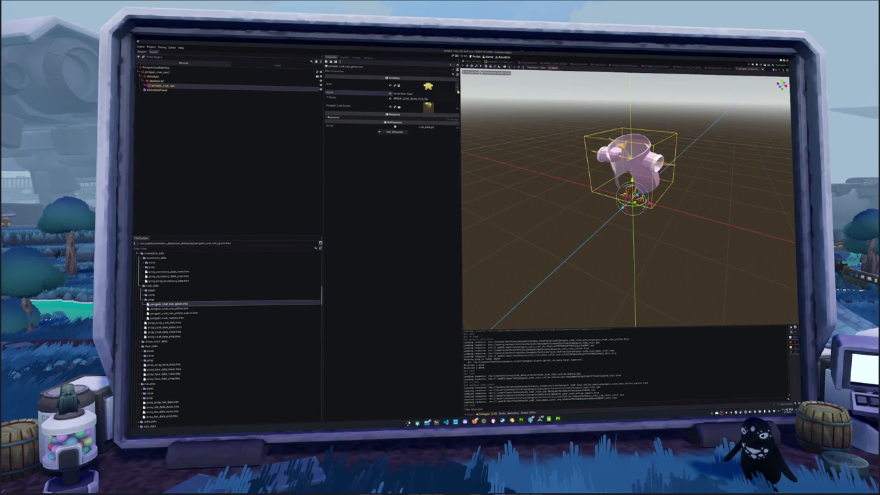
pyautogui.click(458, 88)
pyautogui.click(429, 174)
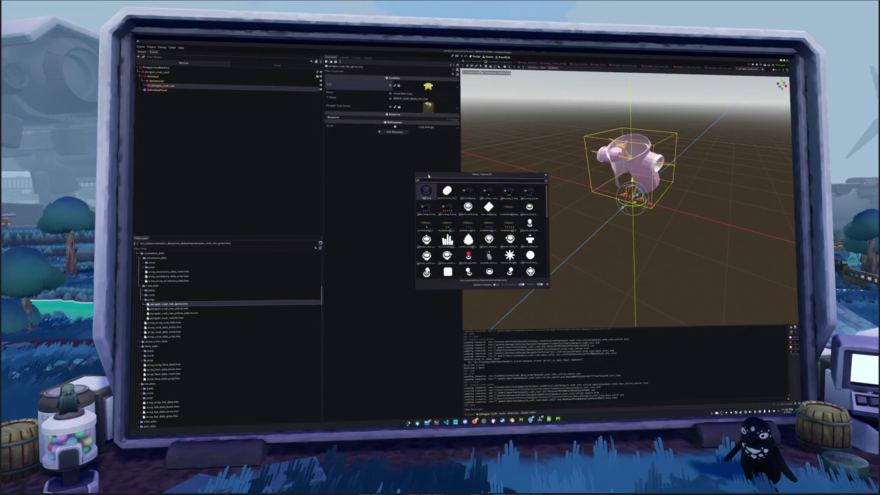
pyautogui.write('green')
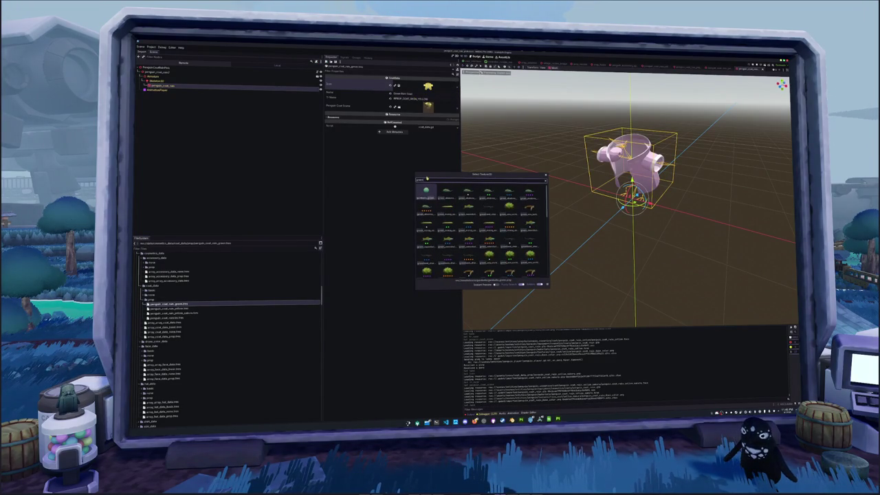
pyautogui.write(' coat')
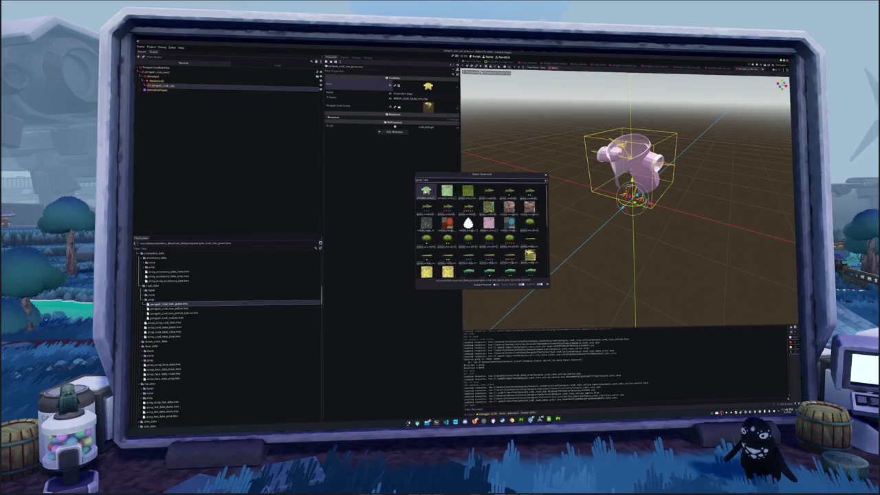
pyautogui.doubleClick(426, 191)
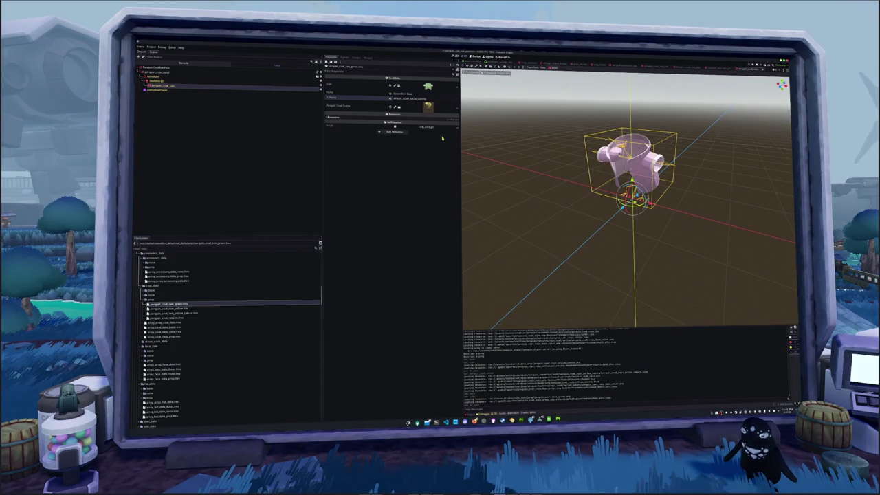
# Assign the green coat scene to the green rain coat data.
pyautogui.click(456, 108)
pyautogui.click(447, 126)
pyautogui.write('green')
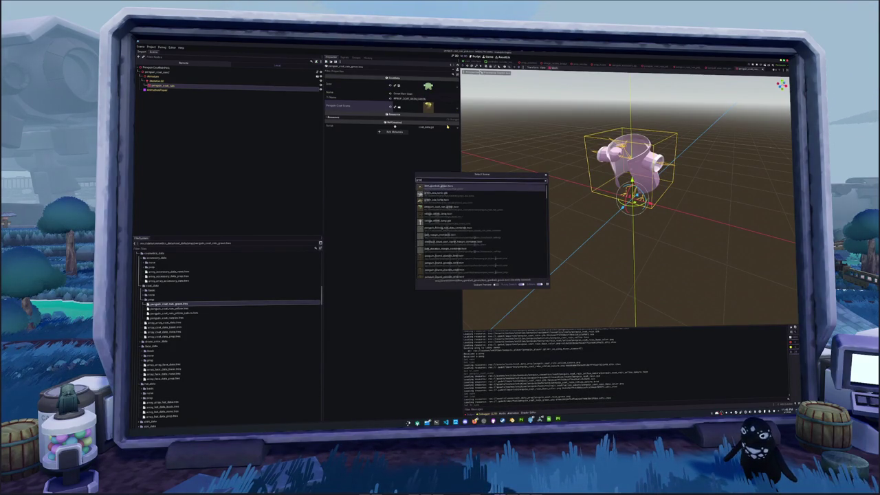
pyautogui.press('Return')
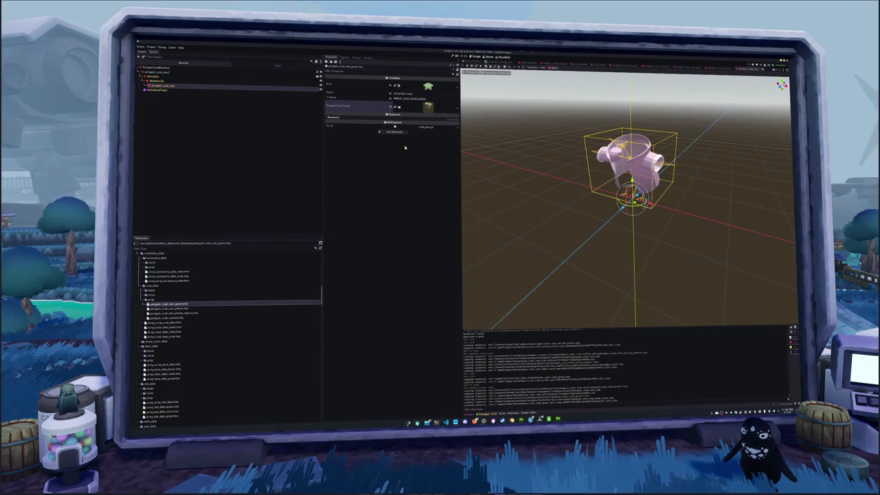
pyautogui.hotkey('ctrl', 'd')
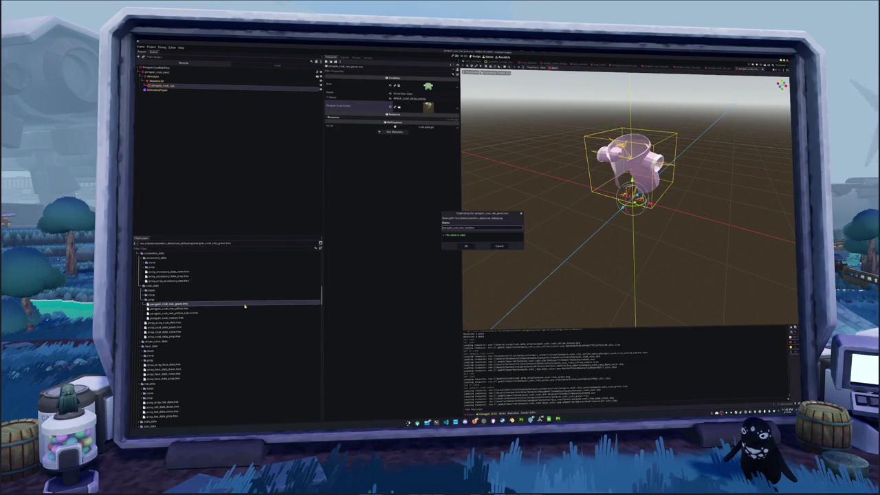
# Confirm the new coat data copy, give it the pink coat icon, and name it 'Pink'.
pyautogui.press('Return')
pyautogui.click(436, 92)
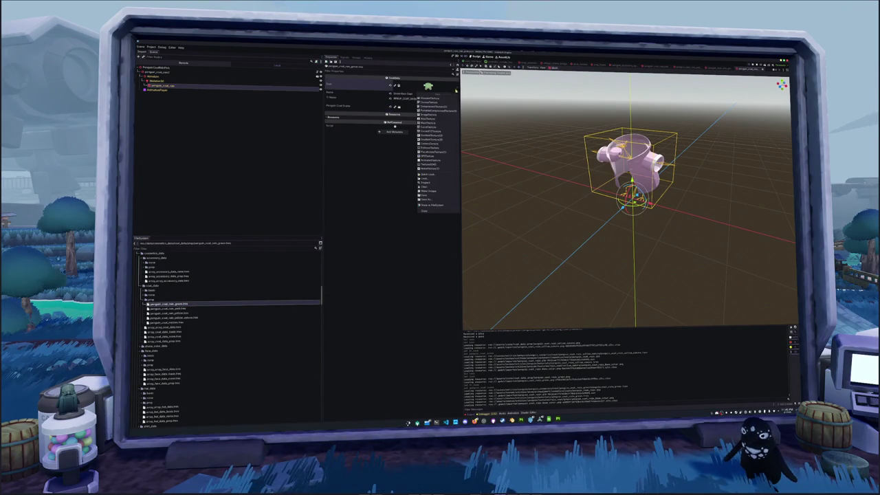
pyautogui.click(436, 177)
pyautogui.write('pink coat')
pyautogui.press('Return')
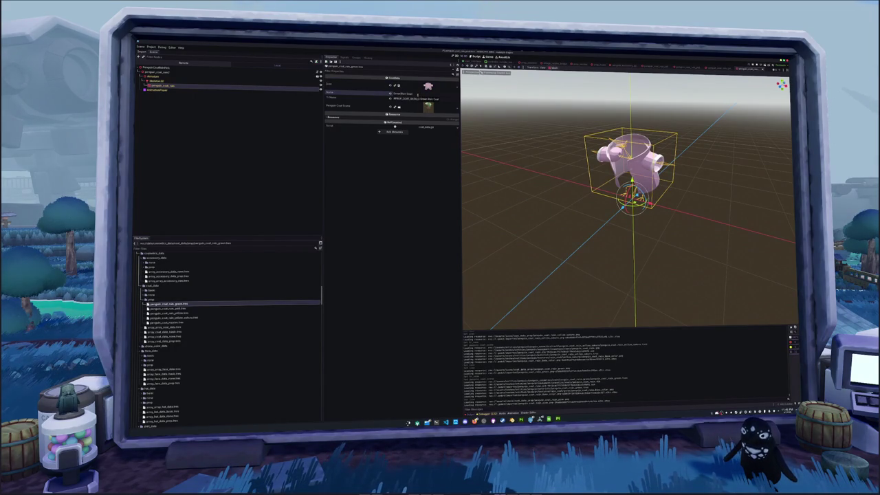
pyautogui.write('Pink')
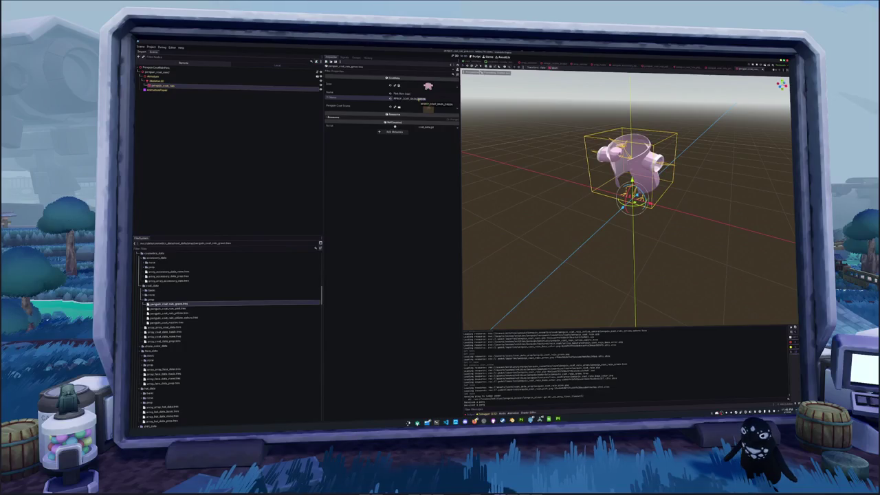
# Assign the pink coat scene to the resource and save.
pyautogui.click(456, 109)
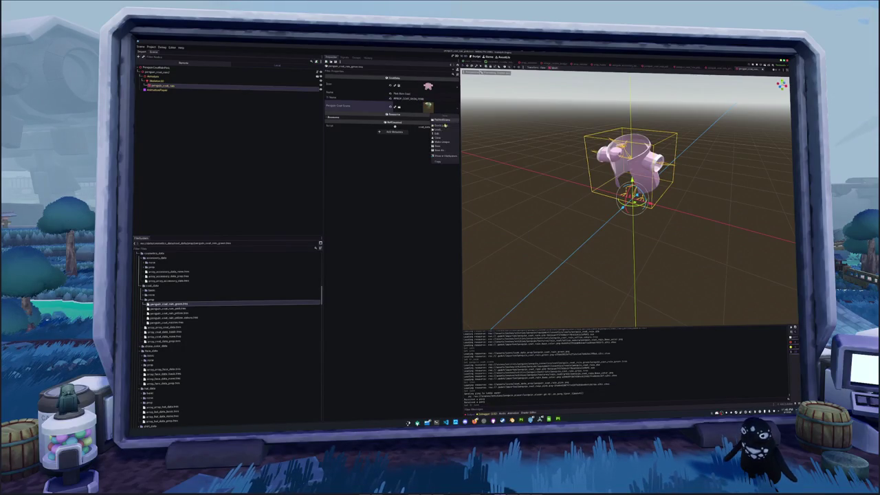
pyautogui.click(444, 127)
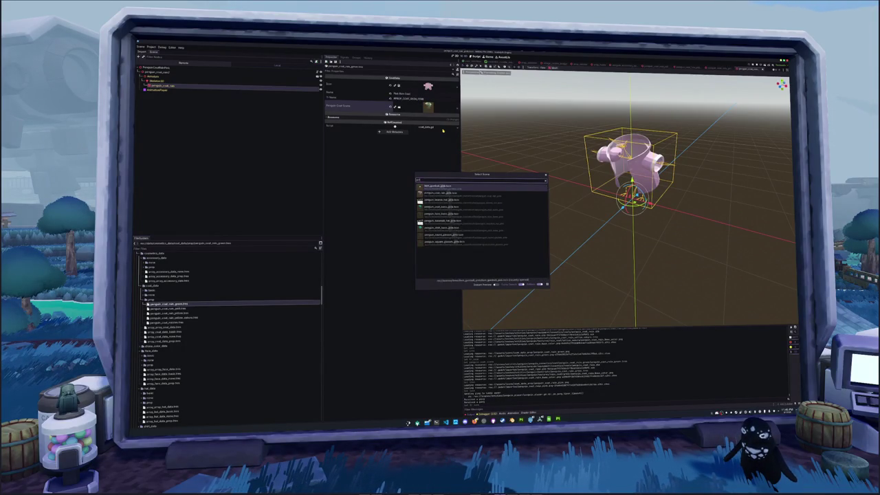
pyautogui.press('Return')
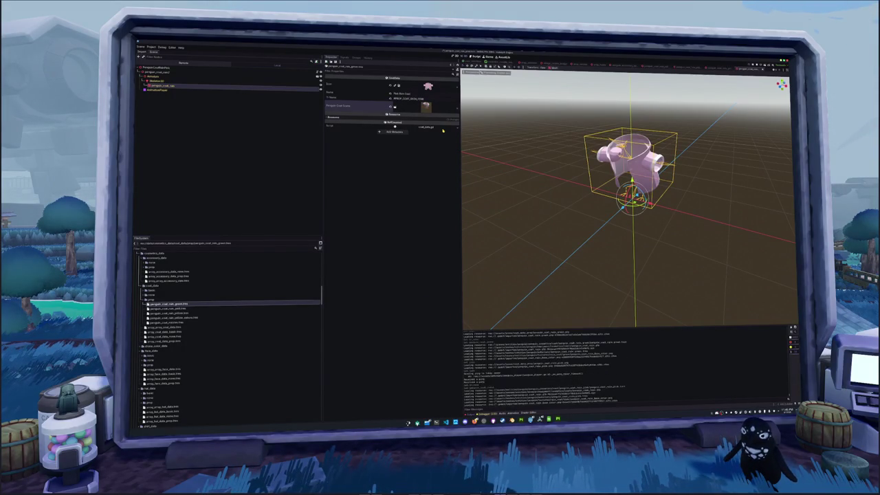
pyautogui.hotkey('ctrl', 's')
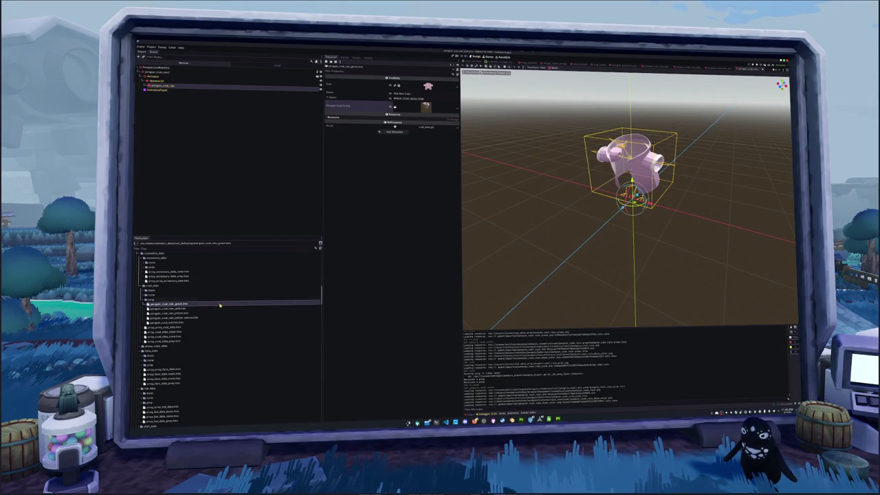
pyautogui.scroll(-2, 204, 309)
# Drag the four penguin_coat_rain data files into the coat data array's Data list.
pyautogui.click(185, 69)
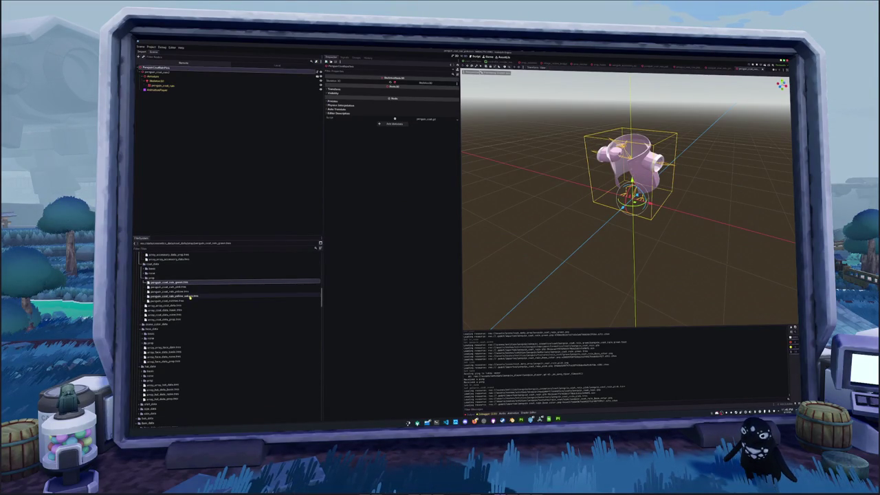
pyautogui.click(189, 297)
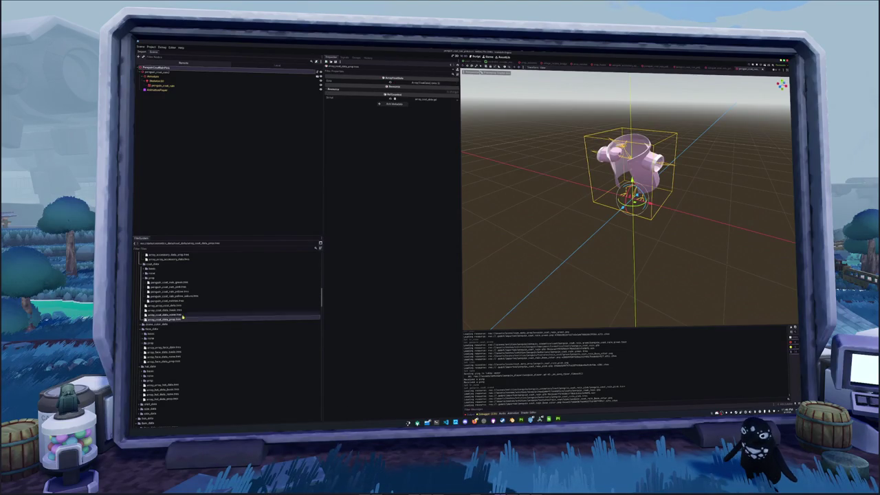
pyautogui.keyDown('shift'); pyautogui.click(184, 283); pyautogui.keyUp('shift')
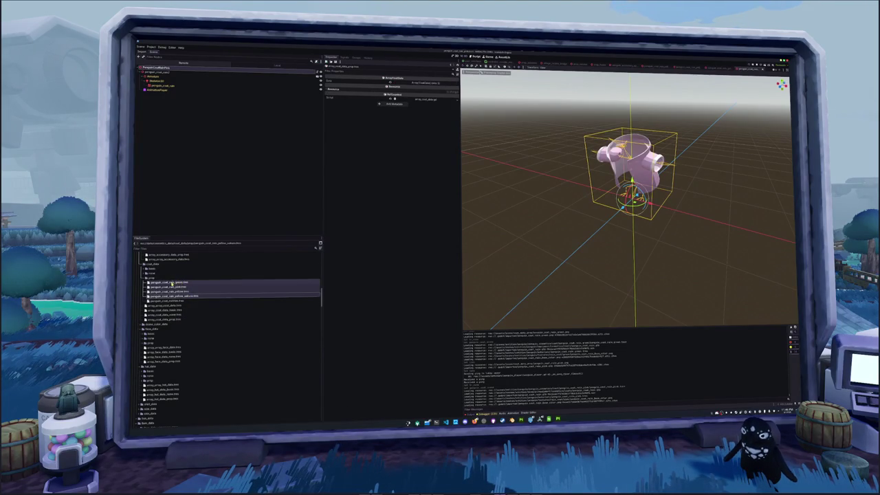
pyautogui.moveTo(184, 284)
pyautogui.mouseDown()
pyautogui.moveTo(425, 82)
pyautogui.moveTo(412, 83)
pyautogui.mouseUp()
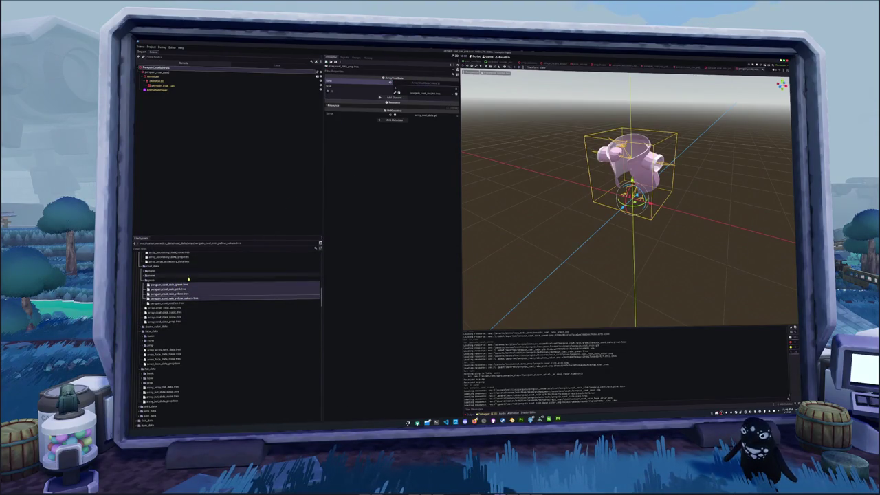
pyautogui.moveTo(185, 286); pyautogui.dragTo(412, 104)
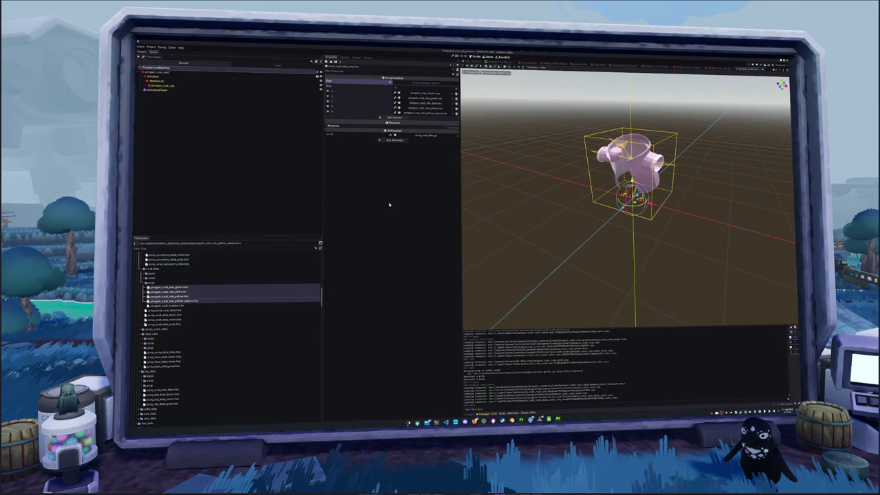
# In item_data_coat, duplicate penguin_coat_monkey.tres as the yellow rain coat item.
pyautogui.scroll(-5, 206, 323)
pyautogui.click(157, 345)
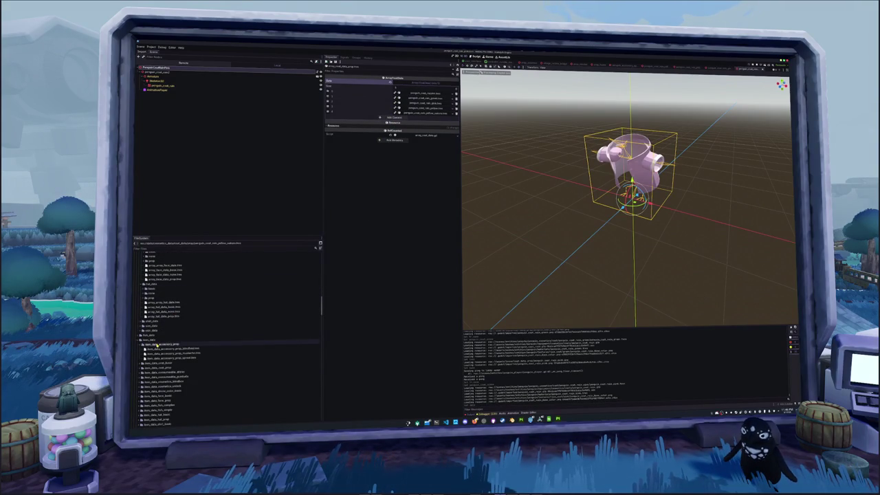
pyautogui.scroll(-2, 165, 336)
pyautogui.click(168, 311)
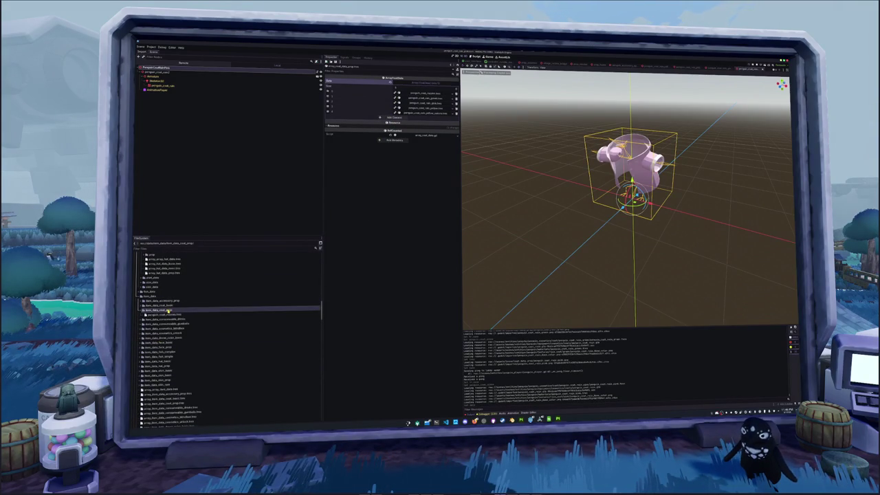
pyautogui.click(172, 315)
pyautogui.hotkey('ctrl', 'd')
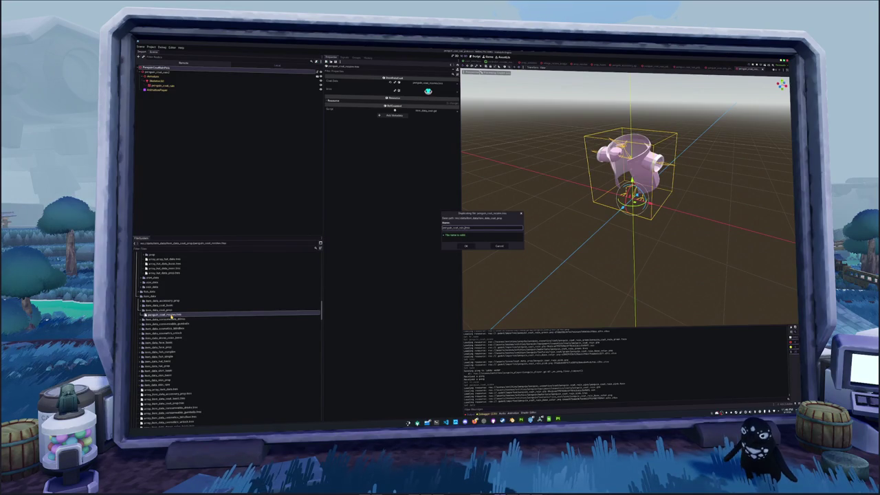
pyautogui.press('Return')
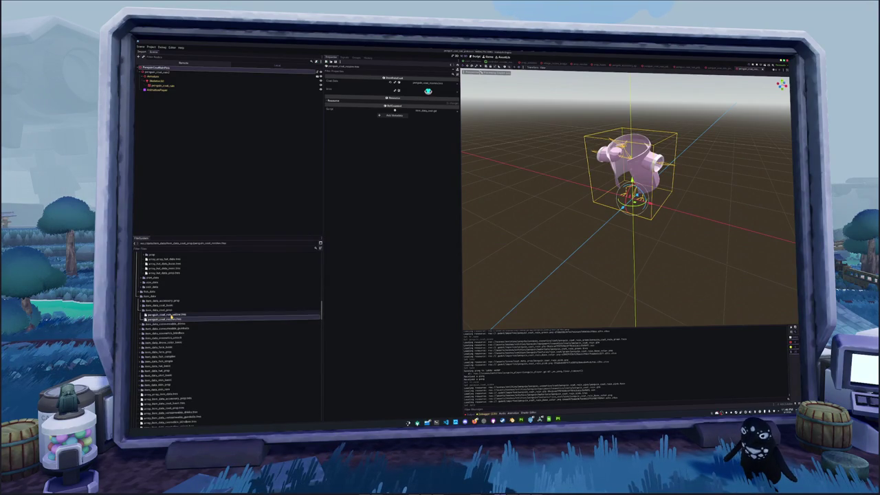
# Make further item copies for the sakura, green and pink rain coats.
pyautogui.click(181, 314)
pyautogui.hotkey('ctrl', 'd')
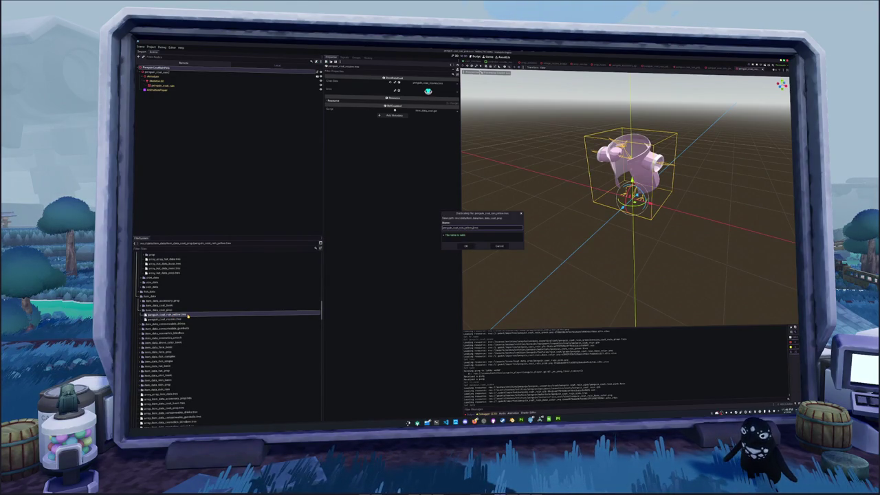
pyautogui.press('Return')
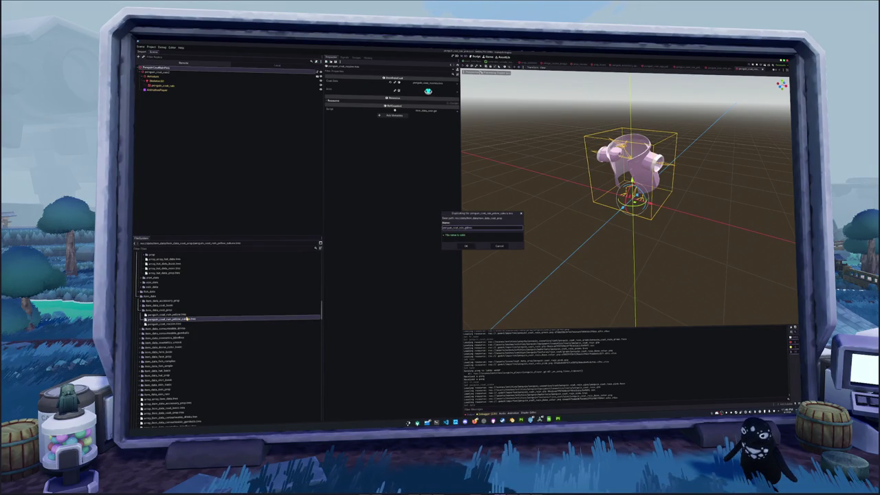
pyautogui.press('Return')
pyautogui.click(186, 315)
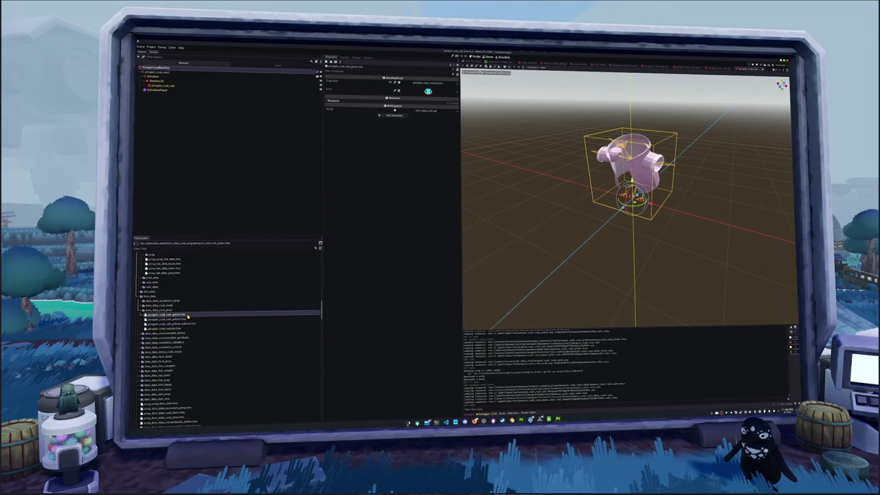
pyautogui.hotkey('ctrl', 'd')
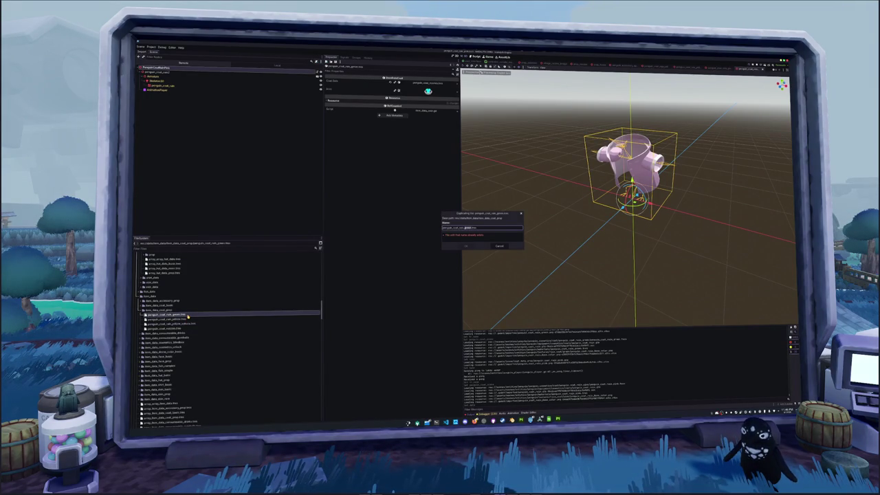
pyautogui.press('Return')
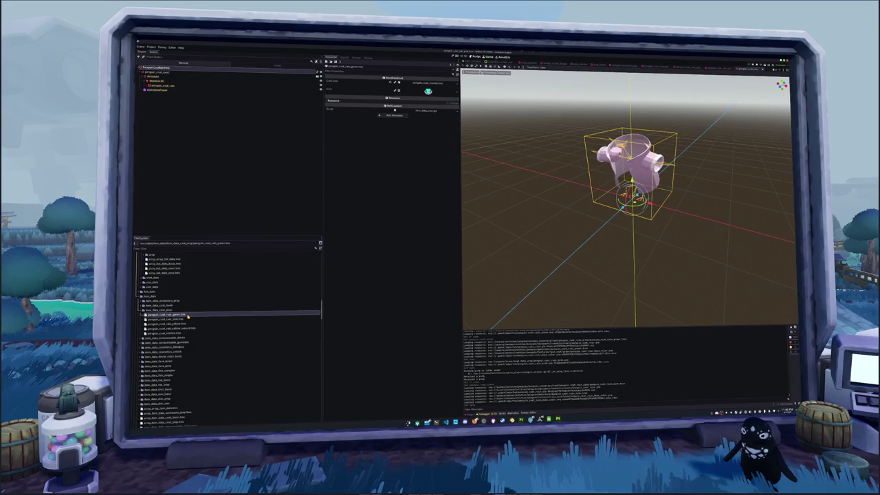
pyautogui.click(455, 91)
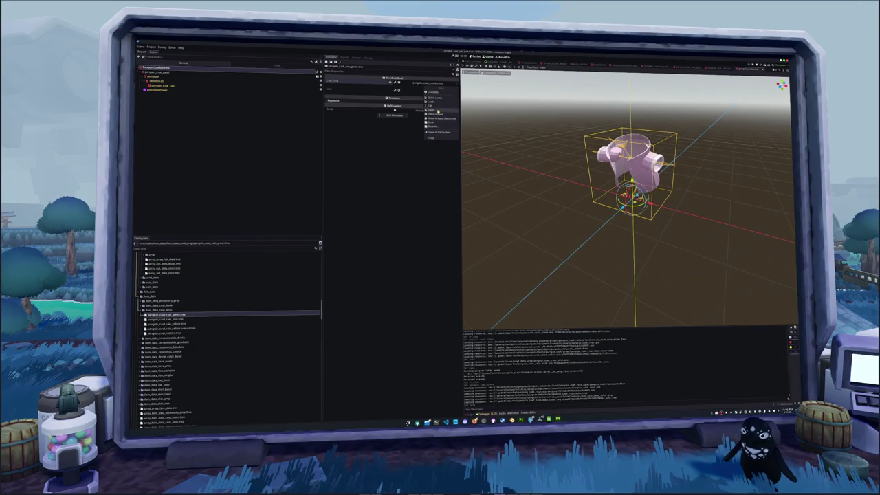
# Assign the green and pink rain coat data to their matching item files.
pyautogui.click(433, 112)
pyautogui.write('gree')
pyautogui.doubleClick(440, 186)
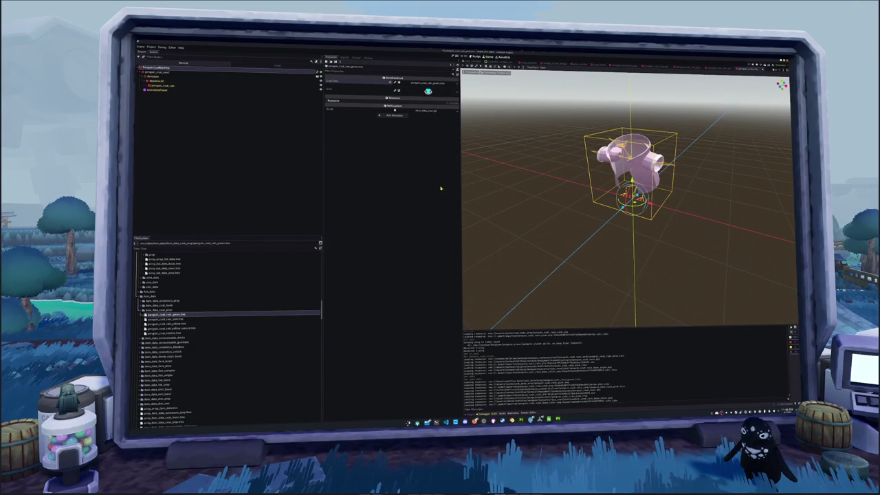
pyautogui.click(227, 319)
pyautogui.click(455, 88)
pyautogui.click(445, 98)
pyautogui.write('pink')
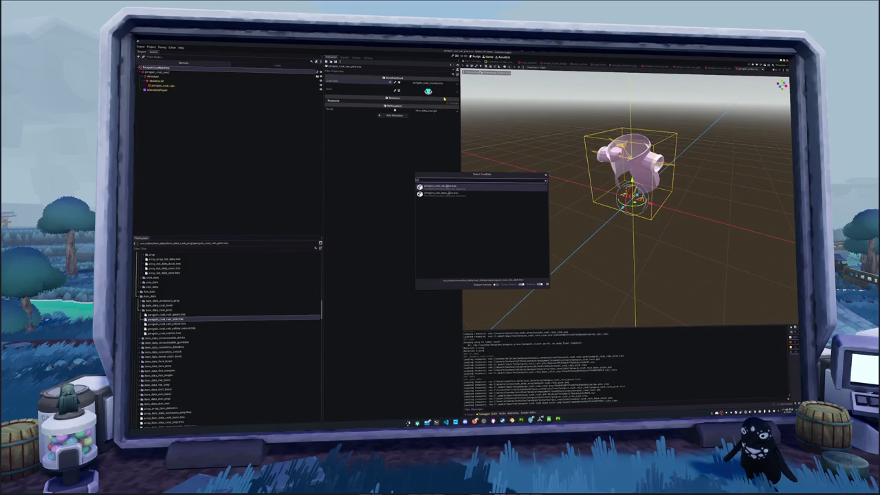
pyautogui.doubleClick(440, 186)
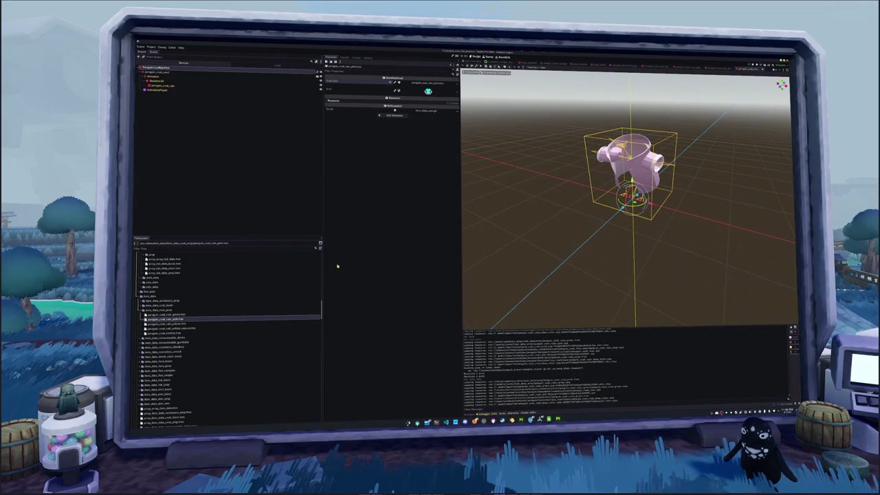
# Assign the yellow rain coat data to the yellow and yellow sakura item files.
pyautogui.click(185, 323)
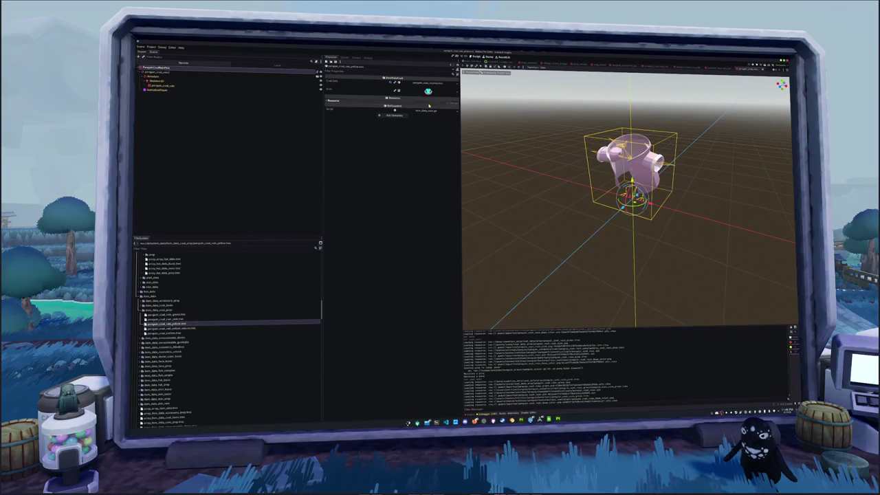
pyautogui.click(457, 85)
pyautogui.click(440, 102)
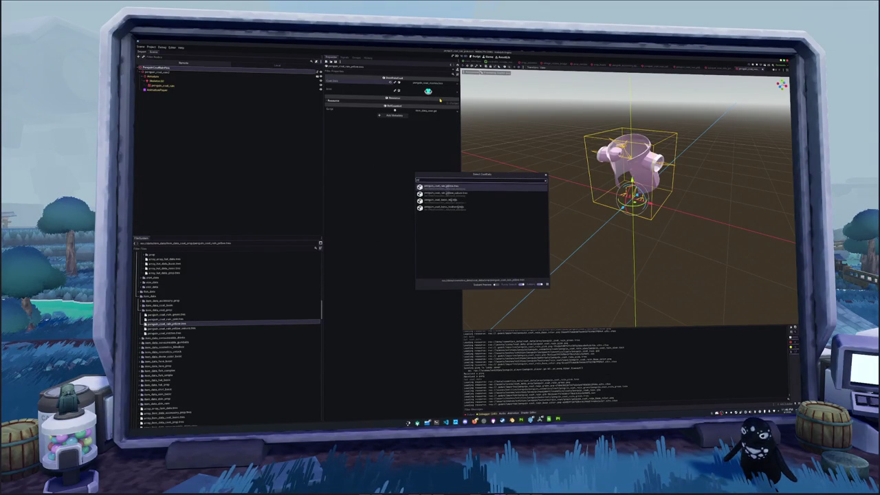
pyautogui.doubleClick(448, 193)
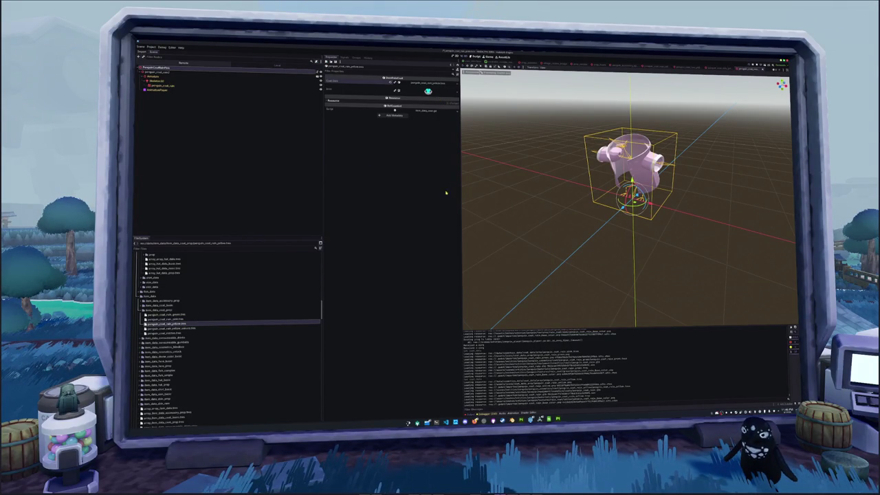
pyautogui.click(189, 328)
pyautogui.click(457, 85)
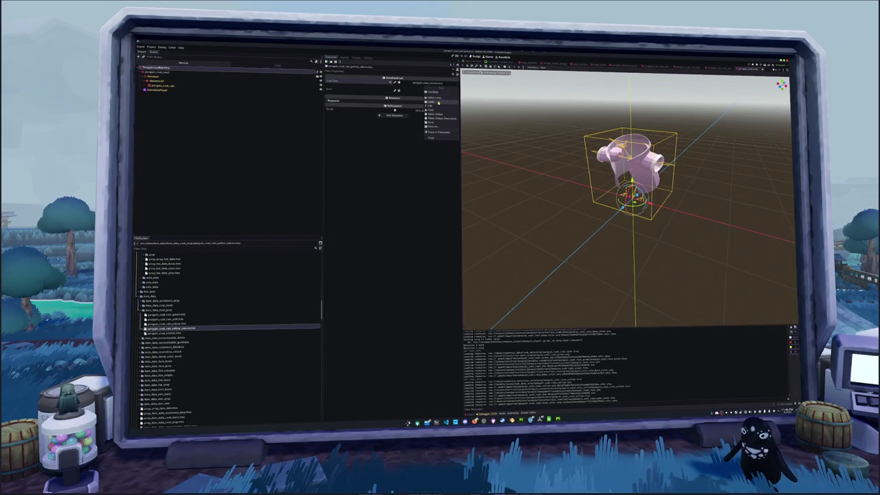
pyautogui.click(440, 101)
pyautogui.write('yel')
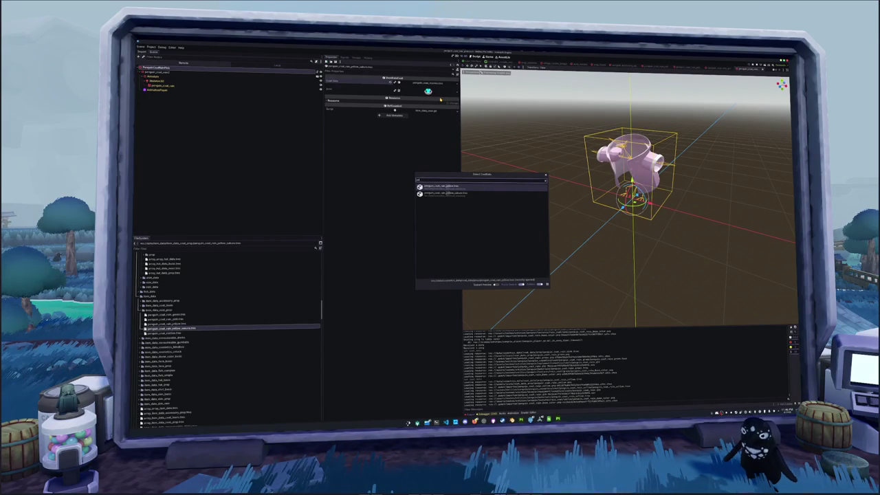
pyautogui.press('Return')
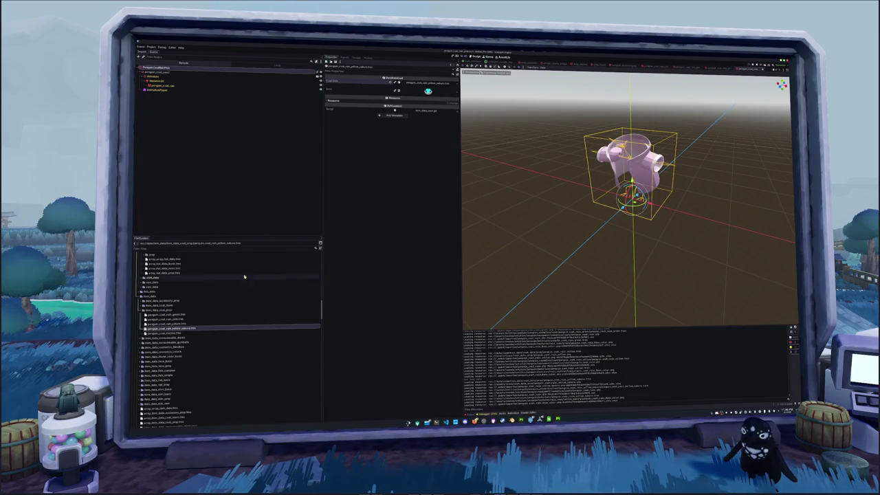
pyautogui.scroll(-2, 192, 316)
pyautogui.scroll(-5, 191, 317)
# Drag the four rain coat item files into the coat item array's Data list.
pyautogui.click(173, 314)
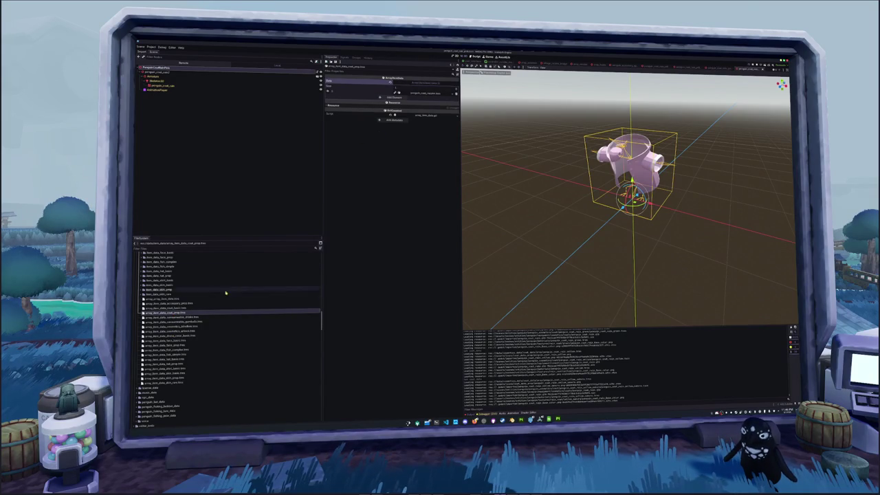
pyautogui.scroll(4, 172, 300)
pyautogui.click(165, 285)
pyautogui.keyDown('shift'); pyautogui.click(165, 272); pyautogui.keyUp('shift')
pyautogui.moveTo(165, 272)
pyautogui.mouseDown()
pyautogui.moveTo(203, 255)
pyautogui.moveTo(412, 98)
pyautogui.mouseUp()
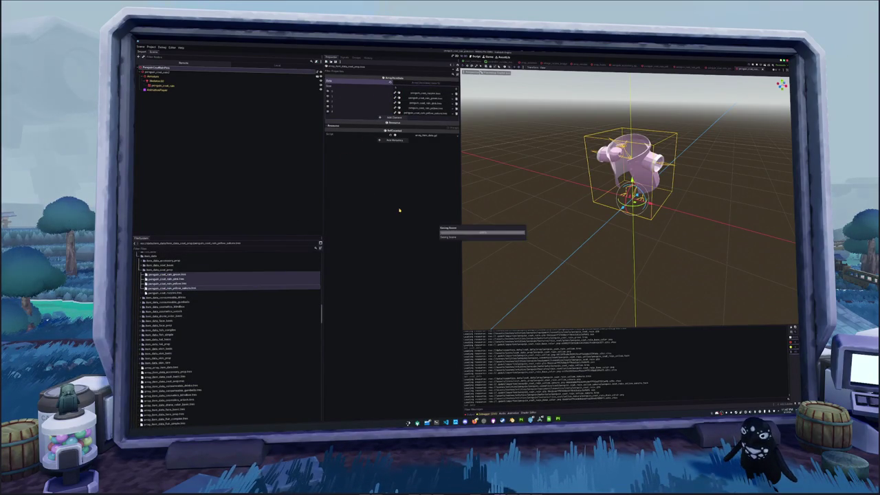
pyautogui.scroll(-3, 504, 220)
pyautogui.click(549, 418)
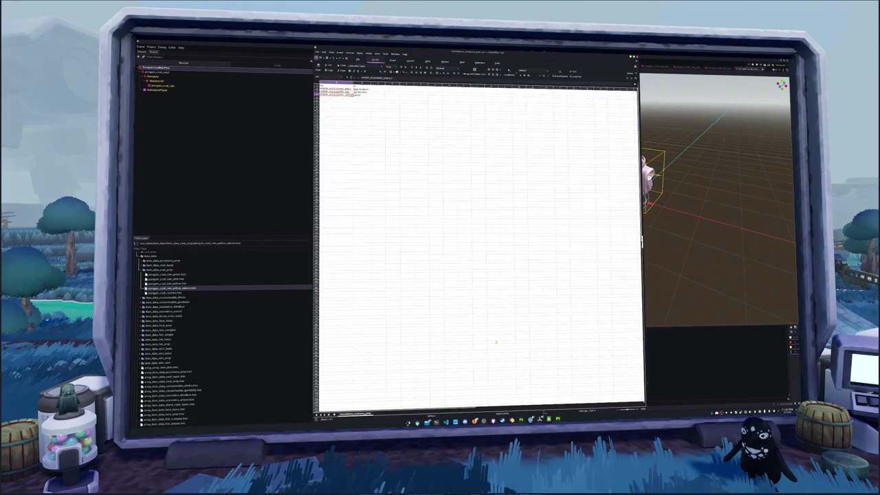
# Open the coat translation CSV in Calc, then select penguin_coat_rain_green.tres in Godot.
pyautogui.click(318, 52)
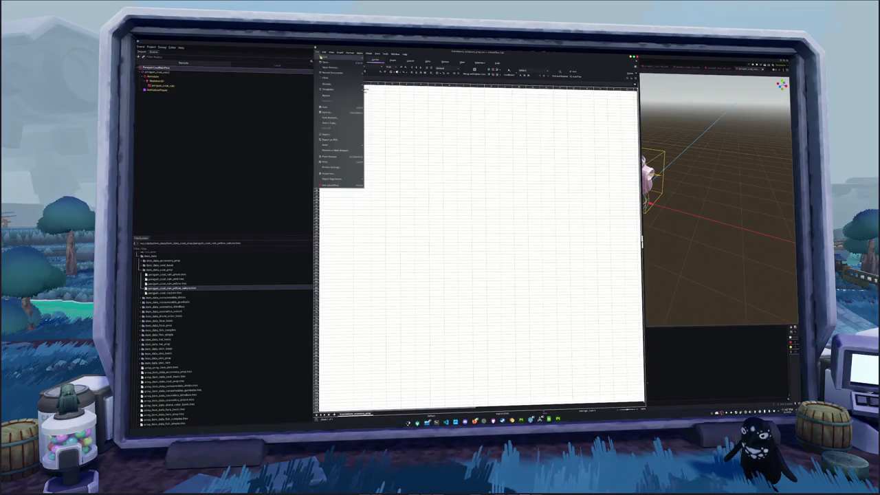
pyautogui.click(331, 68)
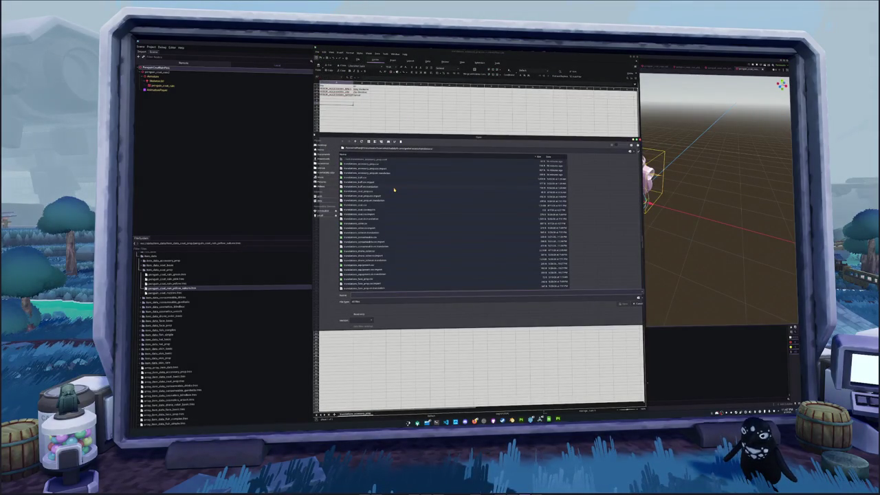
pyautogui.doubleClick(369, 191)
pyautogui.click(505, 291)
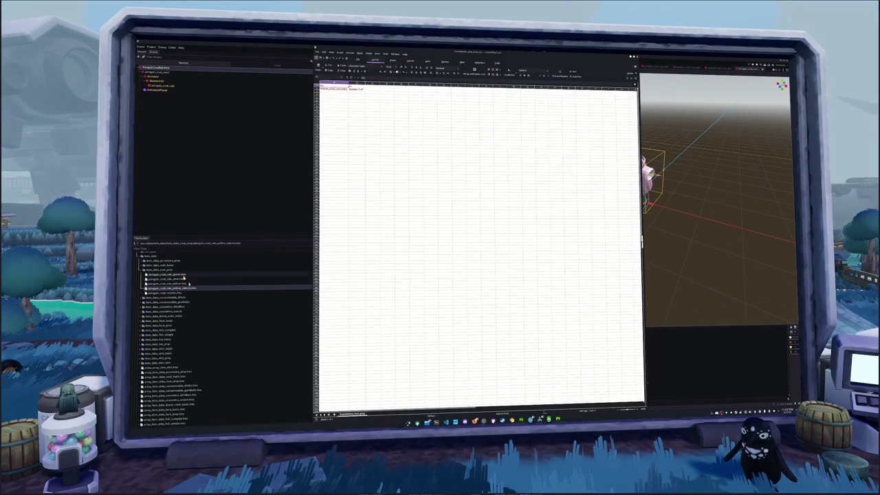
pyautogui.click(169, 275)
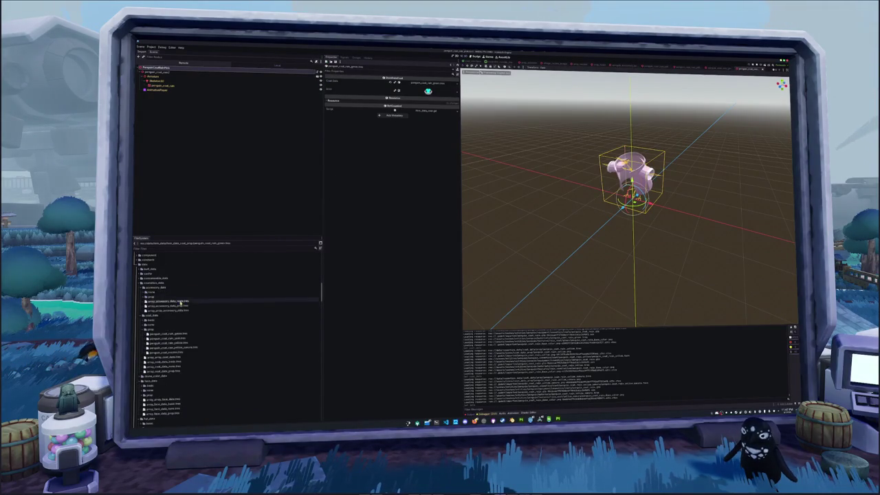
# Paste the green and yellow rain coat translation keys into rows 2–4.
pyautogui.click(169, 335)
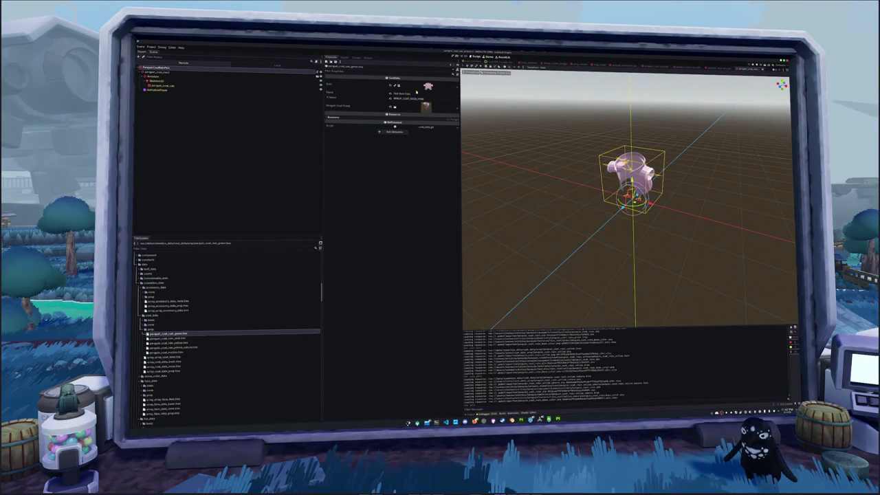
pyautogui.click(186, 347)
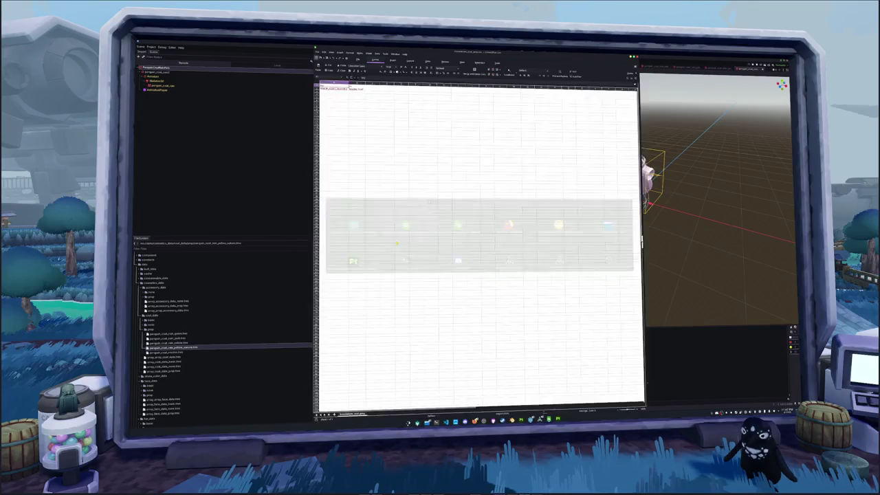
pyautogui.hotkey('ctrl', 'v')
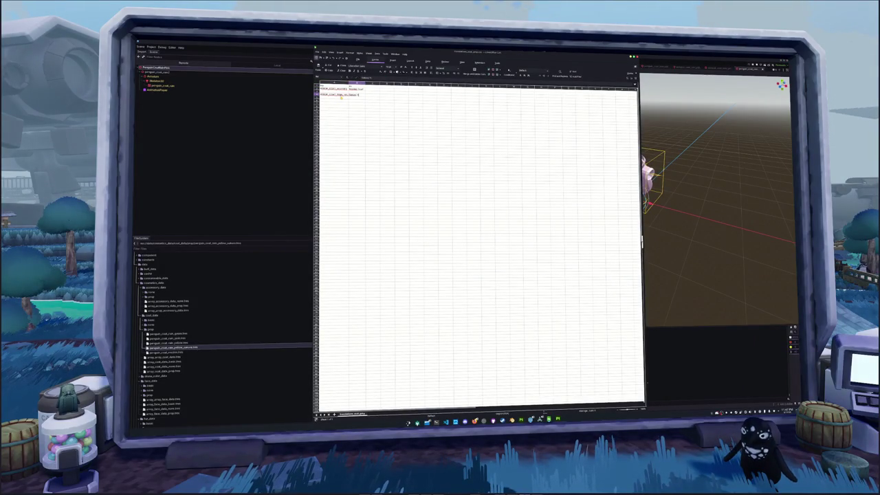
pyautogui.hotkey('ctrl', 'v')
pyautogui.hotkey('ctrl', 'v')
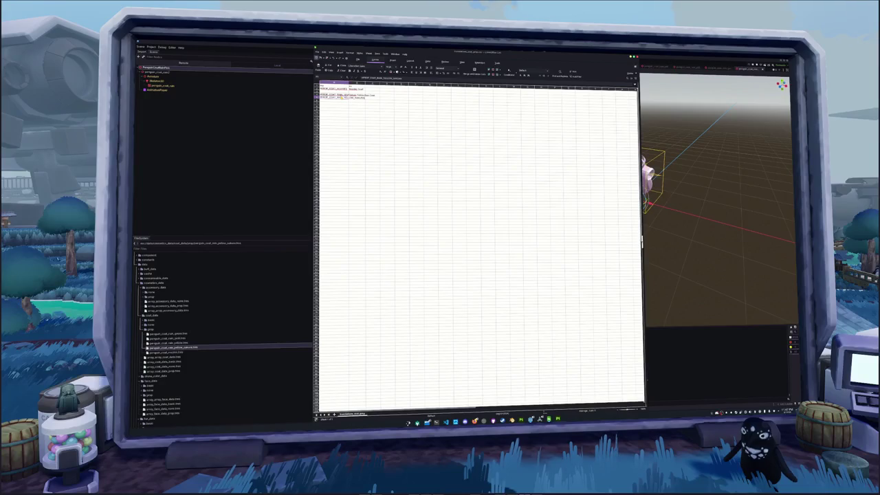
pyautogui.hotkey('ctrl', 'v')
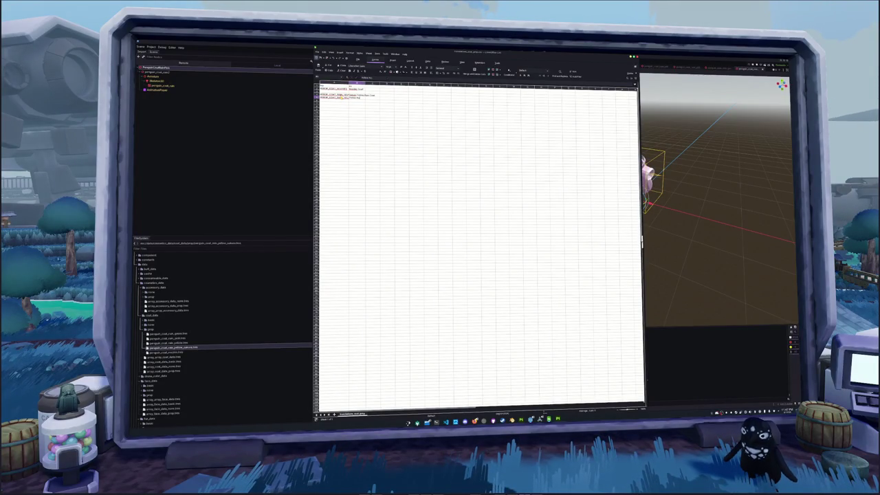
pyautogui.hotkey('ctrl', 'v')
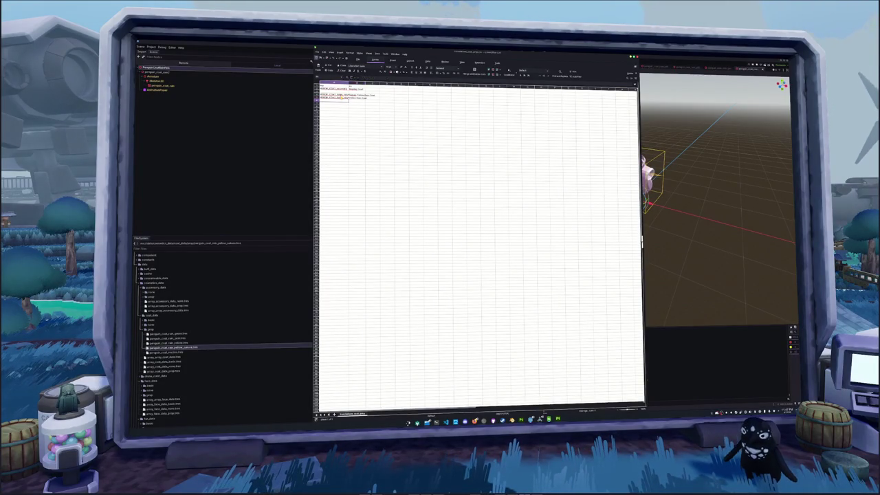
# Fix row 5's key, enter the English name 'Green', and start a 'coatPink' row.
pyautogui.hotkey('ctrl', 'z')
pyautogui.hotkey('ctrl', 'v')
pyautogui.press('BackSpace')
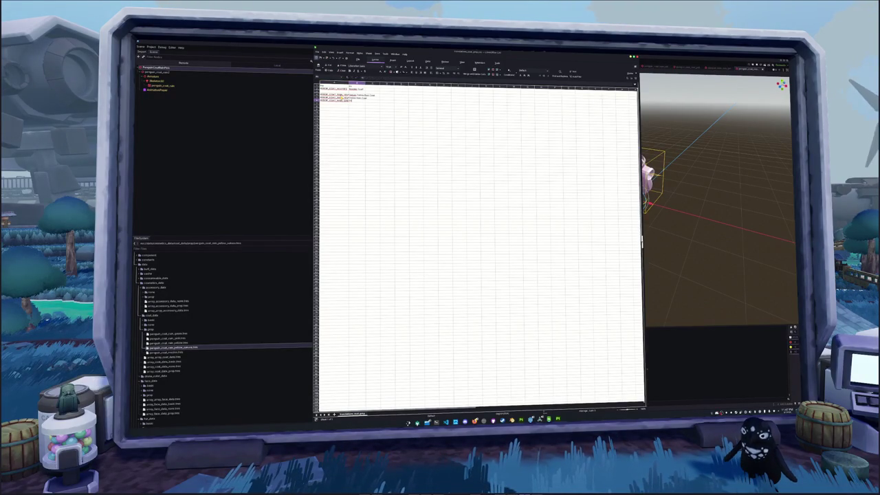
pyautogui.write('Green')
pyautogui.press('Return')
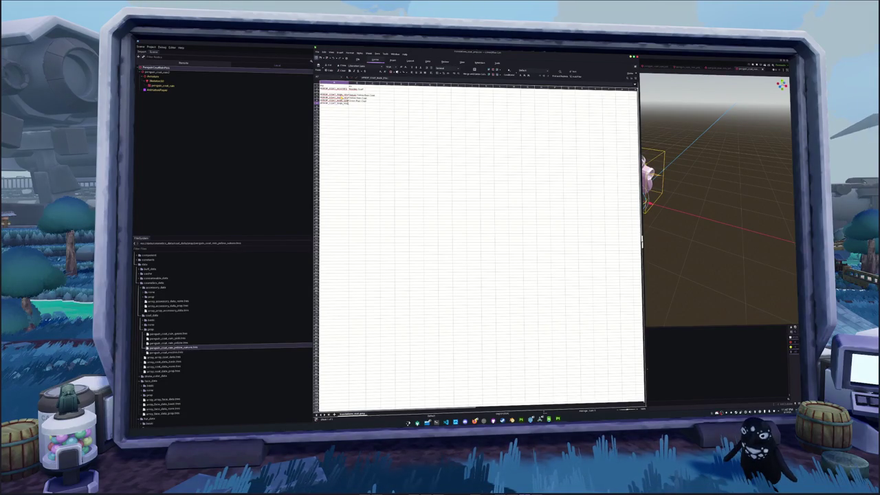
pyautogui.write('coat')
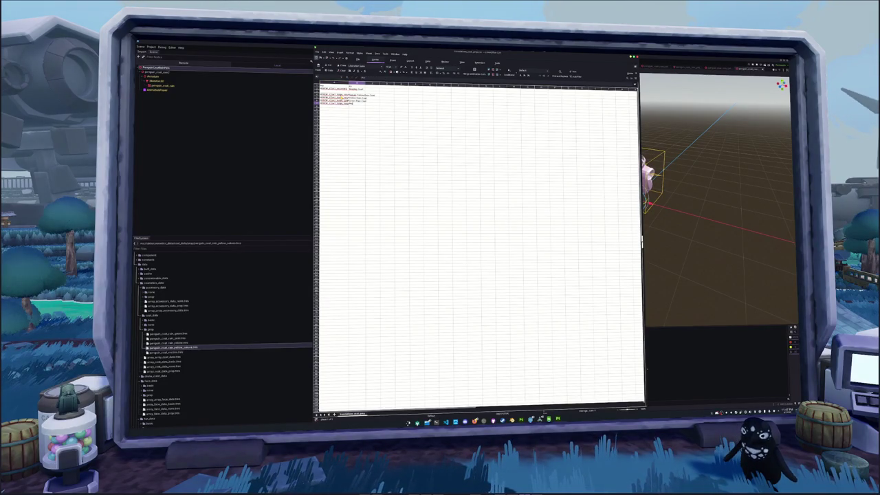
pyautogui.write('Pink')
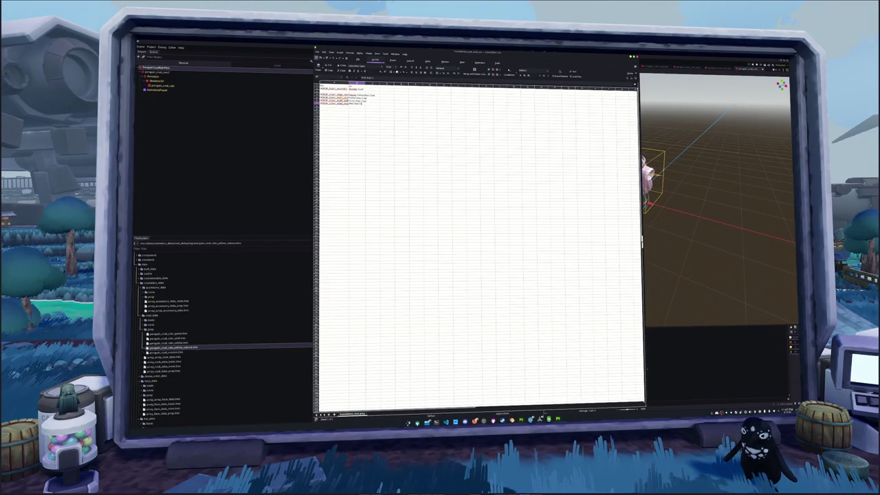
# Bring the Godot editor back to the front and scroll its file list.
pyautogui.click(284, 163)
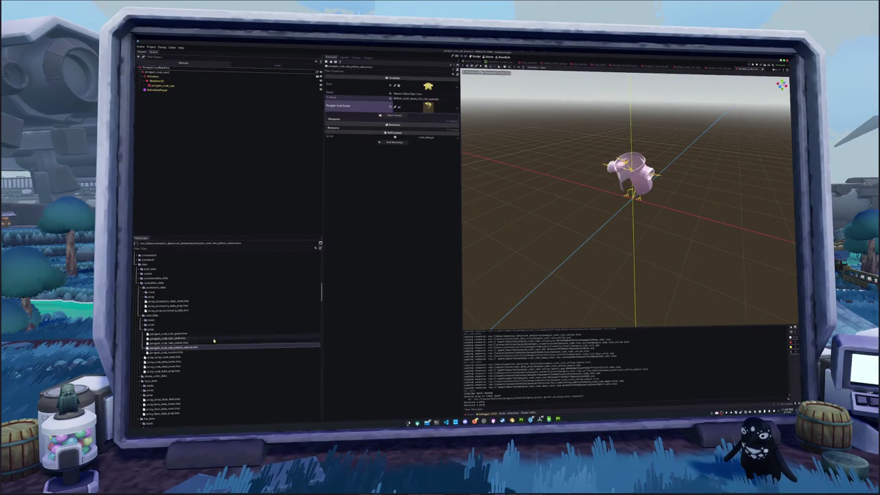
pyautogui.scroll(-3, 219, 335)
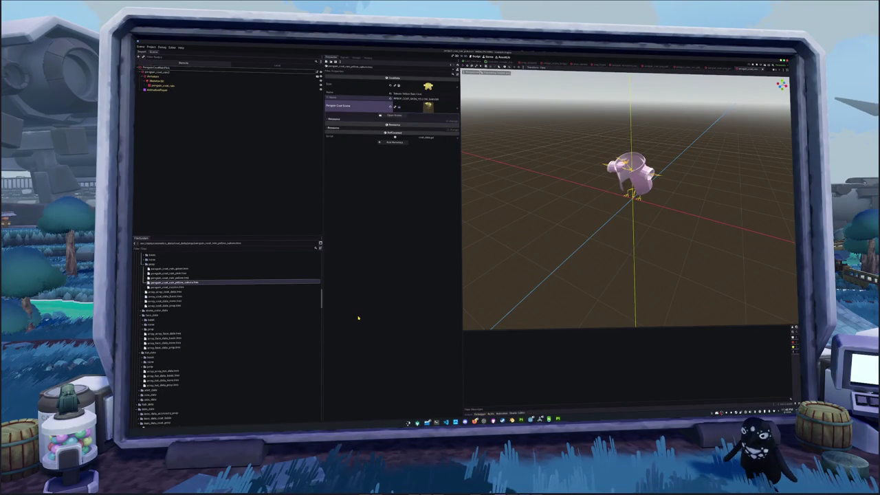
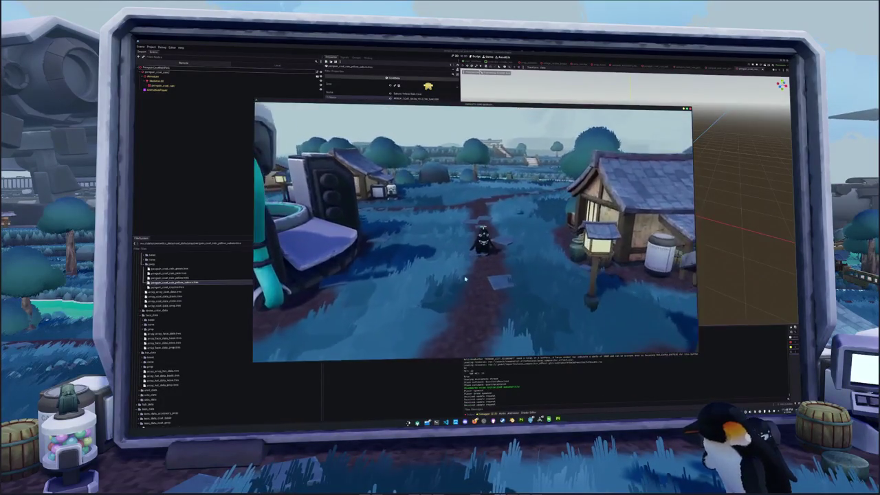
# Equip the yellow coat on the penguin from the inventory's Penguin cosmetics page.
pyautogui.press('i')
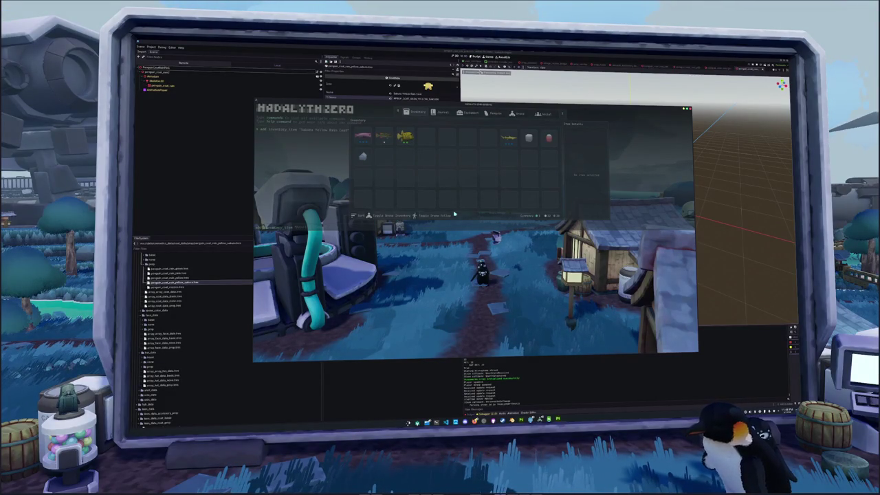
pyautogui.press('e')
pyautogui.press('Escape')
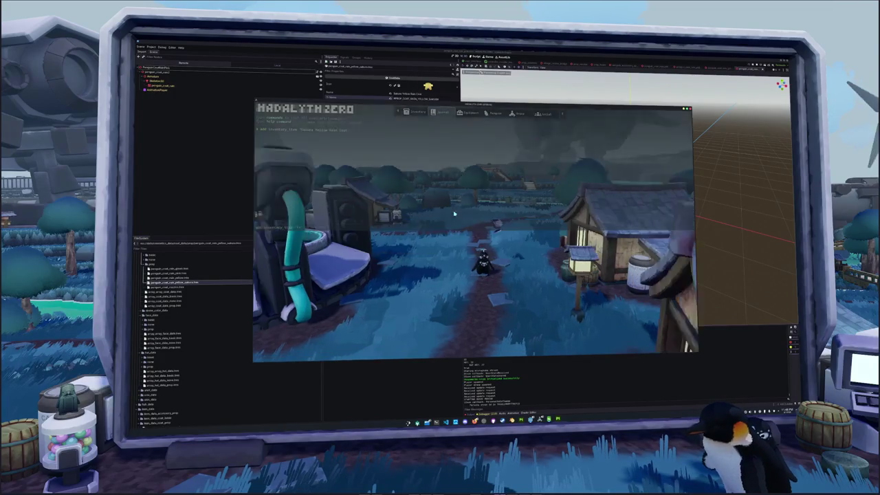
pyautogui.press('i')
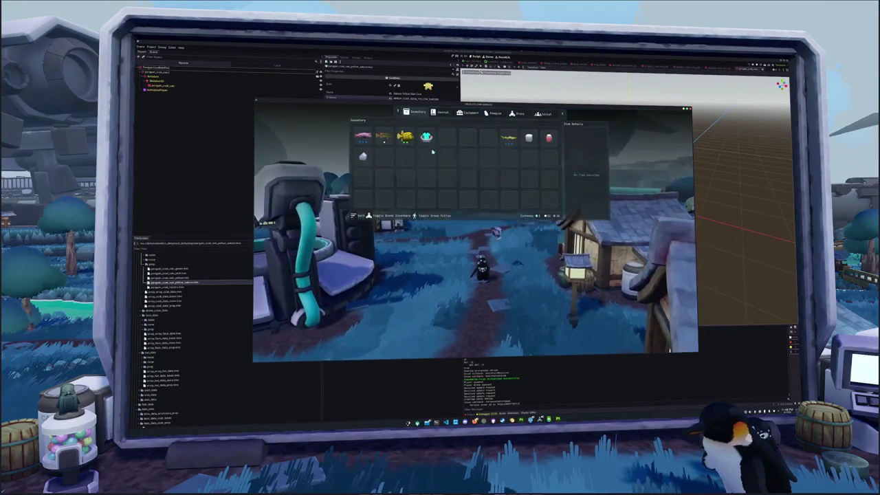
pyautogui.click(441, 116)
pyautogui.click(469, 113)
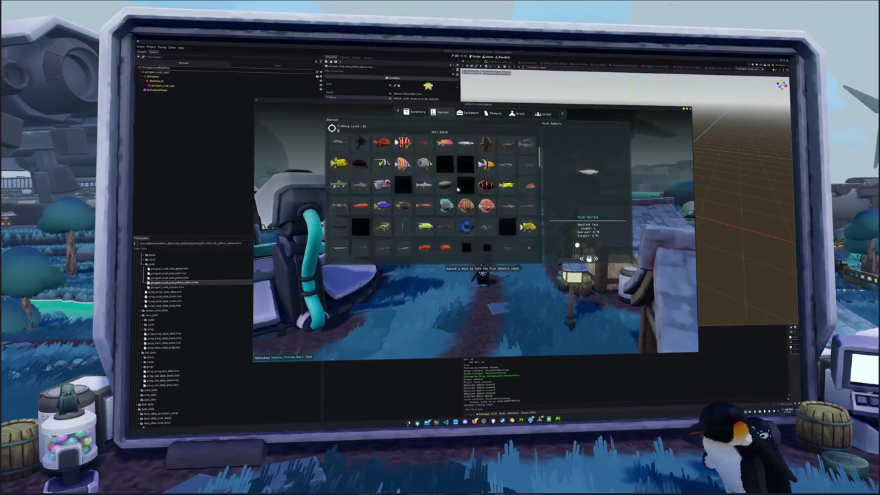
pyautogui.click(492, 114)
pyautogui.scroll(-2, 440, 172)
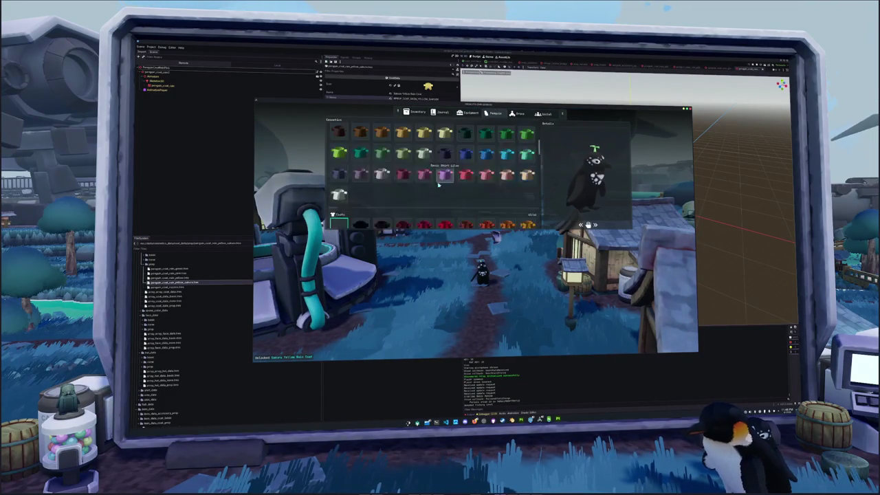
pyautogui.scroll(-2, 440, 171)
pyautogui.scroll(-2, 440, 172)
pyautogui.click(445, 154)
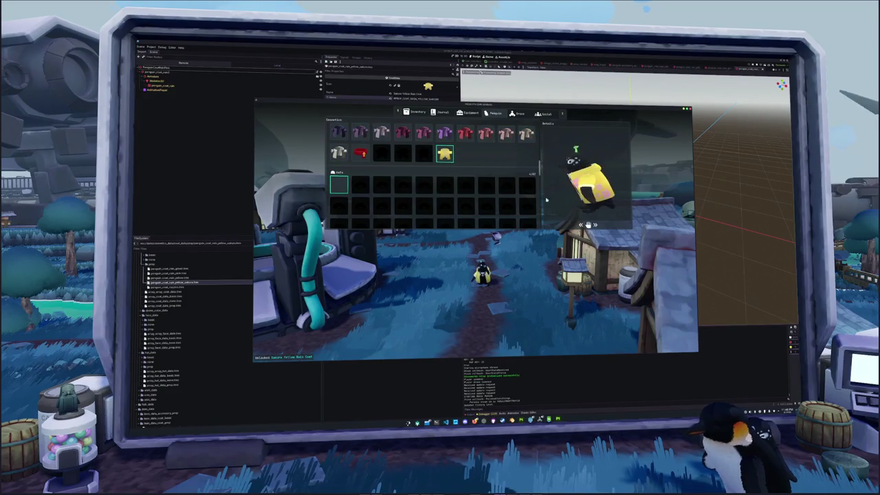
# Walk the coated penguin up the path toward the robot to check the outfit.
pyautogui.press('i')
pyautogui.press('w')
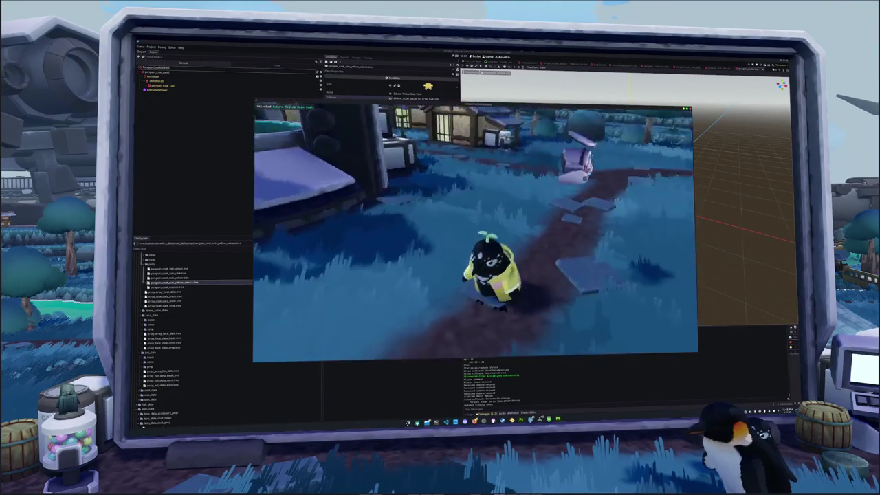
pyautogui.press('w')
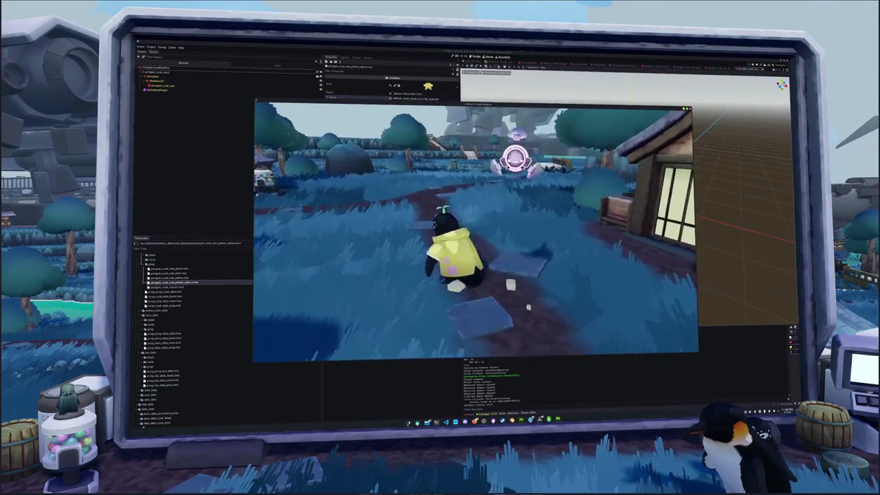
pyautogui.press('i')
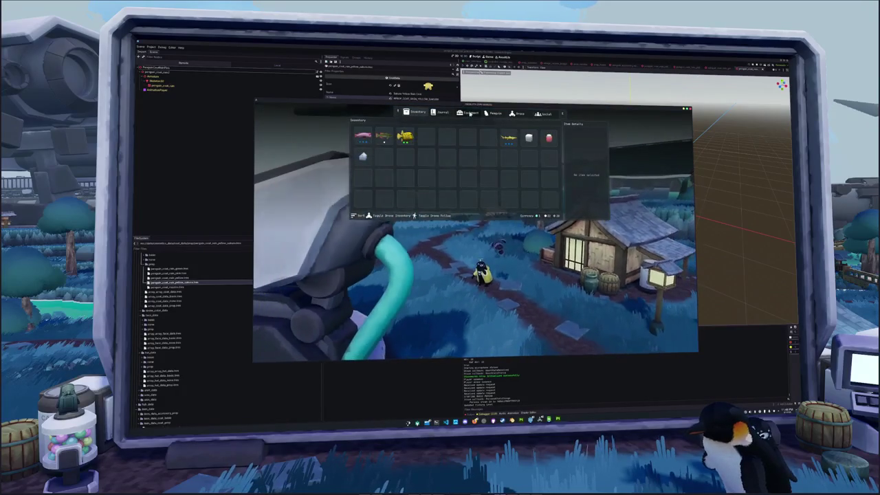
pyautogui.click(494, 112)
pyautogui.scroll(5, 440, 176)
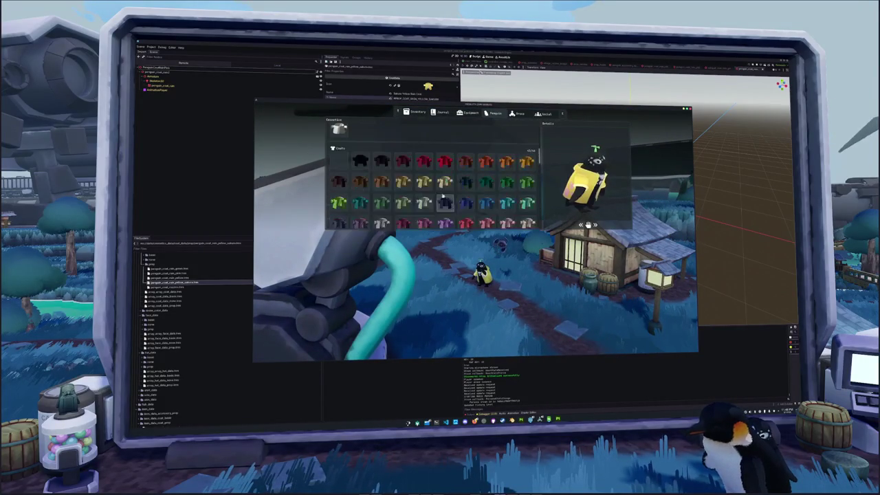
pyautogui.scroll(-3, 440, 172)
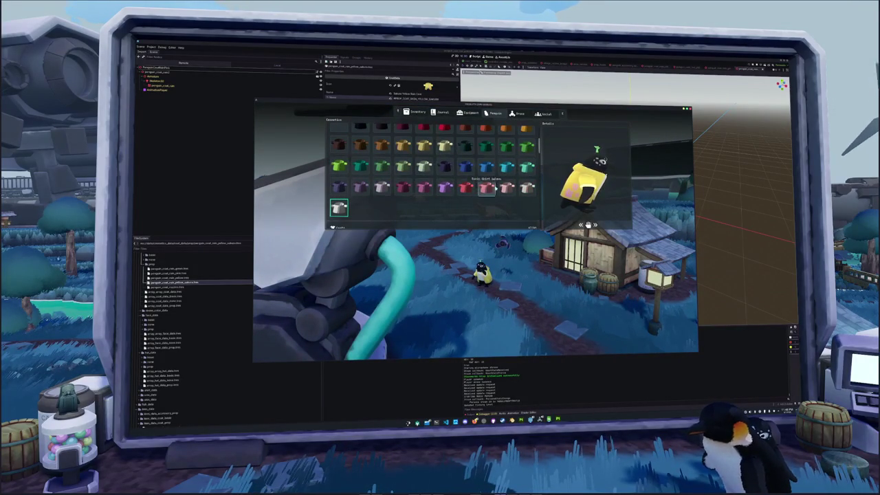
pyautogui.press('Escape')
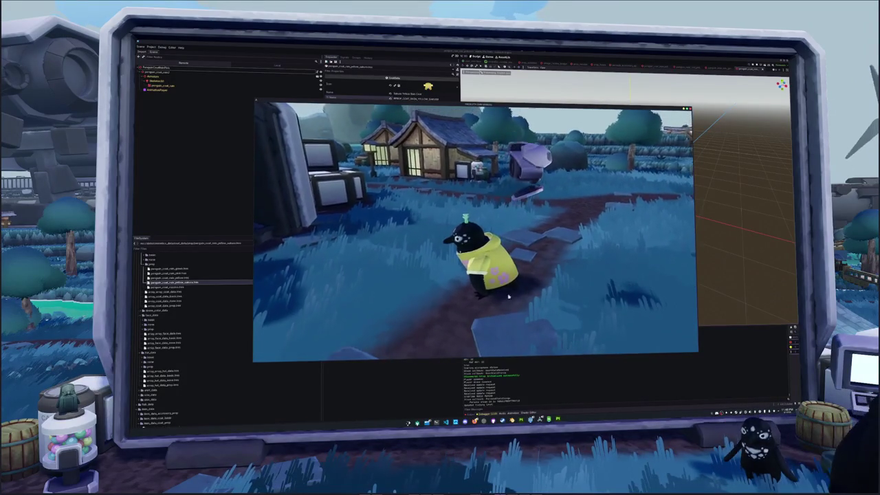
# Stop the running game and save the scene.
pyautogui.press('F8')
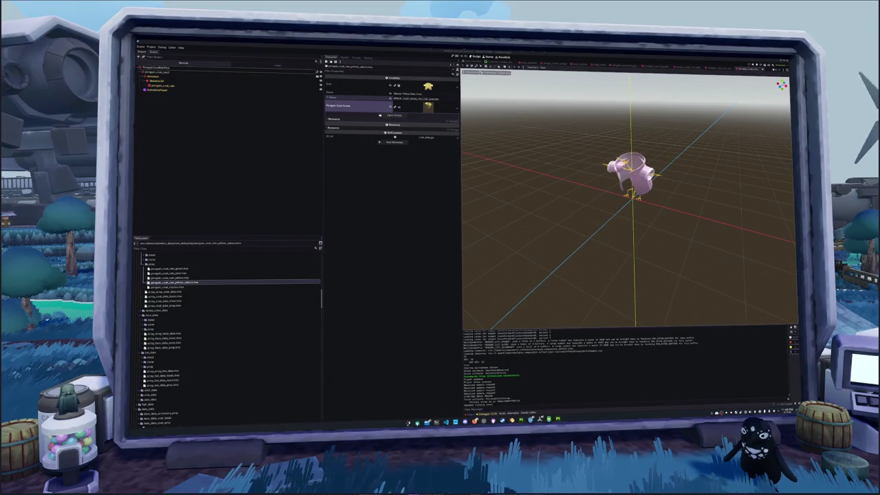
pyautogui.hotkey('ctrl', 's')
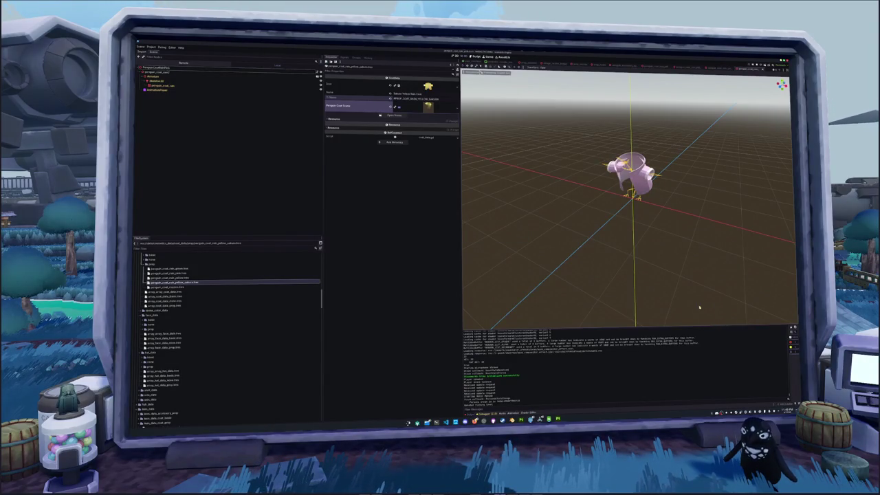
pyautogui.hotkey('alt', 'Tab')
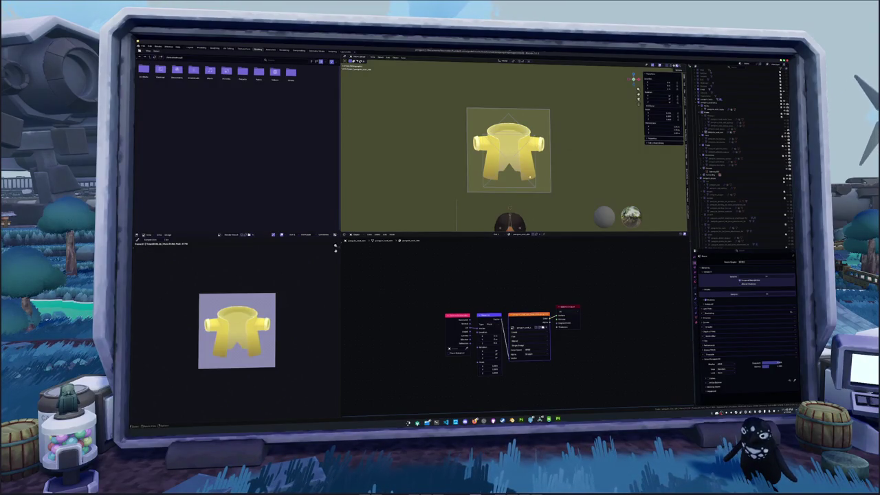
# Move the yellow shirt image plane down onto the penguin and switch to Material Preview.
pyautogui.click(526, 165)
pyautogui.hotkey('alt', 'g')
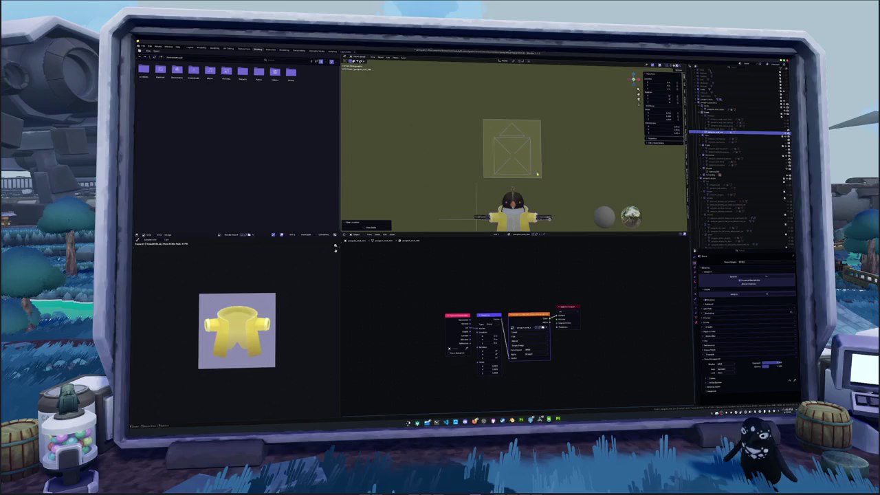
pyautogui.press('z')
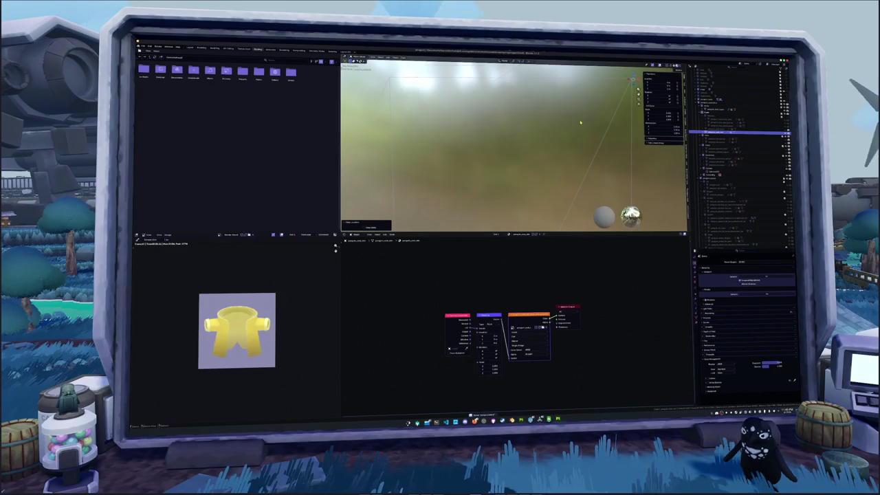
pyautogui.press('z')
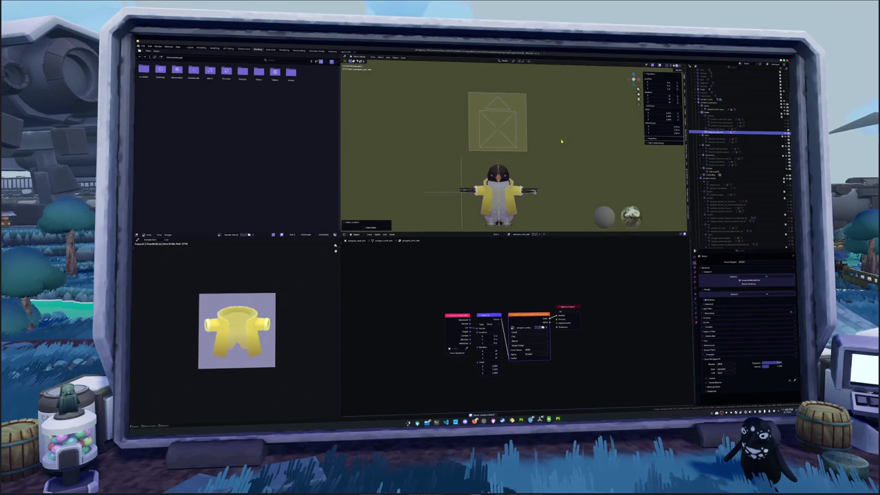
pyautogui.press('z')
# Orbit to the penguin's front, select its armature and bring up the Add Mesh choices.
pyautogui.moveTo(561, 141); pyautogui.dragTo(522, 124, button='middle')
pyautogui.click(513, 158)
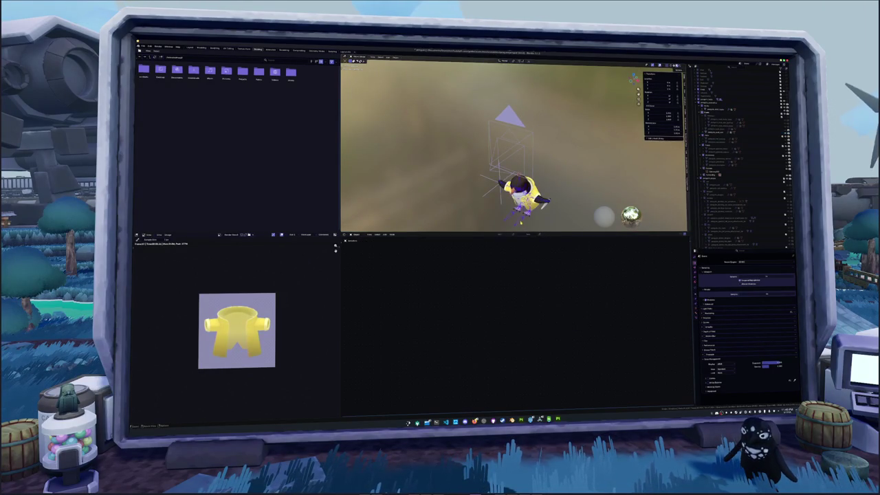
pyautogui.scroll(3, 514, 145)
pyautogui.moveTo(514, 103)
pyautogui.mouseDown(button='middle')
pyautogui.moveTo(513, 178)
pyautogui.moveTo(514, 158)
pyautogui.mouseUp(button='middle')
pyautogui.click(729, 135)
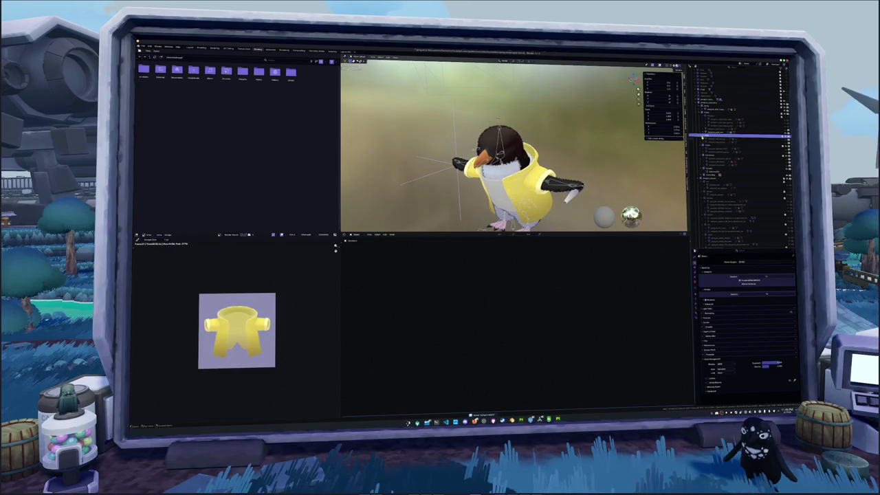
pyautogui.hotkey('shift', 'a')
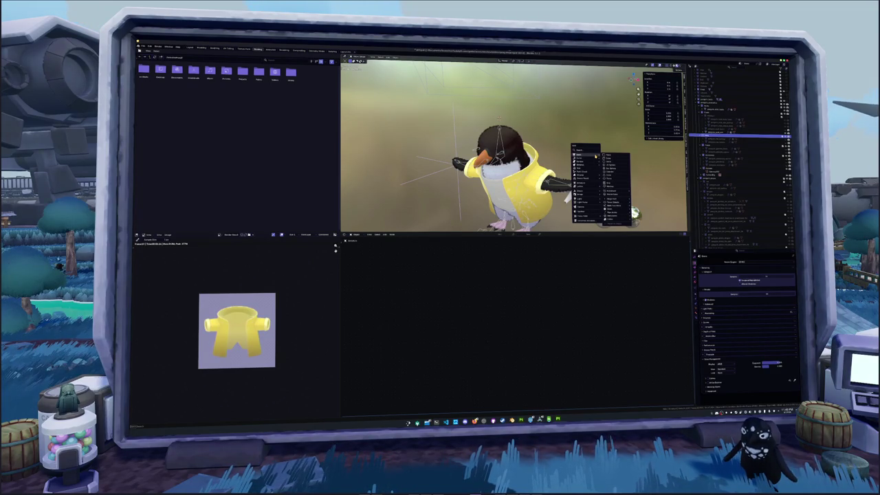
# Add a cube mesh for the cap and rotate it about the Z axis in Edit Mode.
pyautogui.click(608, 158)
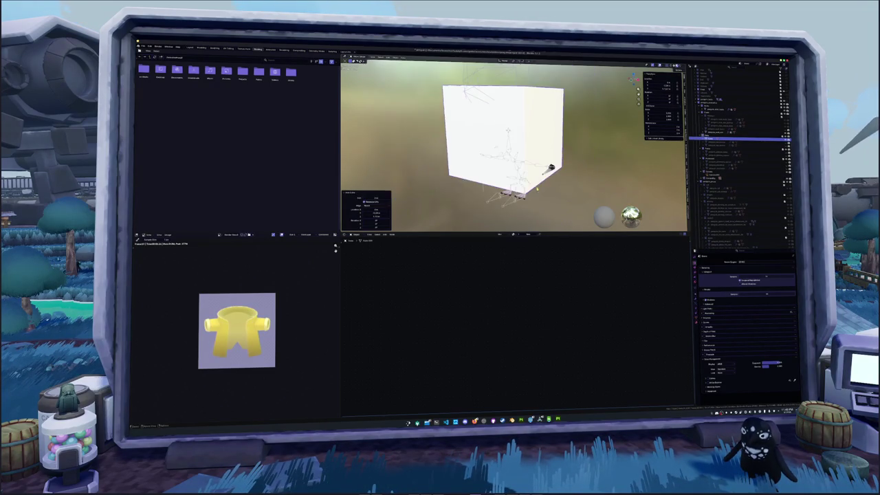
pyautogui.moveTo(552, 165); pyautogui.dragTo(551, 146, button='middle')
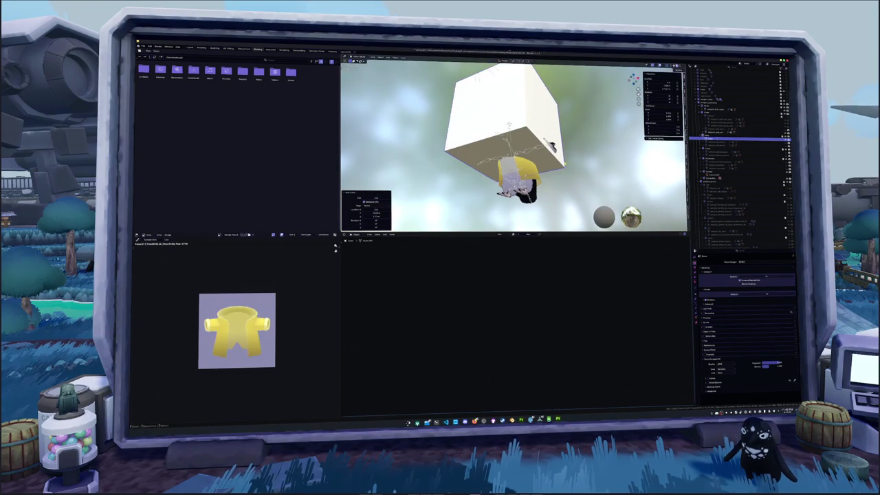
pyautogui.click(190, 48)
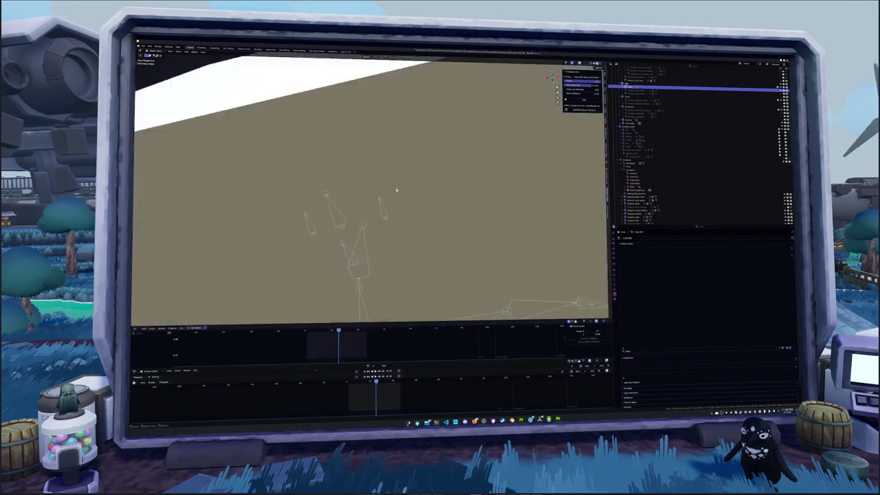
pyautogui.moveTo(385, 207); pyautogui.dragTo(396, 196, button='middle')
pyautogui.press('Tab')
pyautogui.press('x')
pyautogui.click(396, 195)
pyautogui.moveTo(396, 196); pyautogui.dragTo(450, 189, button='middle')
pyautogui.click(416, 203)
pyautogui.moveTo(416, 203)
pyautogui.mouseDown(button='middle')
pyautogui.moveTo(406, 221)
pyautogui.moveTo(430, 242)
pyautogui.moveTo(439, 213)
pyautogui.moveTo(412, 227)
pyautogui.mouseUp(button='middle')
pyautogui.press('r')
pyautogui.press('z')
pyautogui.click(428, 245)
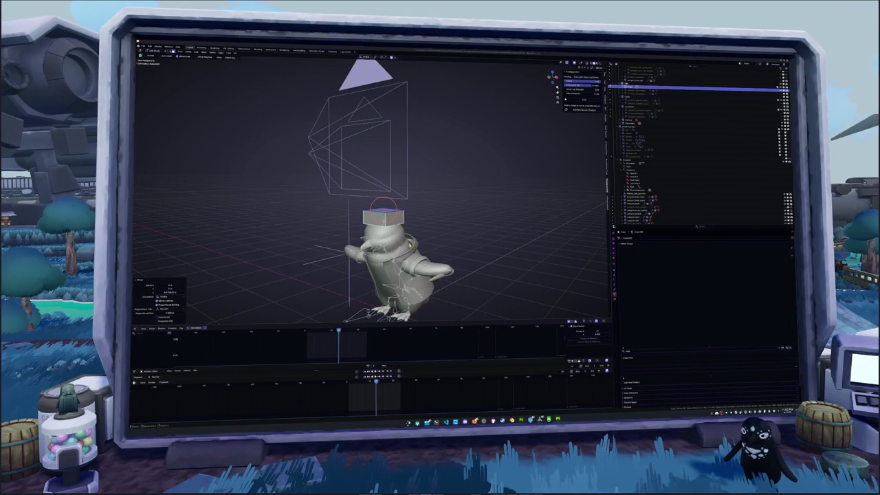
# Crease the cube's top face edges and scale that face outward to shape the cap.
pyautogui.moveTo(398, 221); pyautogui.dragTo(411, 239, button='middle')
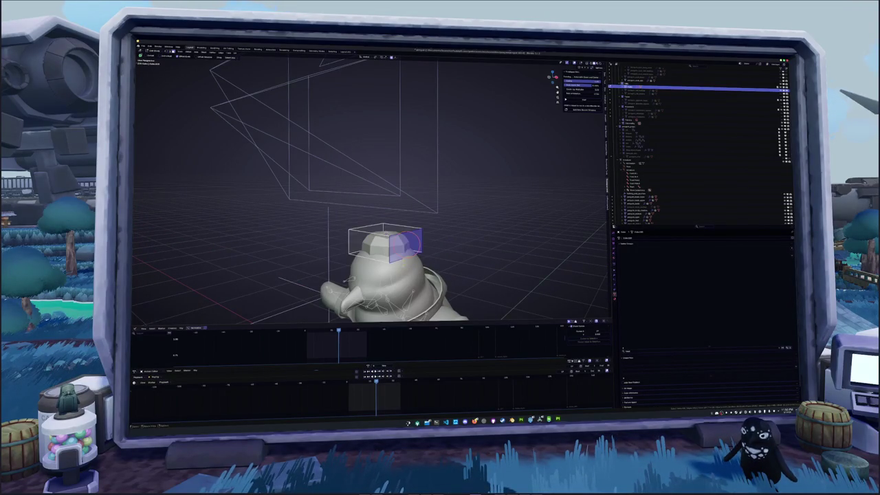
pyautogui.click(385, 229)
pyautogui.hotkey('shift', 'e')
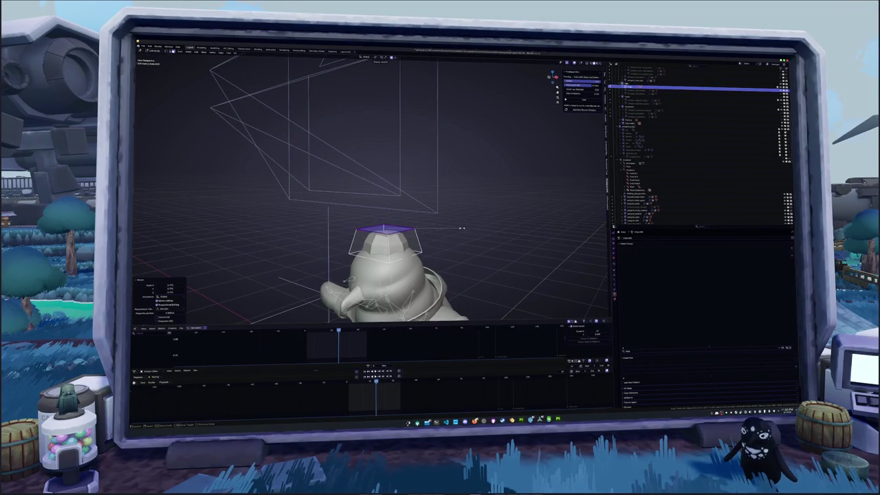
pyautogui.press('s')
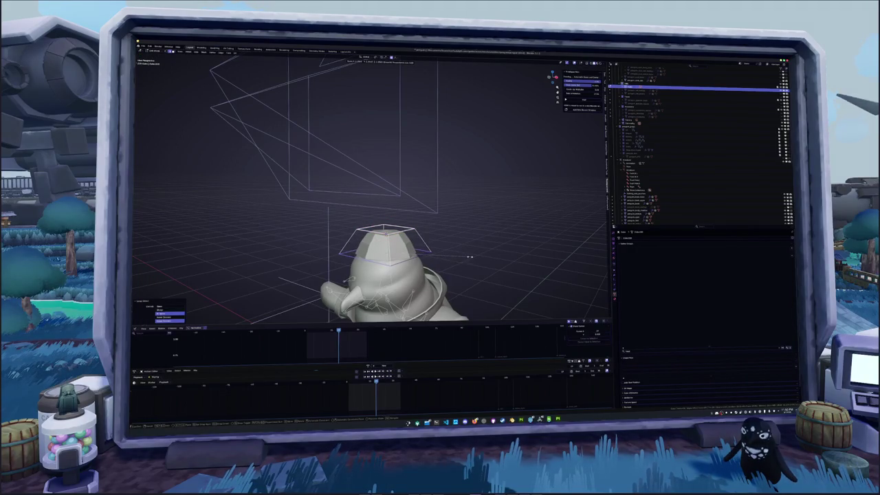
pyautogui.click(463, 253)
pyautogui.press('Tab')
# In side orthographic view, lower the cap onto the penguin's head and angle it.
pyautogui.moveTo(412, 220); pyautogui.dragTo(438, 185, button='middle')
pyautogui.press('KP_3')
pyautogui.press('g')
pyautogui.click(426, 176)
pyautogui.press('r')
pyautogui.click(425, 172)
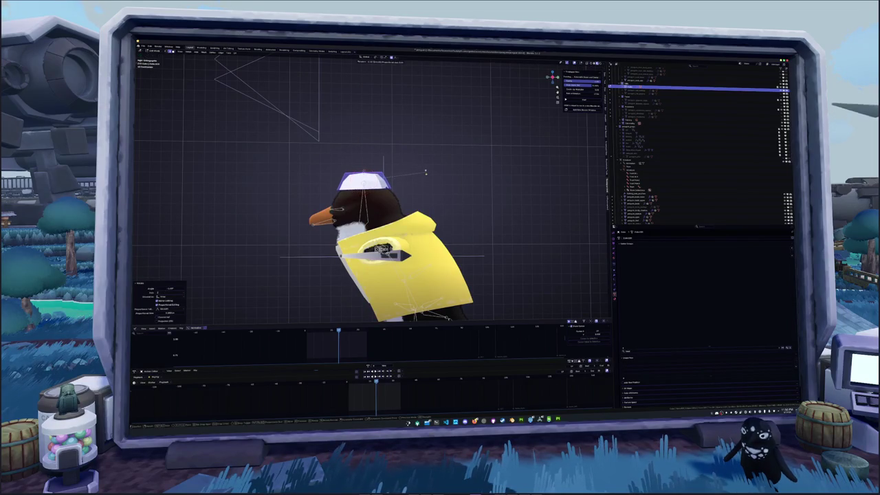
pyautogui.moveTo(385, 165); pyautogui.dragTo(468, 196, button='middle')
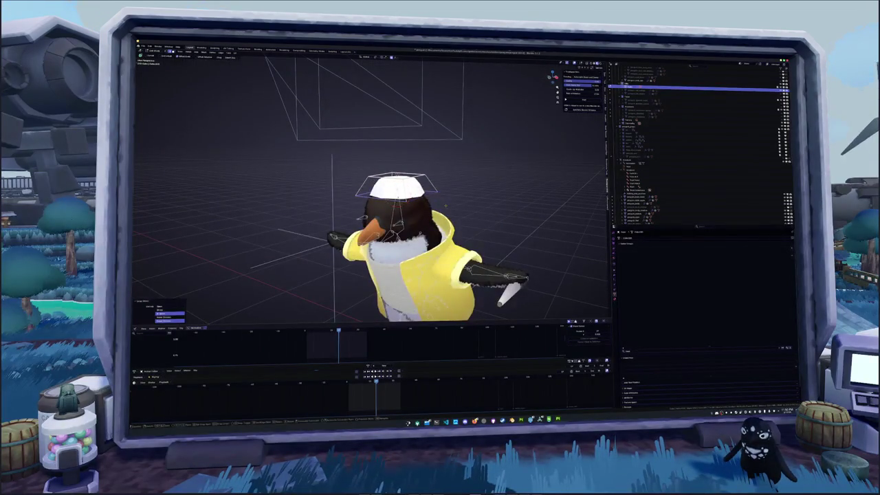
# Scale the cap along the Z axis into a wider, flatter hat.
pyautogui.hotkey('ctrl', 'z')
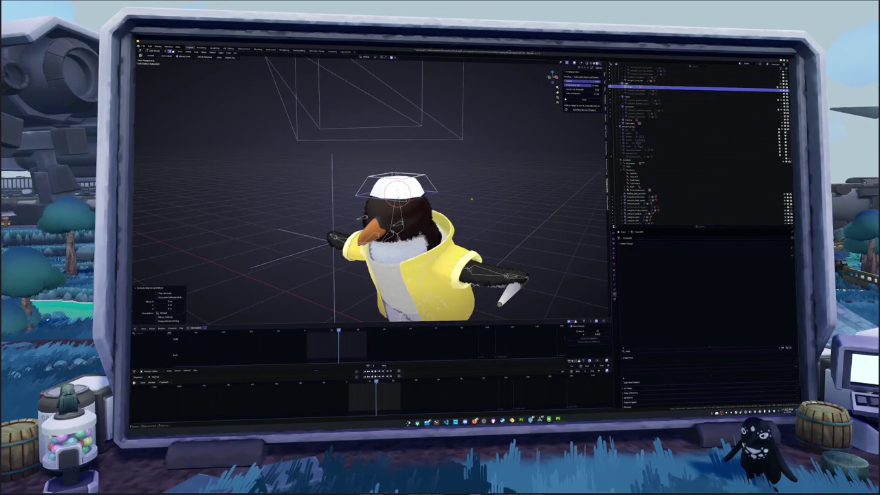
pyautogui.press('s')
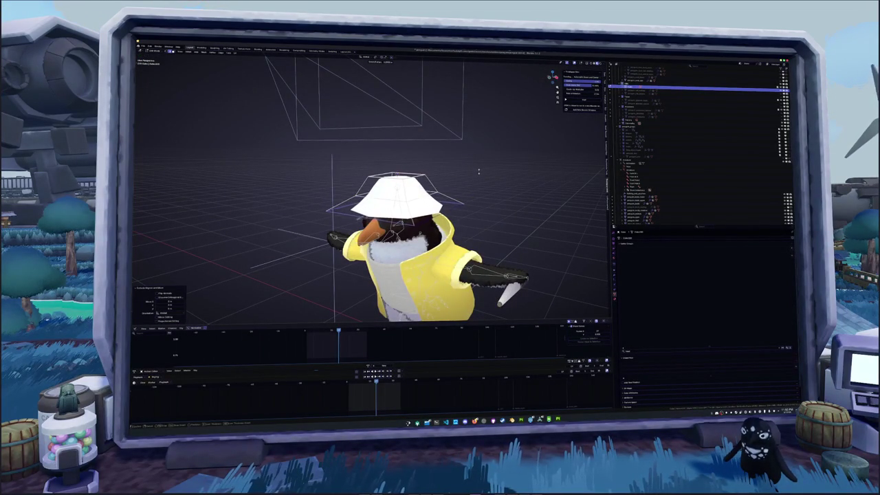
pyautogui.press('z')
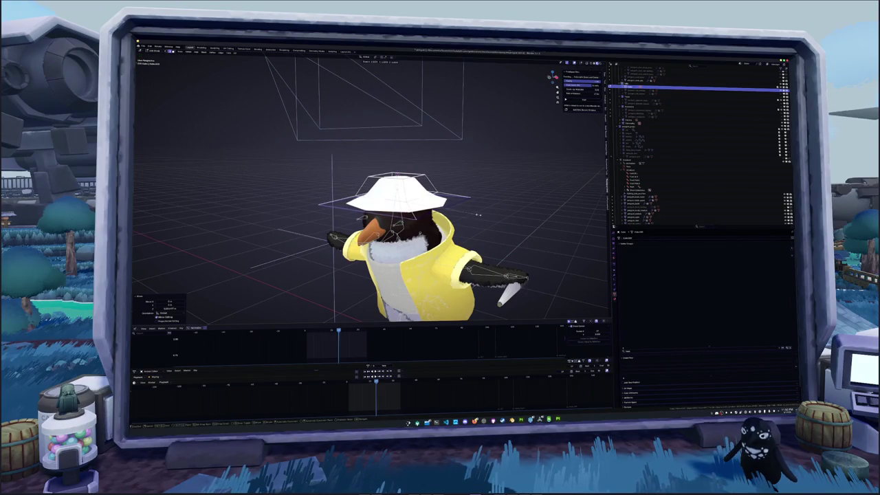
pyautogui.click(480, 218)
pyautogui.press('KP_1')
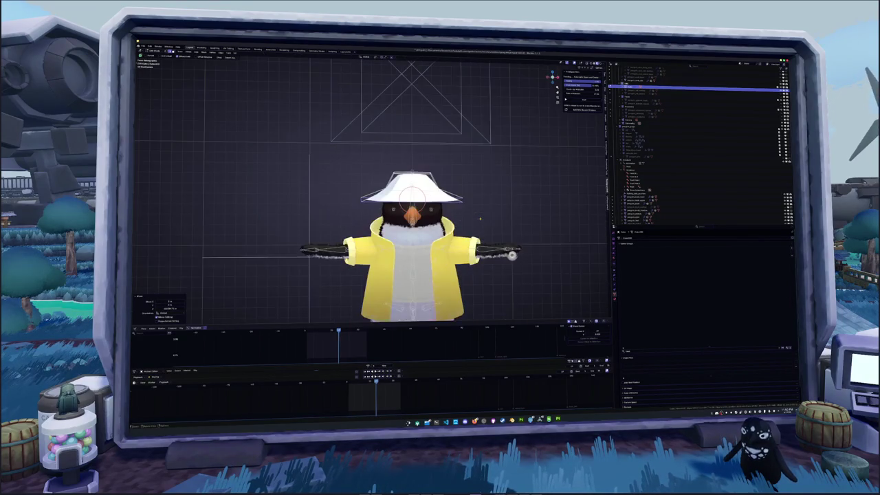
pyautogui.scroll(2, 478, 186)
pyautogui.scroll(2, 478, 186)
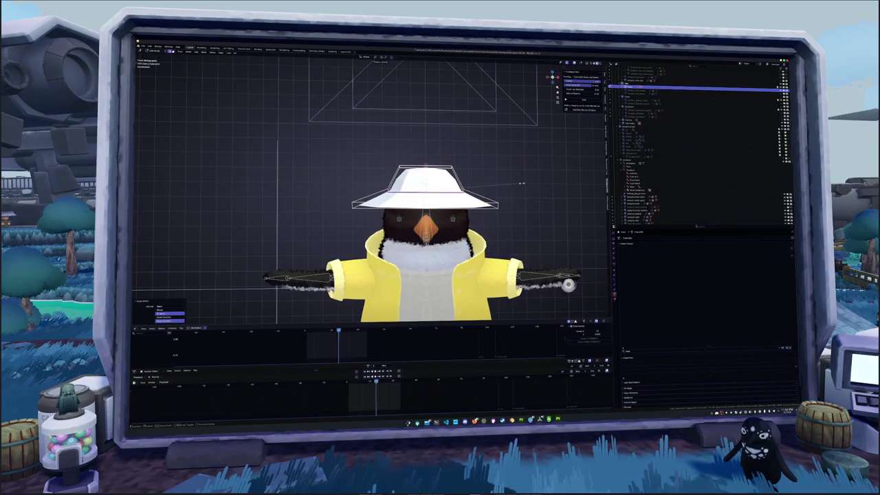
pyautogui.moveTo(562, 180); pyautogui.dragTo(490, 212, button='middle')
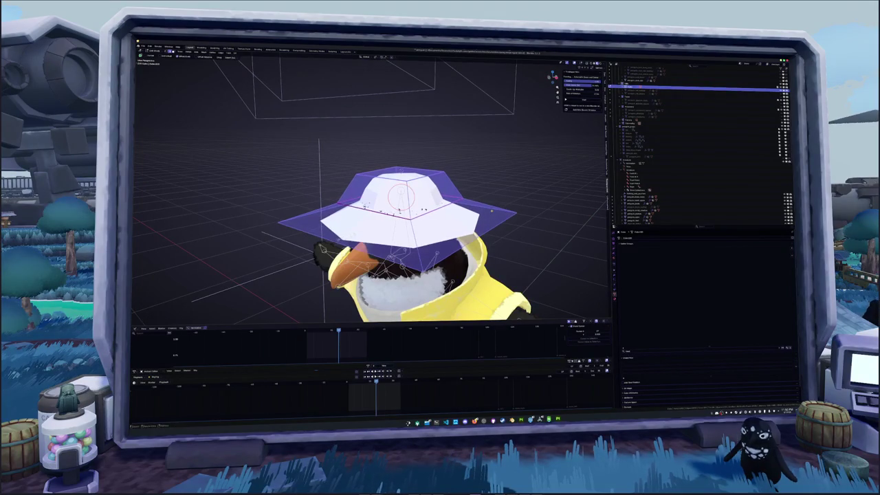
pyautogui.moveTo(492, 211); pyautogui.dragTo(529, 210, button='middle')
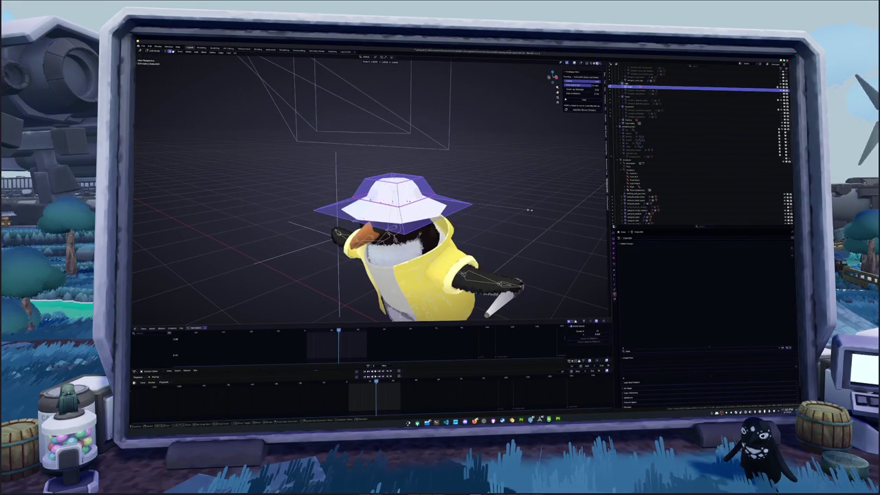
pyautogui.click(533, 209)
pyautogui.moveTo(533, 209)
pyautogui.mouseDown(button='middle')
pyautogui.moveTo(571, 206)
pyautogui.moveTo(550, 208)
pyautogui.mouseUp(button='middle')
# Circle-select the hat's upper lattice points and move them to form the brim.
pyautogui.click(412, 195)
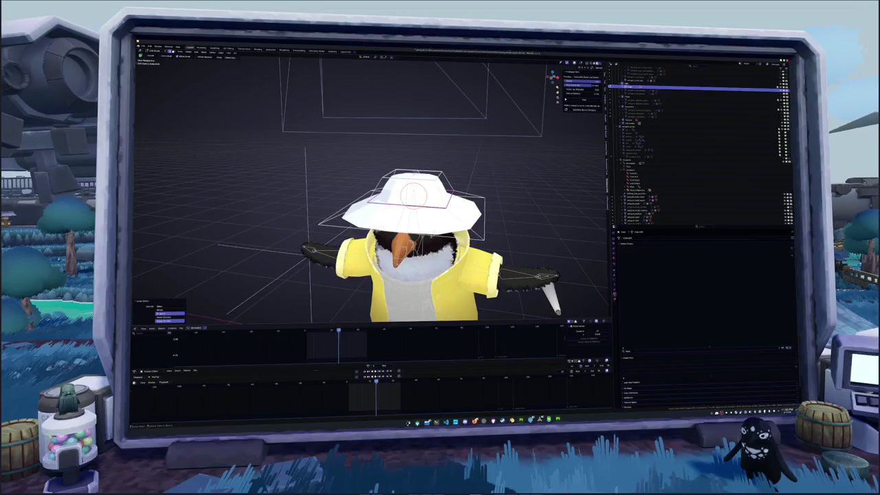
pyautogui.moveTo(412, 195); pyautogui.dragTo(408, 182)
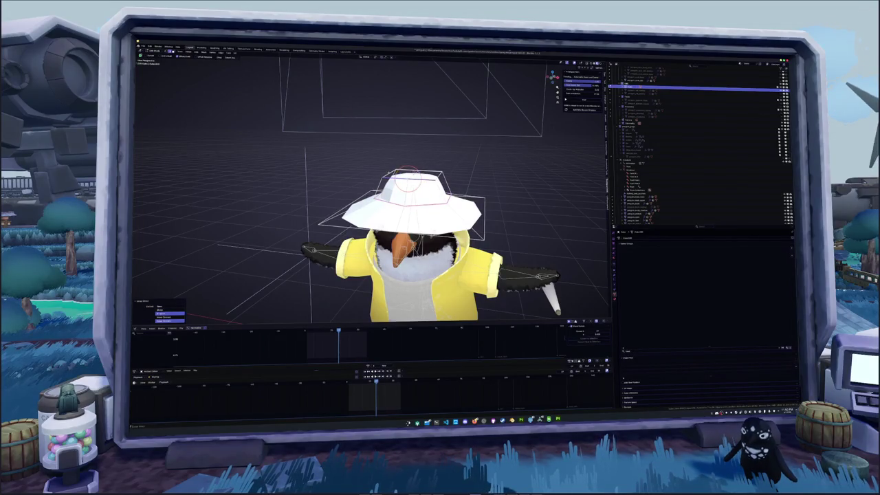
pyautogui.moveTo(427, 180)
pyautogui.mouseDown()
pyautogui.moveTo(413, 169)
pyautogui.moveTo(413, 196)
pyautogui.mouseUp()
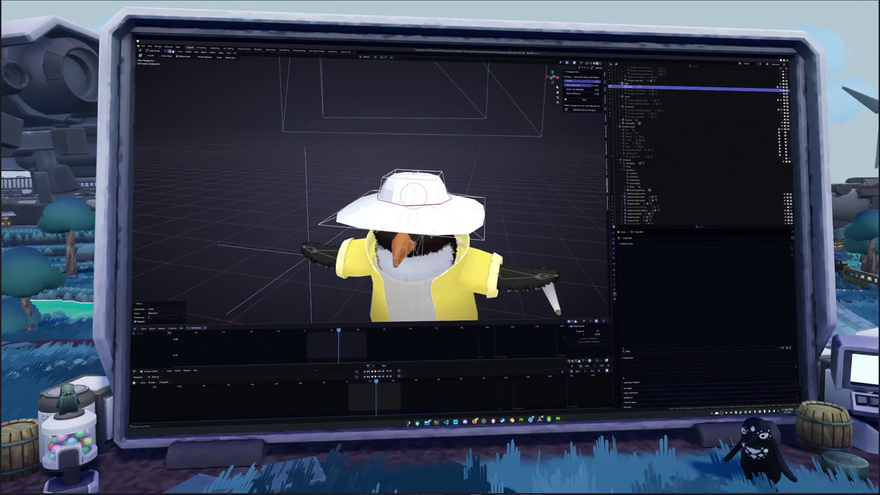
pyautogui.moveTo(413, 195)
pyautogui.mouseDown(button='middle')
pyautogui.moveTo(433, 192)
pyautogui.moveTo(397, 195)
pyautogui.mouseUp(button='middle')
pyautogui.moveTo(403, 194); pyautogui.dragTo(424, 178)
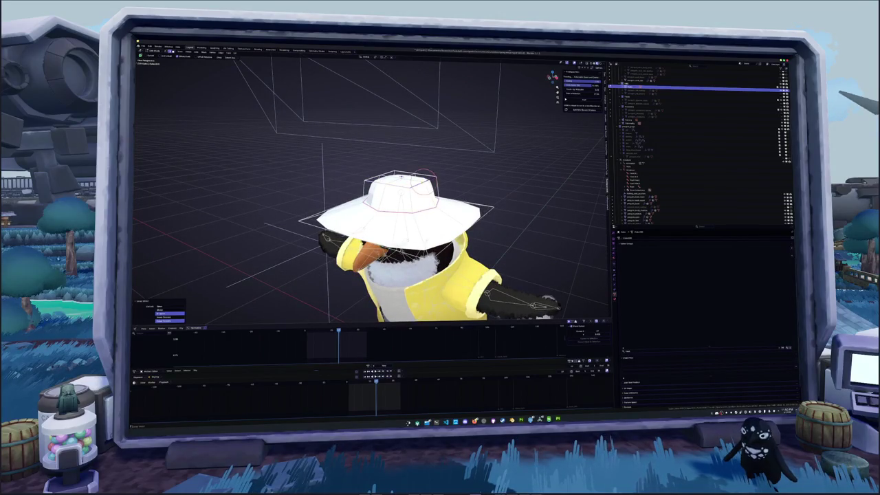
pyautogui.click(401, 171)
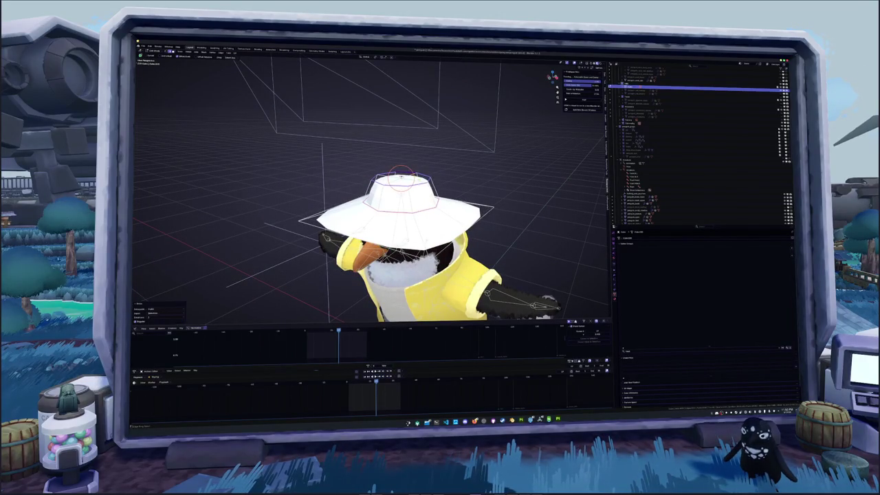
pyautogui.moveTo(401, 170); pyautogui.dragTo(402, 177)
pyautogui.press('g')
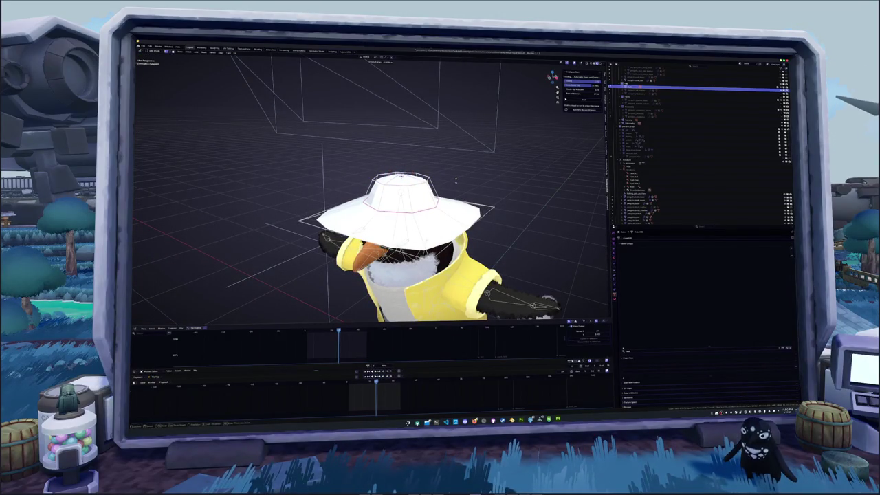
pyautogui.moveTo(455, 180)
pyautogui.mouseDown(button='middle')
pyautogui.moveTo(373, 177)
pyautogui.moveTo(381, 172)
pyautogui.mouseUp(button='middle')
pyautogui.click(413, 179)
# Rotate the hat about Z and tilt it about X so it sits squarely on the head.
pyautogui.press('KP_1')
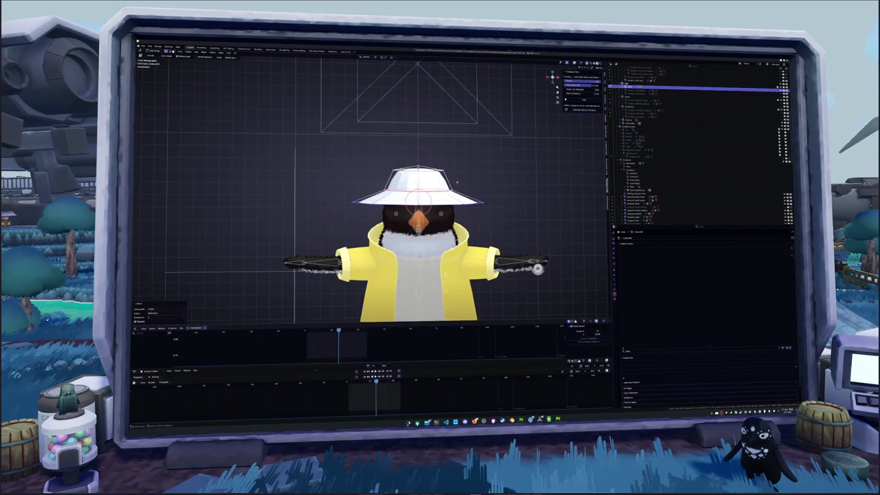
pyautogui.press('r')
pyautogui.press('z')
pyautogui.press('Return')
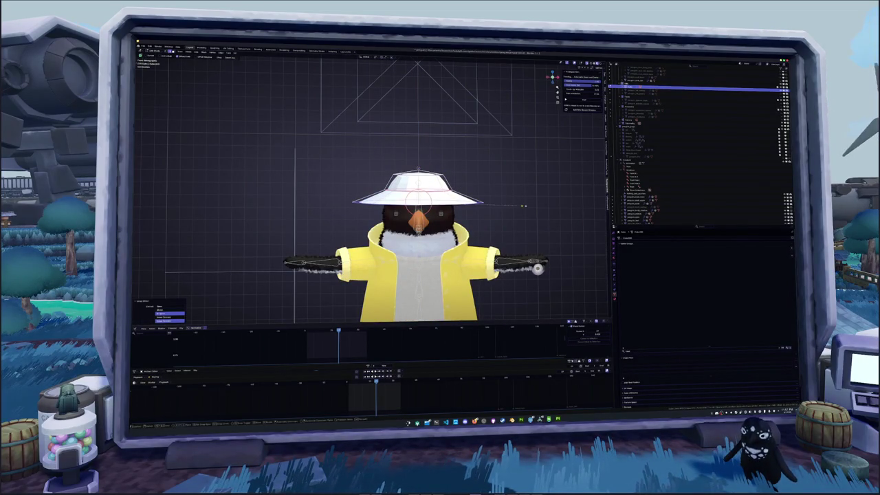
pyautogui.moveTo(521, 202)
pyautogui.mouseDown(button='middle')
pyautogui.moveTo(464, 204)
pyautogui.moveTo(472, 213)
pyautogui.moveTo(484, 202)
pyautogui.mouseUp(button='middle')
pyautogui.press('r')
pyautogui.press('z')
pyautogui.press('r')
pyautogui.press('x')
pyautogui.click(462, 203)
pyautogui.scroll(5, 664, 148)
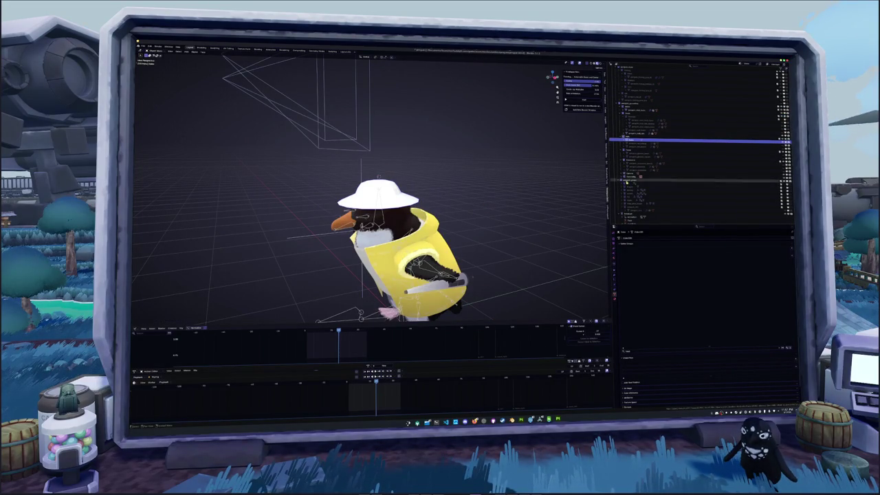
pyautogui.hotkey('ctrl', 'z')
pyautogui.moveTo(426, 206); pyautogui.dragTo(444, 196, button='middle')
# Select the hat, return to Object Mode and apply all its transforms.
pyautogui.scroll(3, 443, 196)
pyautogui.click(444, 195)
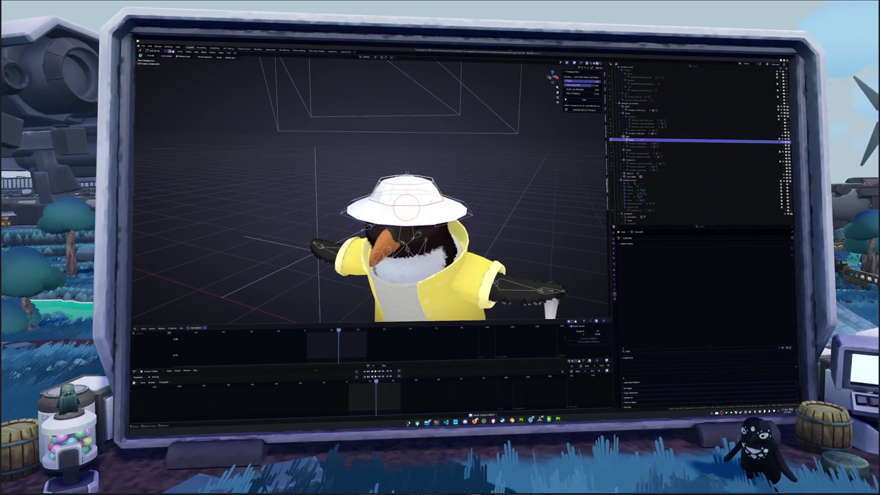
pyautogui.keyDown('alt'); pyautogui.click(426, 203); pyautogui.keyUp('alt')
pyautogui.rightClick(464, 178)
pyautogui.click(470, 251)
pyautogui.press('Tab')
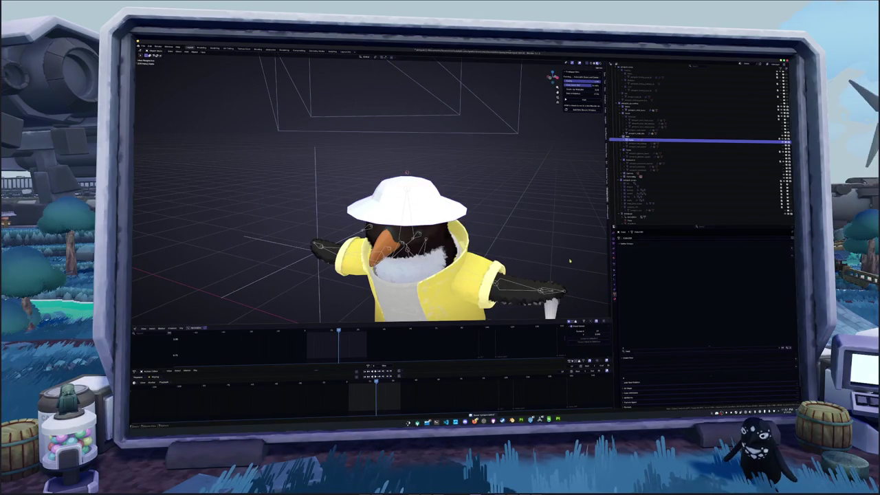
pyautogui.click(614, 269)
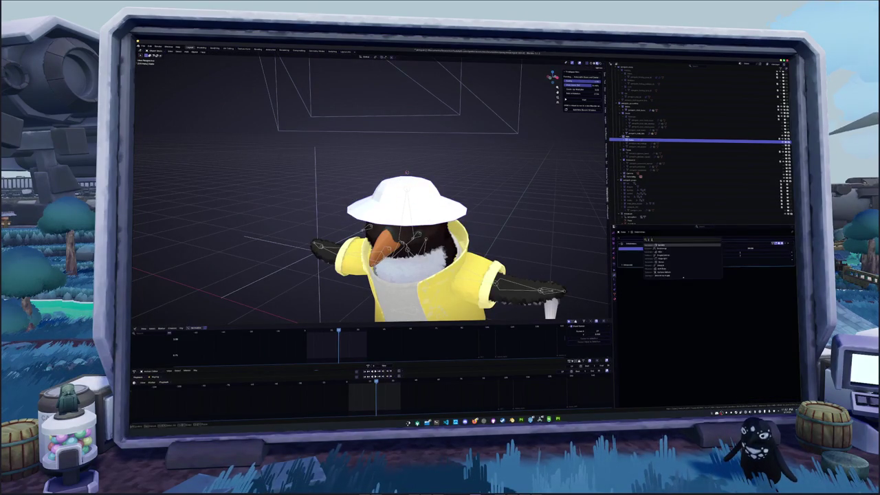
pyautogui.click(658, 246)
pyautogui.hotkey('ctrl', 'a')
pyautogui.click(529, 210)
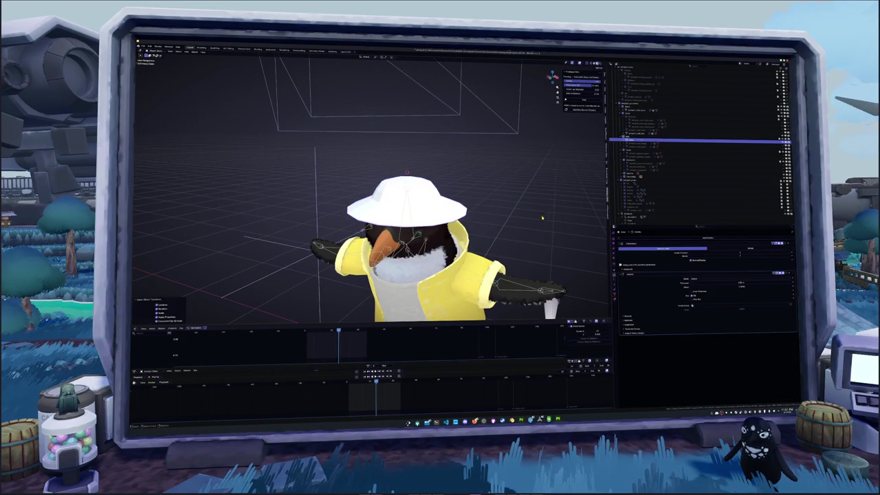
# Shade the hat with Smooth by Angle from its right-click menu.
pyautogui.click(724, 283)
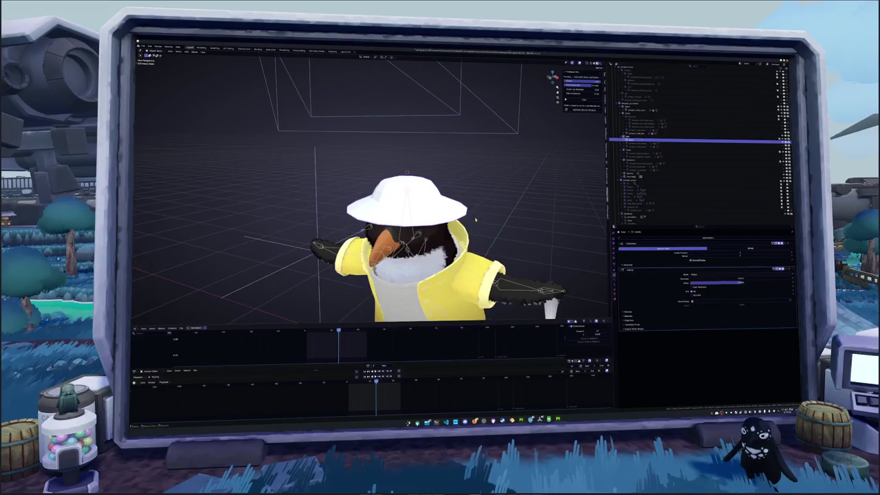
pyautogui.scroll(3, 475, 219)
pyautogui.moveTo(475, 219); pyautogui.dragTo(454, 230, button='middle')
pyautogui.scroll(2, 454, 230)
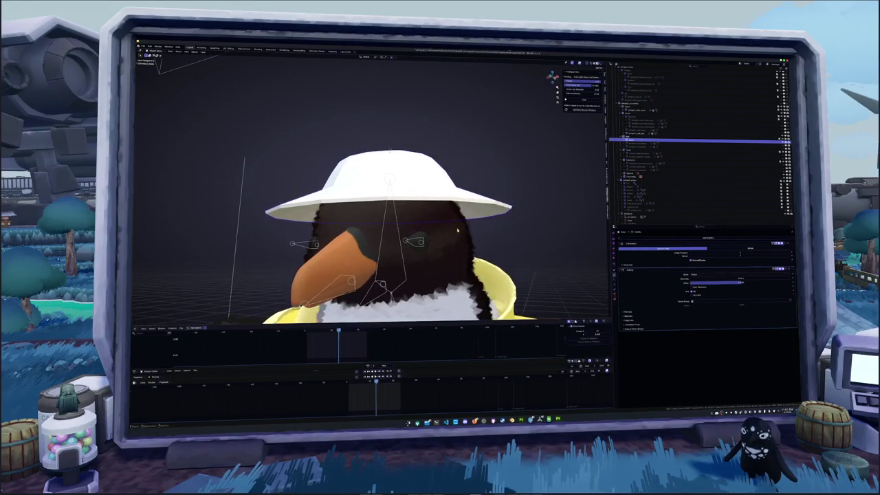
pyautogui.rightClick(495, 235)
pyautogui.click(492, 237)
pyautogui.rightClick(489, 201)
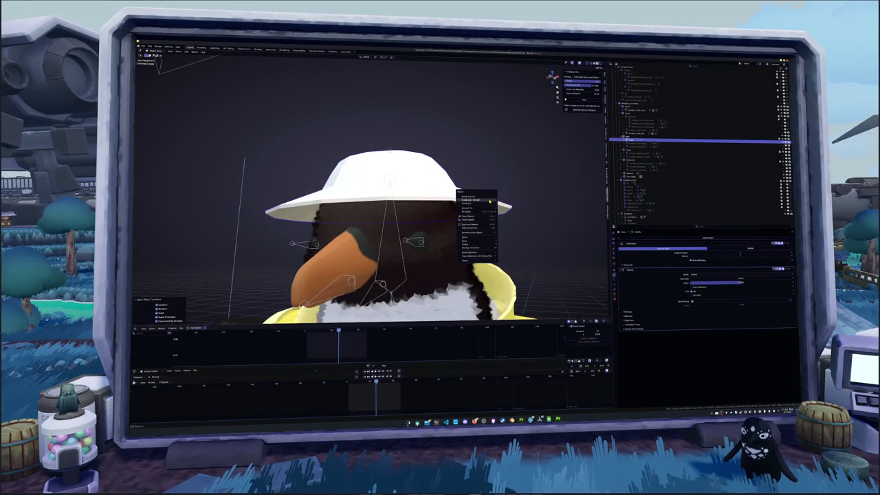
pyautogui.click(489, 199)
pyautogui.moveTo(491, 203)
pyautogui.mouseDown(button='middle')
pyautogui.moveTo(487, 226)
pyautogui.moveTo(440, 210)
pyautogui.mouseUp(button='middle')
pyautogui.rightClick(440, 210)
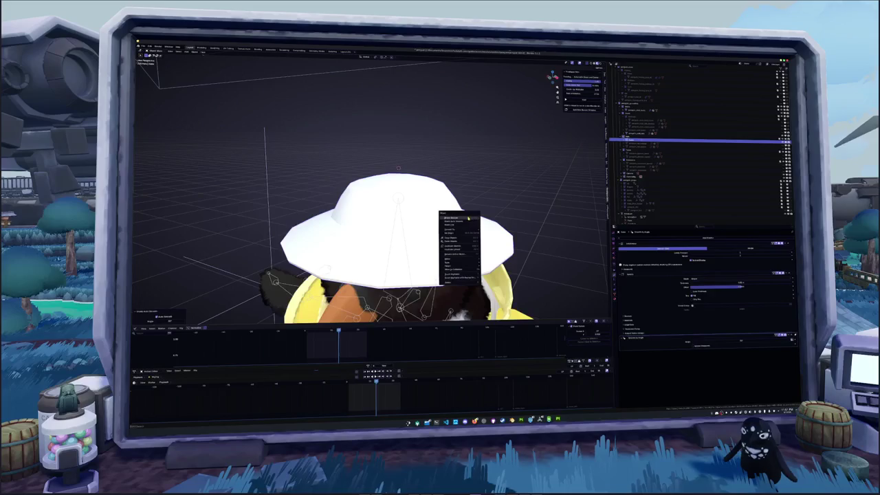
pyautogui.click(450, 219)
pyautogui.moveTo(398, 168)
pyautogui.mouseDown(button='middle')
pyautogui.moveTo(438, 217)
pyautogui.moveTo(491, 201)
pyautogui.moveTo(500, 210)
pyautogui.moveTo(490, 224)
pyautogui.mouseUp(button='middle')
# Begin rotating the hat about the vertical Z axis.
pyautogui.press('Tab')
pyautogui.scroll(2, 490, 224)
pyautogui.scroll(2, 485, 220)
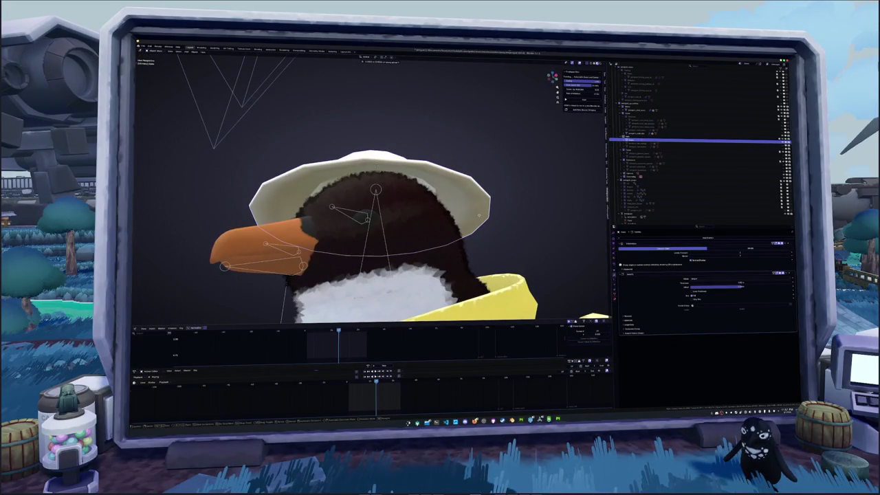
pyautogui.press('r')
pyautogui.press('z')
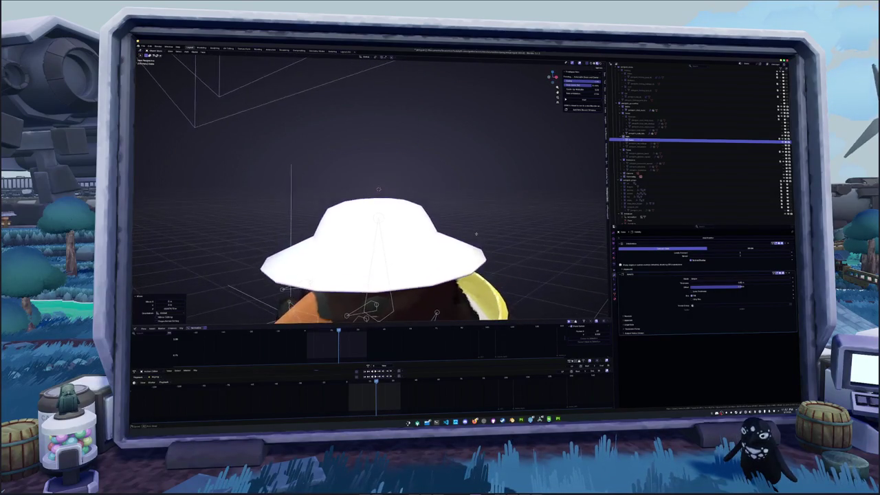
# Confirm the head rotation and turn the hat about the Z axis to match.
pyautogui.click(478, 217)
pyautogui.moveTo(478, 216); pyautogui.dragTo(453, 242, button='middle')
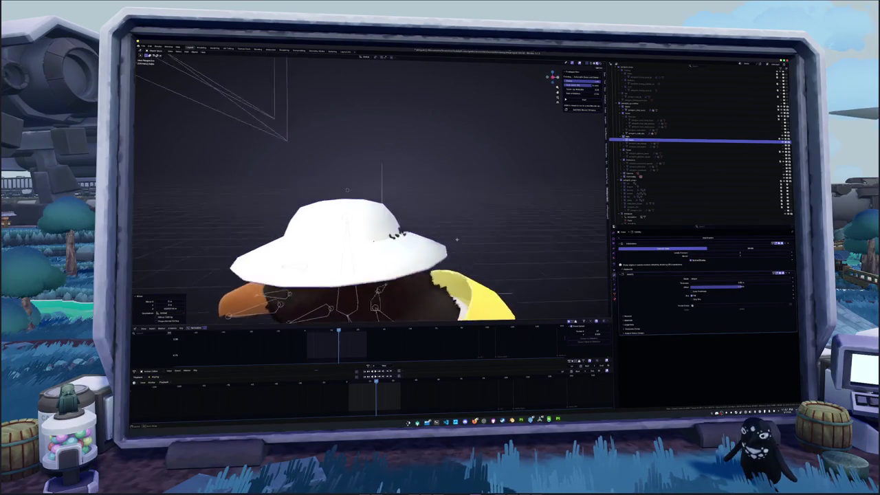
pyautogui.press('r')
pyautogui.press('z')
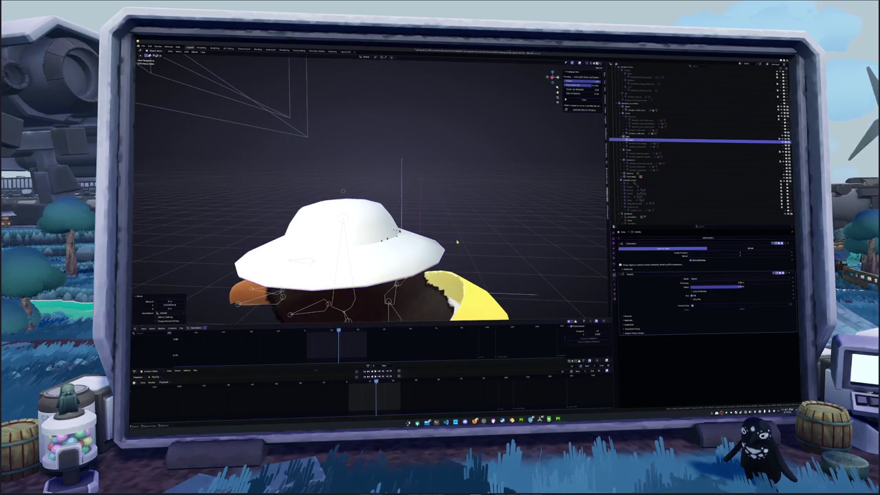
pyautogui.moveTo(453, 242)
pyautogui.mouseDown(button='middle')
pyautogui.moveTo(453, 275)
pyautogui.moveTo(441, 227)
pyautogui.mouseUp(button='middle')
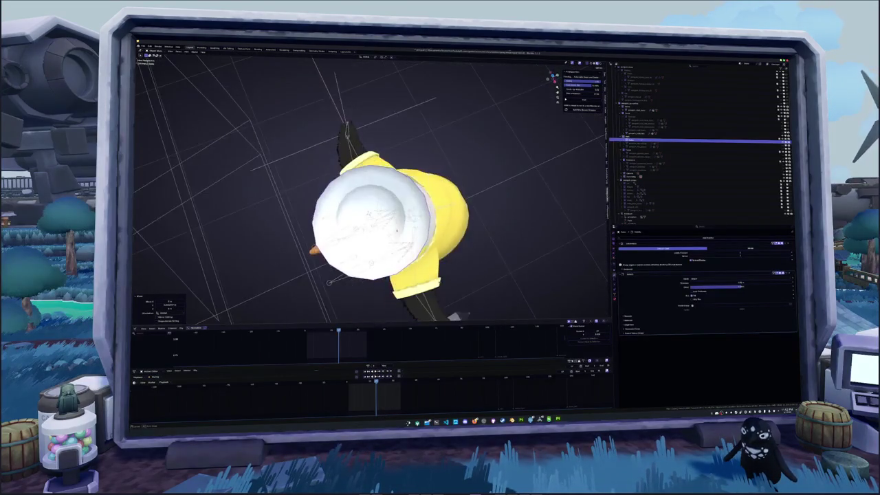
pyautogui.press('space')
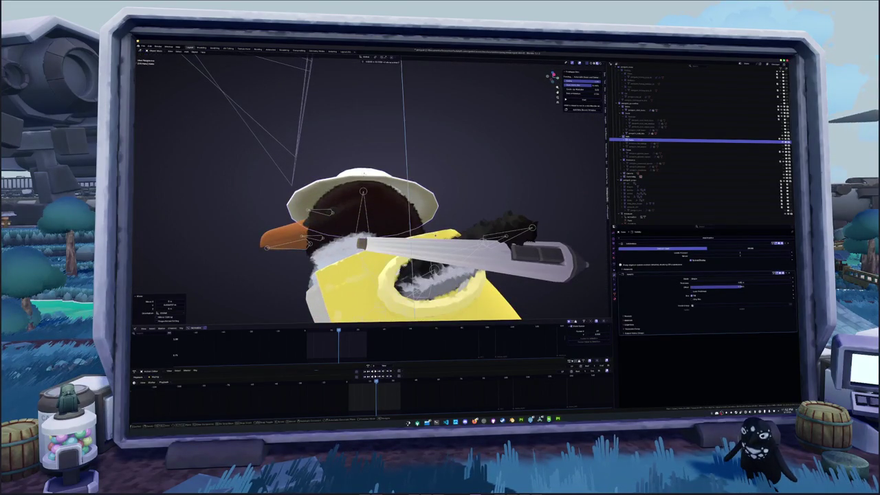
pyautogui.press('Escape')
# Select the hat and view the penguin in front orthographic view.
pyautogui.moveTo(453, 206)
pyautogui.mouseDown(button='middle')
pyautogui.moveTo(448, 246)
pyautogui.moveTo(412, 227)
pyautogui.moveTo(427, 220)
pyautogui.moveTo(399, 209)
pyautogui.mouseUp(button='middle')
pyautogui.click(385, 206)
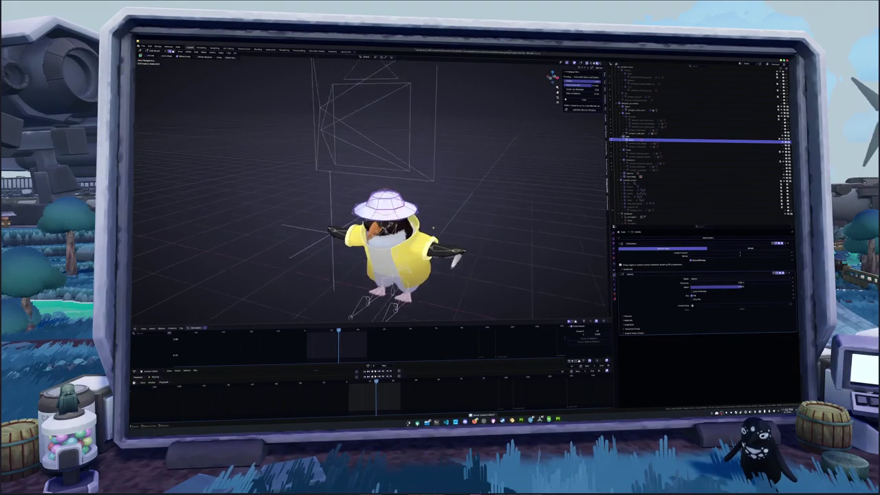
pyautogui.click(389, 207)
pyautogui.press('KP_1')
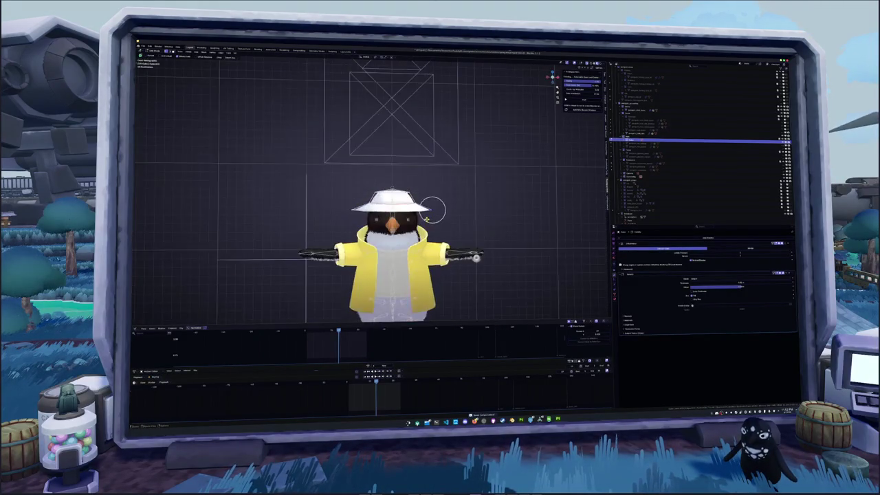
# Lower the hat vertically on the penguin's head with repeated Z-constrained moves.
pyautogui.scroll(3, 399, 241)
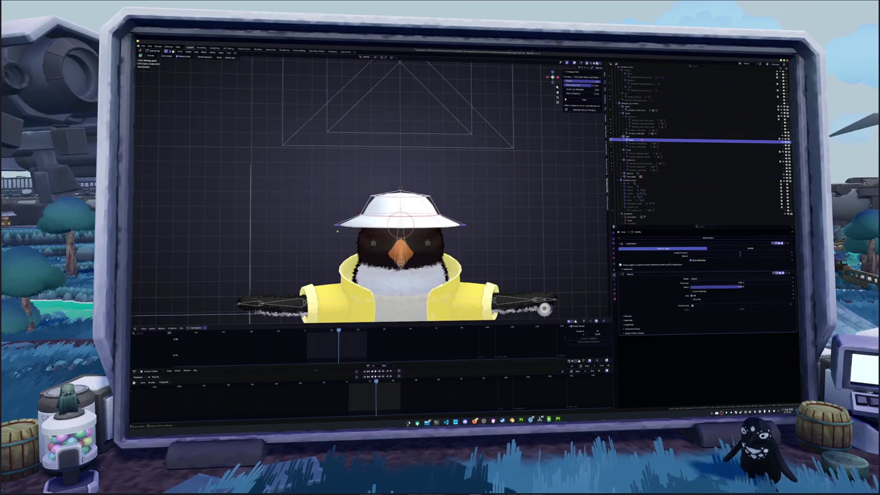
pyautogui.press('g')
pyautogui.press('z')
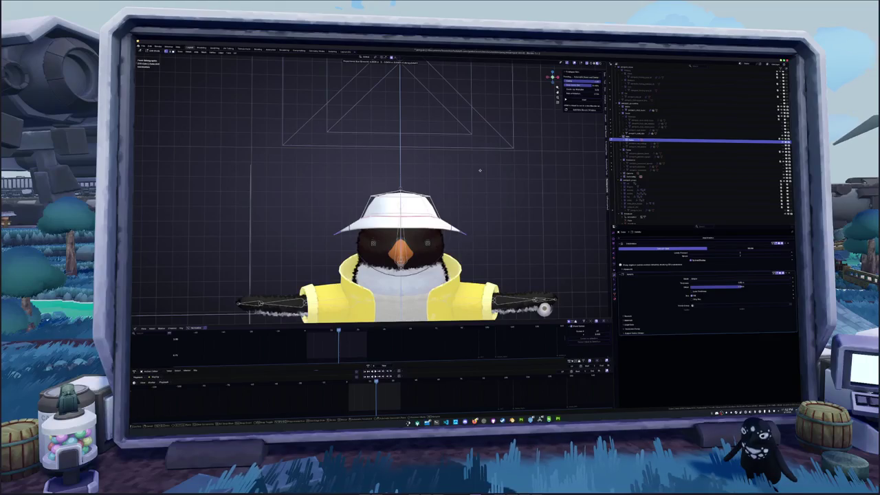
pyautogui.click(480, 171)
pyautogui.moveTo(480, 170)
pyautogui.mouseDown(button='middle')
pyautogui.moveTo(384, 184)
pyautogui.moveTo(434, 226)
pyautogui.moveTo(440, 212)
pyautogui.mouseUp(button='middle')
pyautogui.press('g')
pyautogui.press('z')
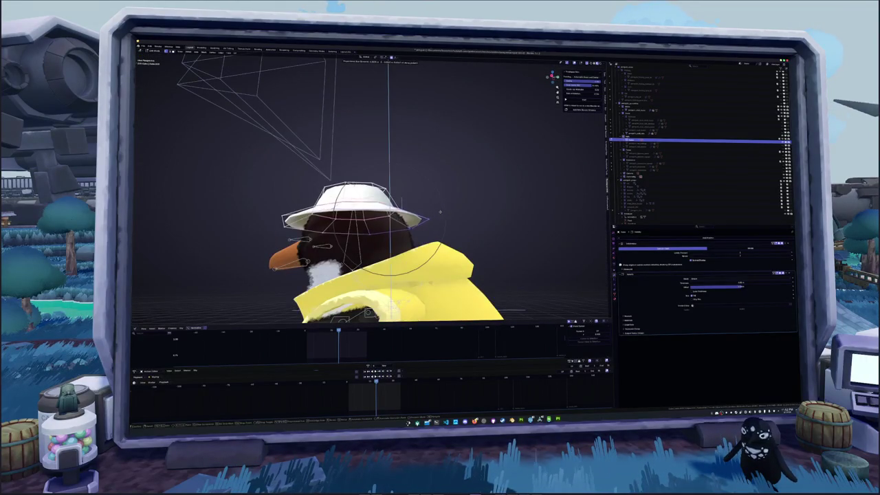
pyautogui.click(440, 213)
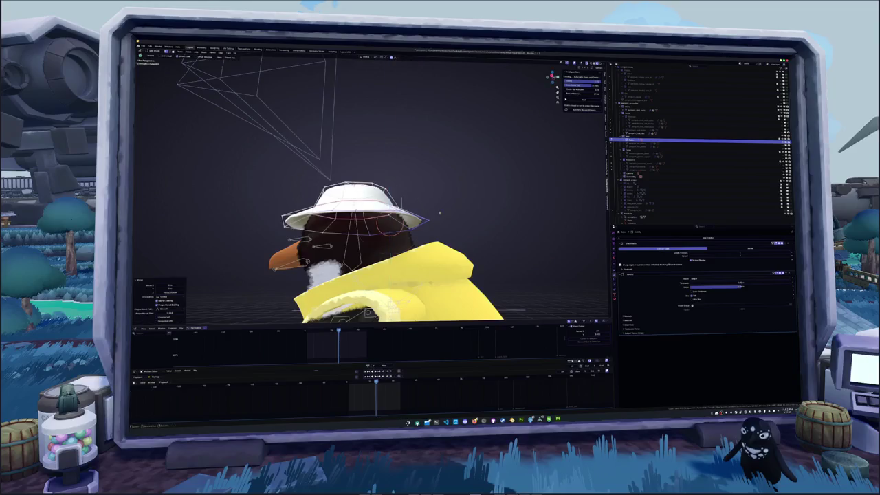
pyautogui.moveTo(439, 213); pyautogui.dragTo(446, 231, button='middle')
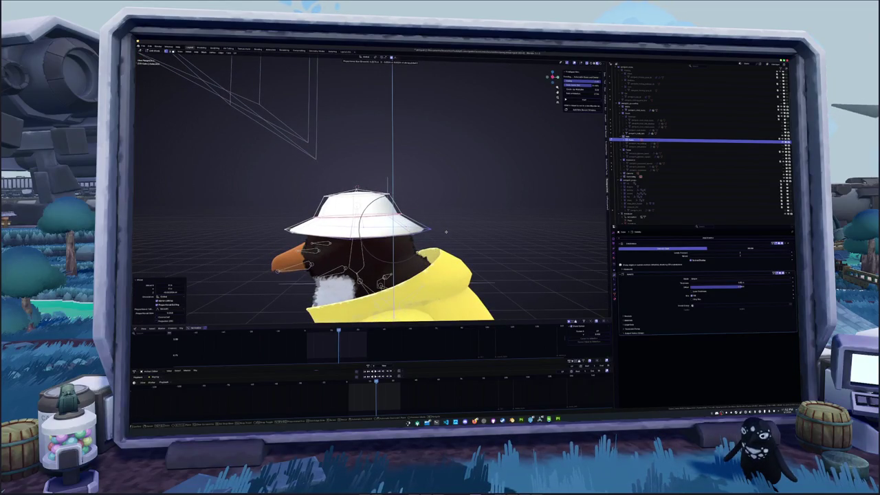
pyautogui.moveTo(447, 231)
pyautogui.mouseDown(button='middle')
pyautogui.moveTo(366, 228)
pyautogui.moveTo(448, 235)
pyautogui.moveTo(419, 235)
pyautogui.moveTo(392, 213)
pyautogui.moveTo(462, 221)
pyautogui.moveTo(390, 185)
pyautogui.mouseUp(button='middle')
pyautogui.click(367, 228)
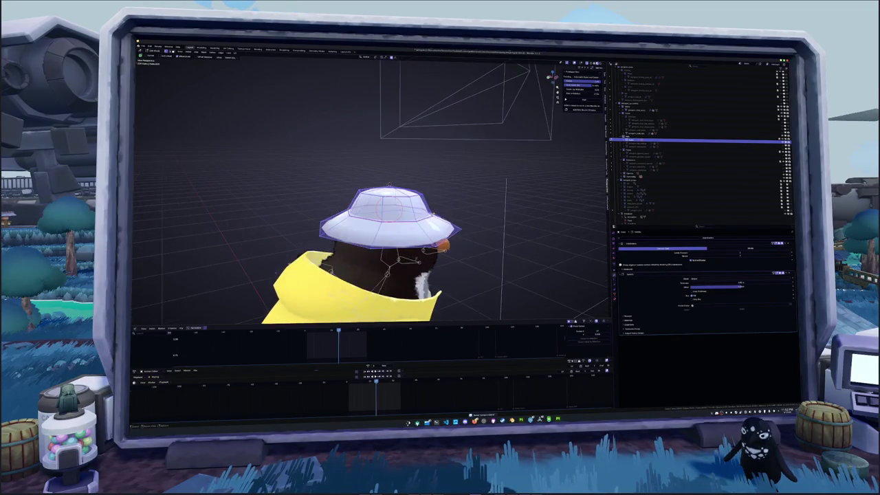
# Scale the hat brim outward to make it wider.
pyautogui.press('s')
pyautogui.press('Return')
pyautogui.press('a')
pyautogui.hotkey('alt', 'a')
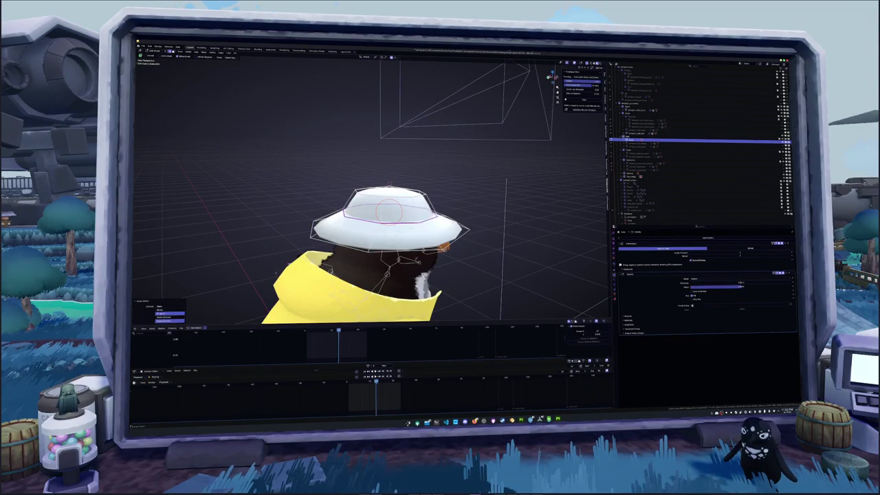
pyautogui.moveTo(385, 172)
pyautogui.mouseDown(button='middle')
pyautogui.moveTo(409, 64)
pyautogui.moveTo(386, 76)
pyautogui.moveTo(371, 110)
pyautogui.mouseUp(button='middle')
pyautogui.press('s')
pyautogui.click(408, 63)
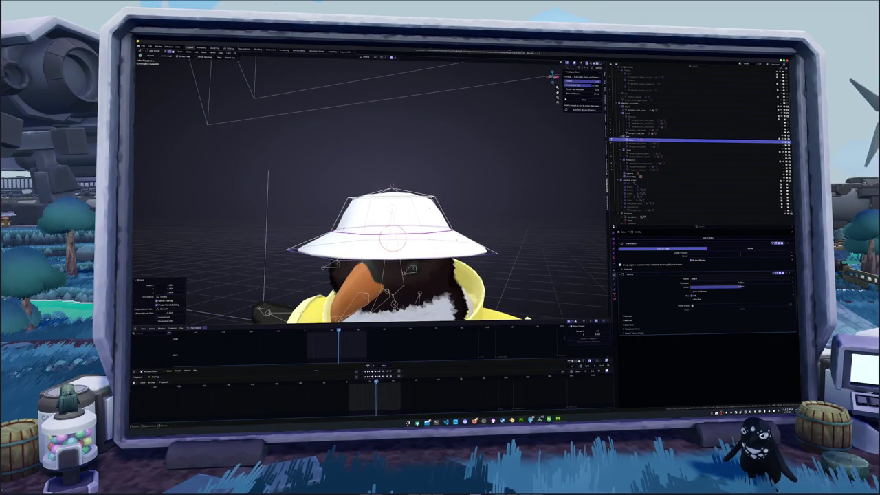
# Add an extra edge loop around the hat with a loop cut.
pyautogui.hotkey('ctrl', 'r')
pyautogui.click(405, 216)
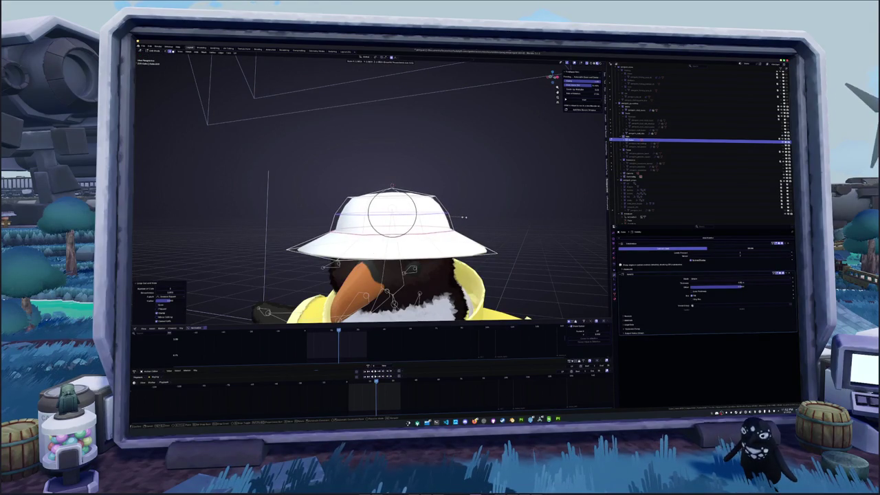
pyautogui.click(463, 217)
pyautogui.moveTo(463, 217); pyautogui.dragTo(481, 254, button='middle')
# Nudge the hat vertically with soft falloff, then rotate the hat bone.
pyautogui.press('g')
pyautogui.press('z')
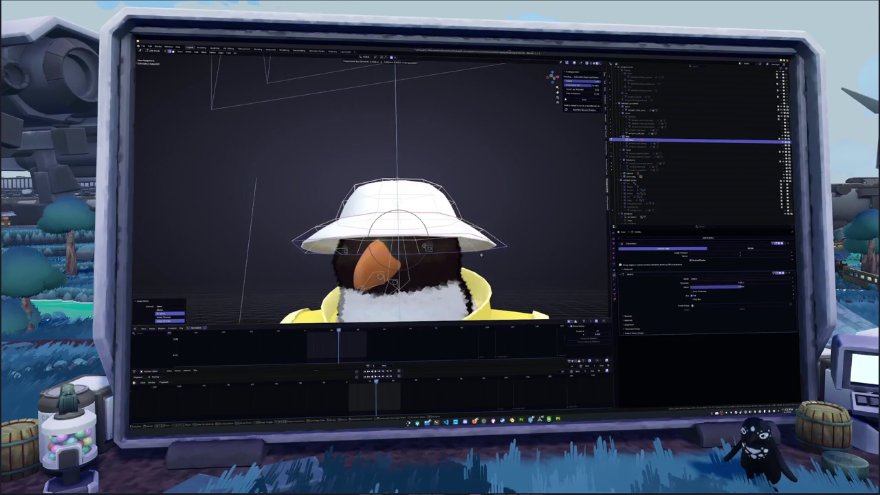
pyautogui.moveTo(479, 254); pyautogui.dragTo(447, 269, button='middle')
pyautogui.press('r')
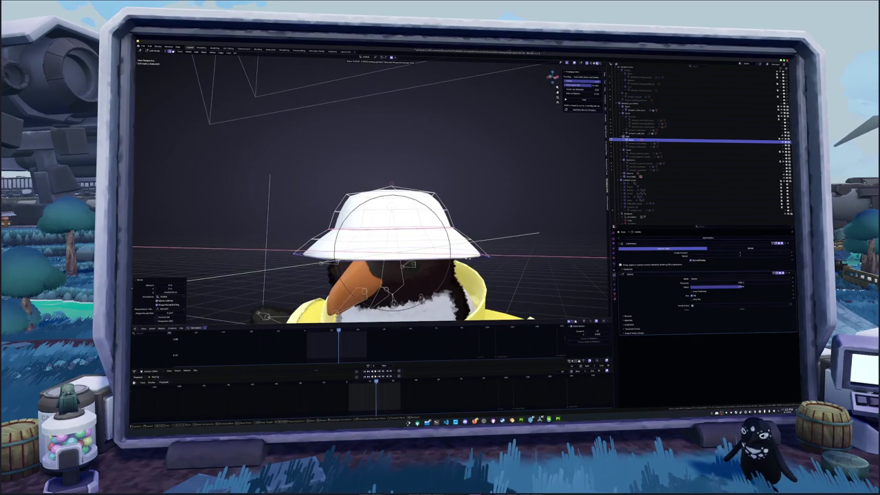
pyautogui.click(539, 232)
pyautogui.moveTo(539, 233)
pyautogui.mouseDown(button='middle')
pyautogui.moveTo(433, 232)
pyautogui.moveTo(450, 204)
pyautogui.moveTo(457, 227)
pyautogui.mouseUp(button='middle')
pyautogui.click(433, 232)
# Apply All Transforms to the penguin model via the Ctrl+A Apply menu.
pyautogui.press('r')
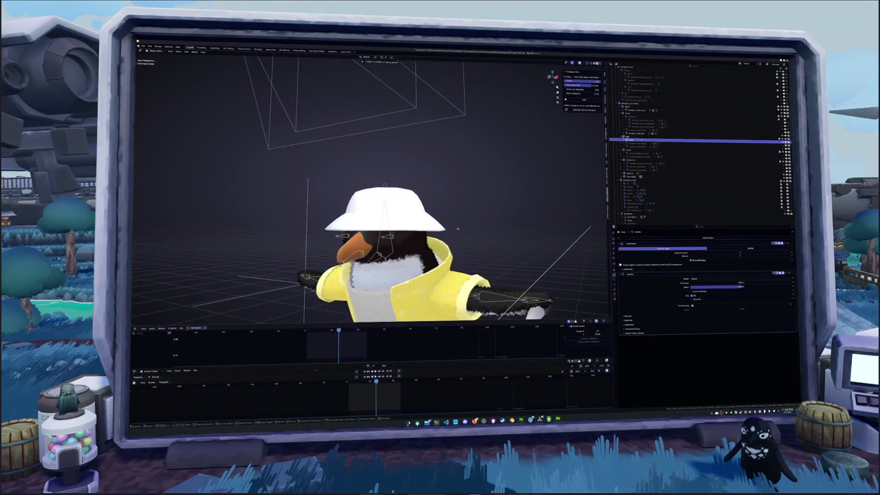
pyautogui.press('Escape')
pyautogui.scroll(-5, 457, 229)
pyautogui.hotkey('ctrl', 'a')
pyautogui.click(457, 230)
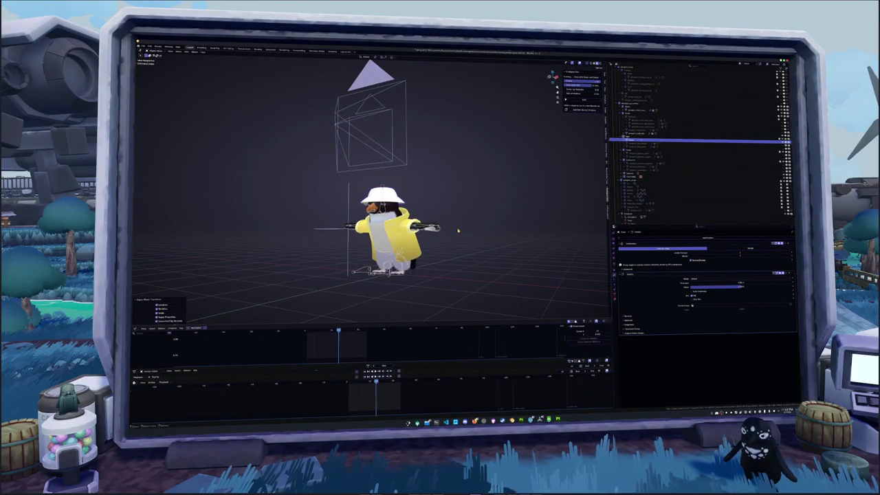
pyautogui.scroll(2, 458, 232)
pyautogui.moveTo(457, 232); pyautogui.dragTo(528, 249, button='middle')
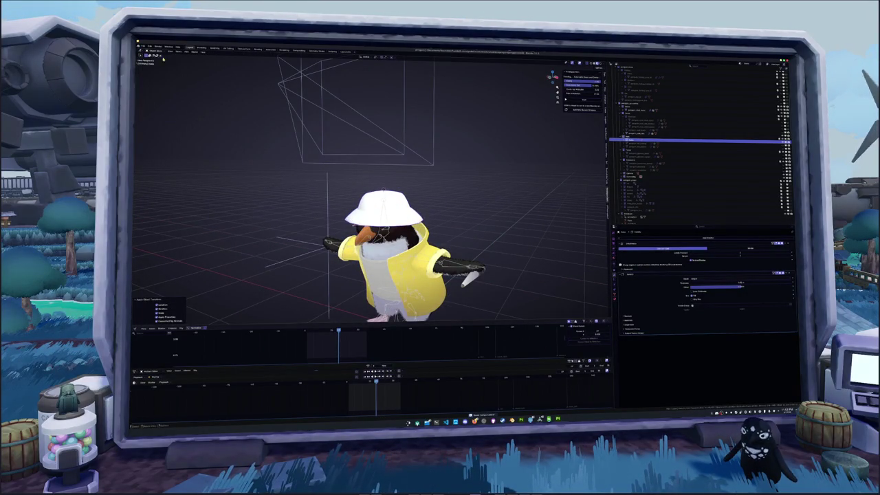
pyautogui.click(614, 253)
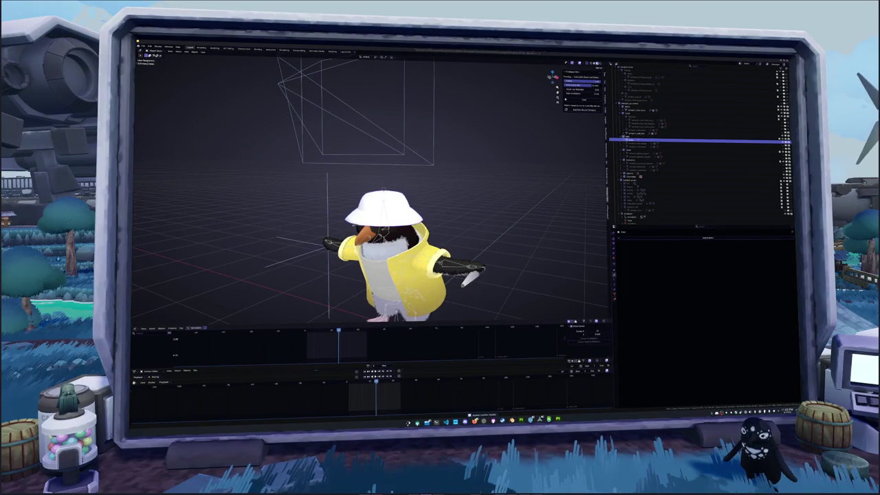
pyautogui.moveTo(550, 249)
pyautogui.mouseDown(button='middle')
pyautogui.moveTo(495, 247)
pyautogui.moveTo(440, 234)
pyautogui.moveTo(436, 222)
pyautogui.mouseUp(button='middle')
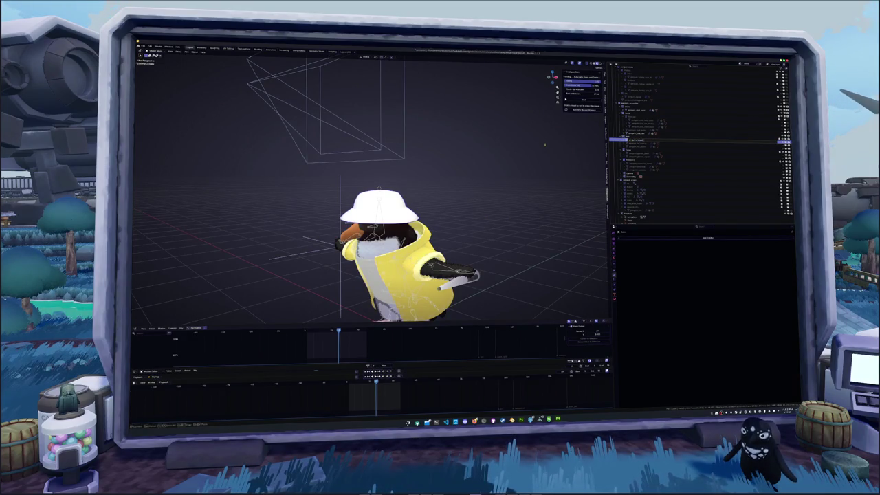
# Select the hat object, check its material settings, and deselect all of its mesh.
pyautogui.press('Down')
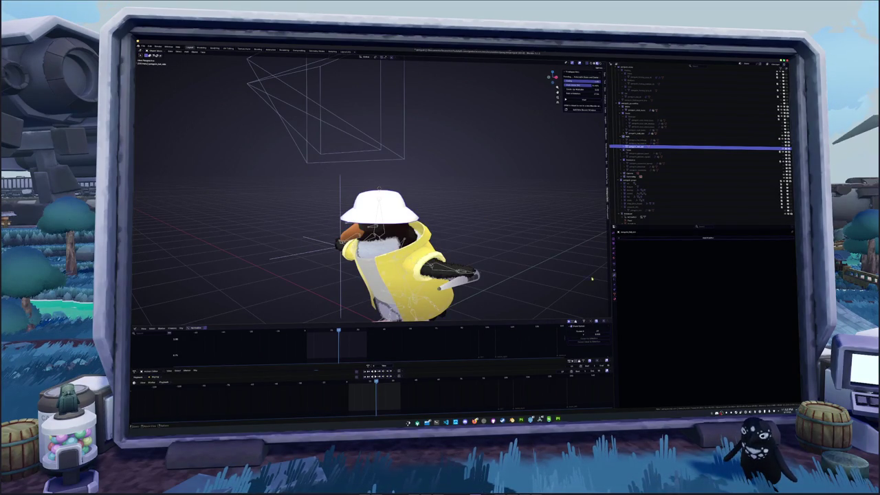
pyautogui.click(616, 293)
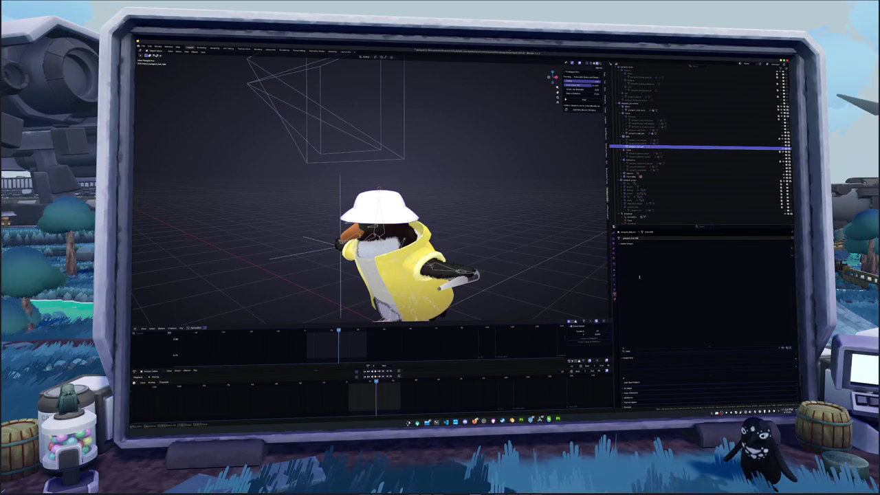
pyautogui.click(643, 239)
pyautogui.click(641, 252)
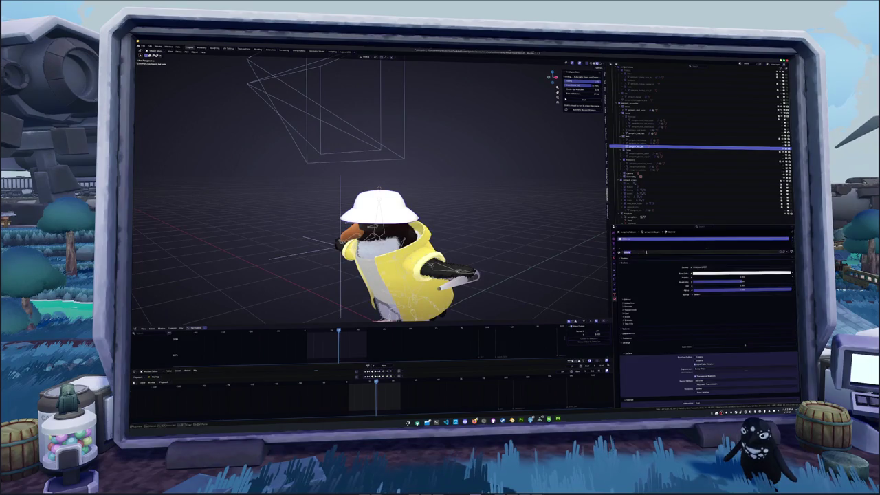
pyautogui.moveTo(378, 248); pyautogui.dragTo(413, 247, button='middle')
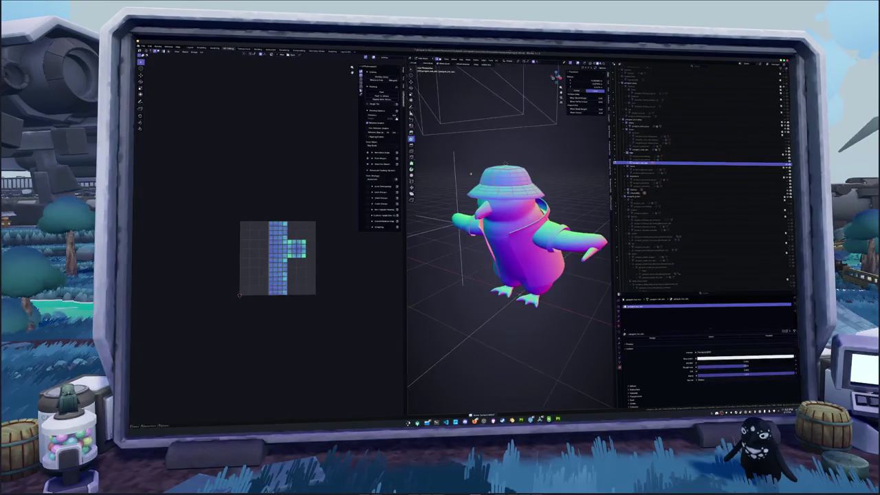
pyautogui.moveTo(509, 240)
pyautogui.mouseDown(button='middle')
pyautogui.moveTo(543, 227)
pyautogui.moveTo(523, 227)
pyautogui.moveTo(536, 220)
pyautogui.moveTo(515, 237)
pyautogui.moveTo(533, 227)
pyautogui.moveTo(523, 234)
pyautogui.mouseUp(button='middle')
pyautogui.hotkey('alt', 'a')
pyautogui.scroll(3, 509, 240)
# Select the whole mesh and unwrap it with U > Unwrap.
pyautogui.scroll(-3, 509, 241)
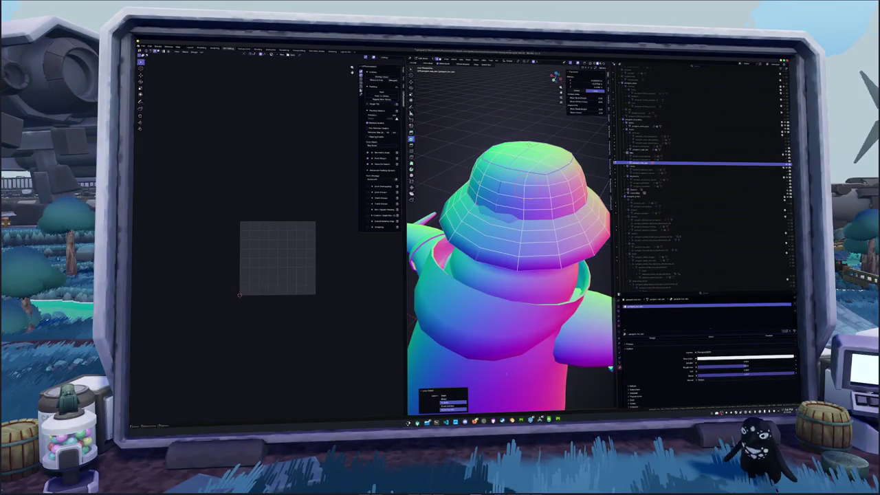
pyautogui.scroll(-3, 509, 275)
pyautogui.moveTo(481, 207)
pyautogui.mouseDown(button='middle')
pyautogui.moveTo(474, 172)
pyautogui.moveTo(463, 185)
pyautogui.mouseUp(button='middle')
pyautogui.rightClick(464, 185)
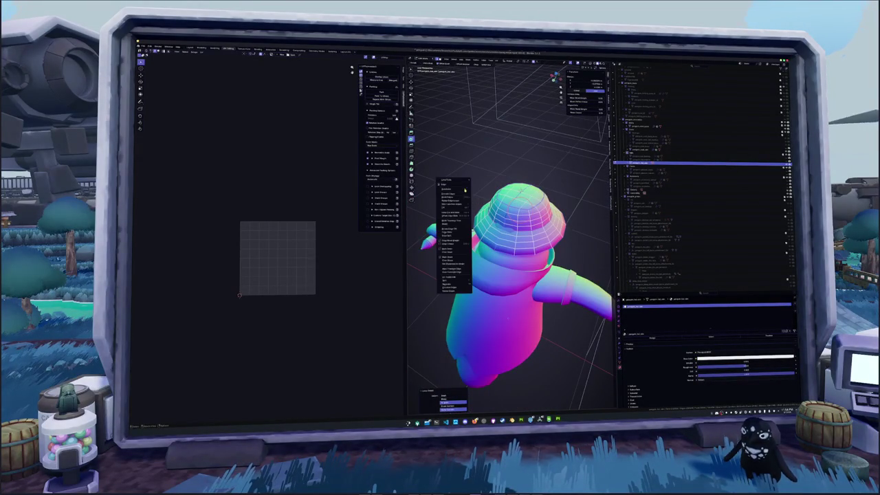
pyautogui.click(454, 246)
pyautogui.press('u')
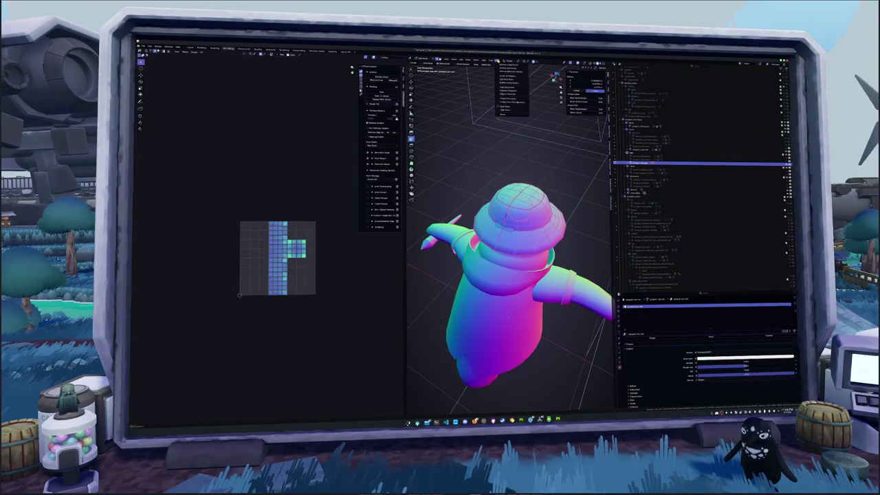
pyautogui.click(462, 102)
pyautogui.scroll(3, 322, 215)
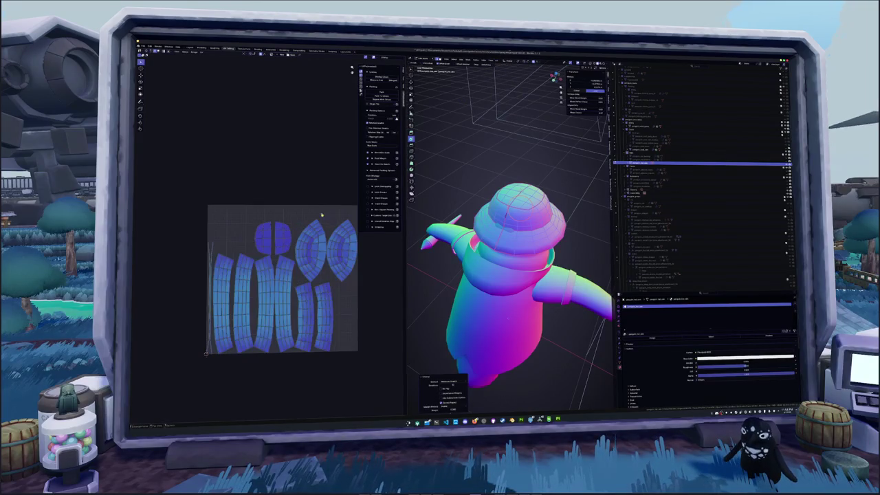
pyautogui.scroll(2, 342, 280)
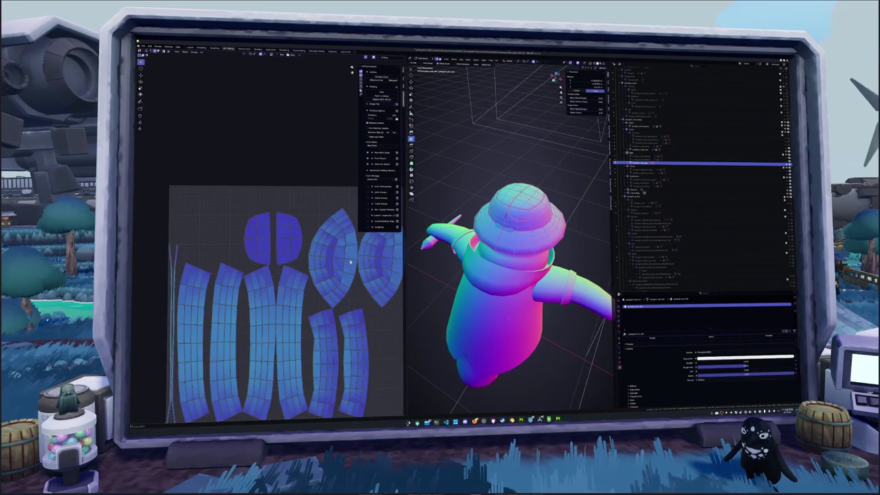
# Reselect the mesh and pack its UV islands into a compact layout.
pyautogui.rightClick(351, 260)
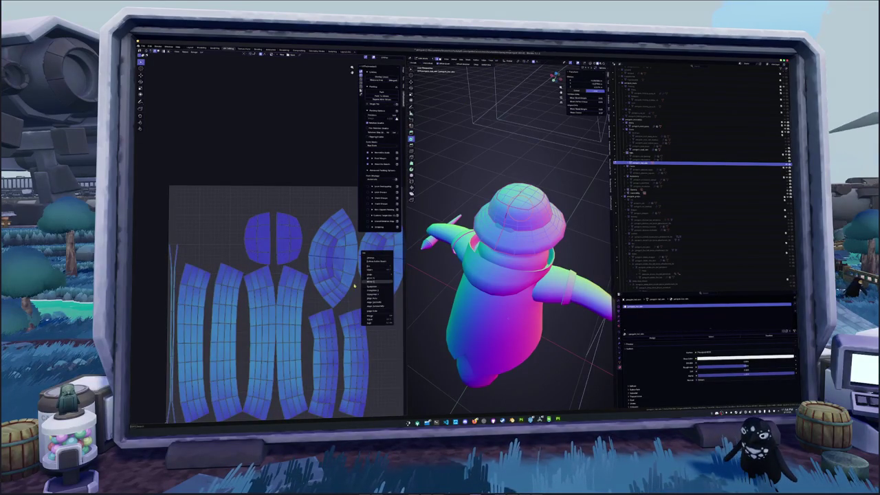
pyautogui.press('Escape')
pyautogui.hotkey('alt', 'a')
pyautogui.moveTo(508, 289); pyautogui.dragTo(481, 262, button='middle')
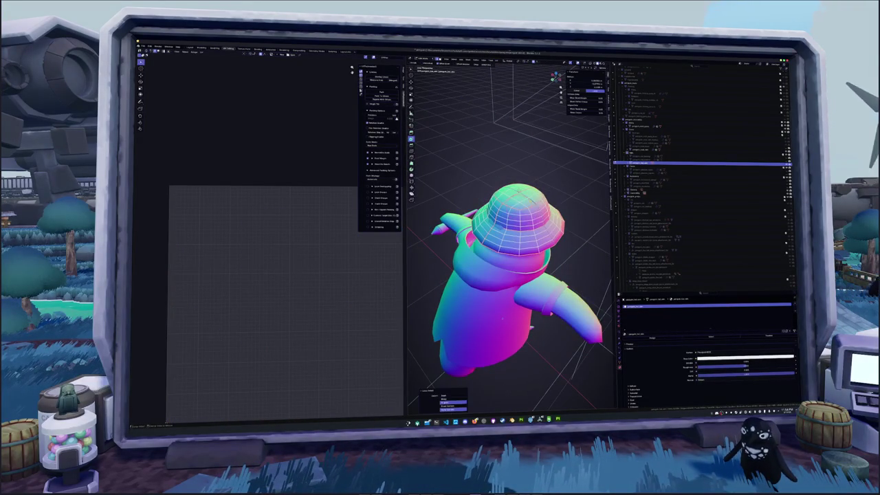
pyautogui.rightClick(521, 206)
pyautogui.click(520, 262)
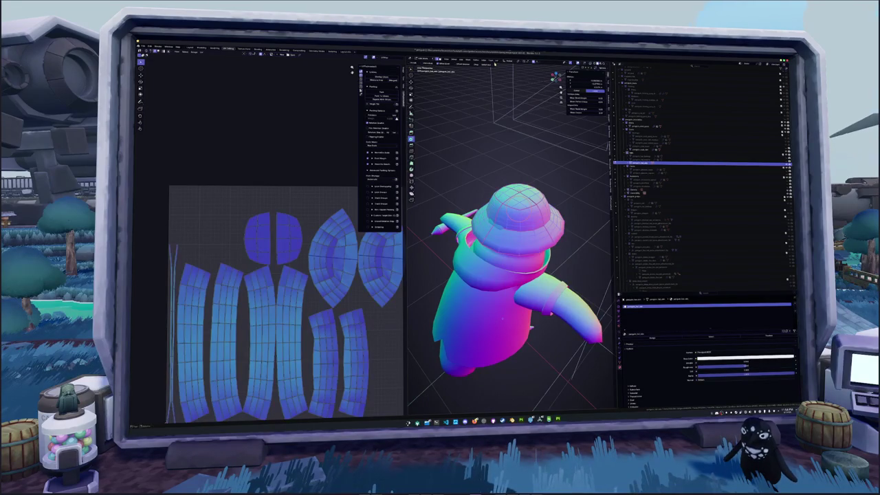
pyautogui.hotkey('ctrl', 'p')
pyautogui.scroll(-3, 327, 197)
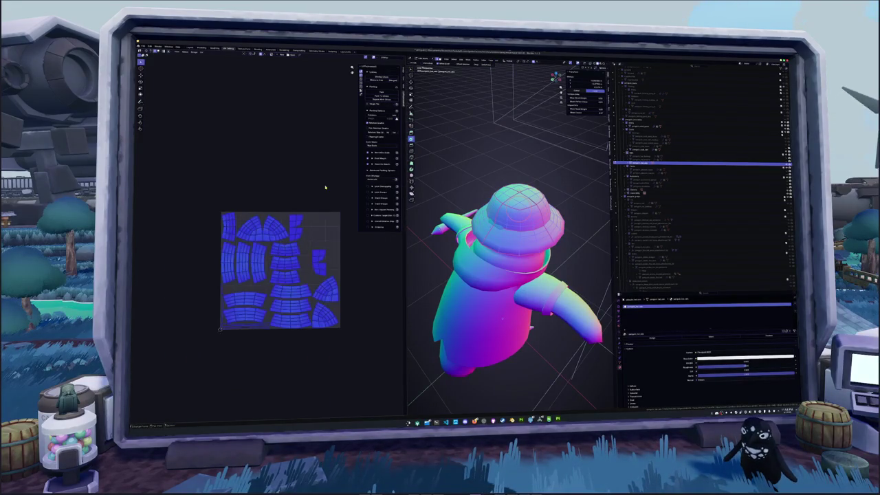
# Run a tighter packing search, accept the result with Esc, and return to object mode.
pyautogui.hotkey('ctrl', 'p')
pyautogui.scroll(2, 325, 229)
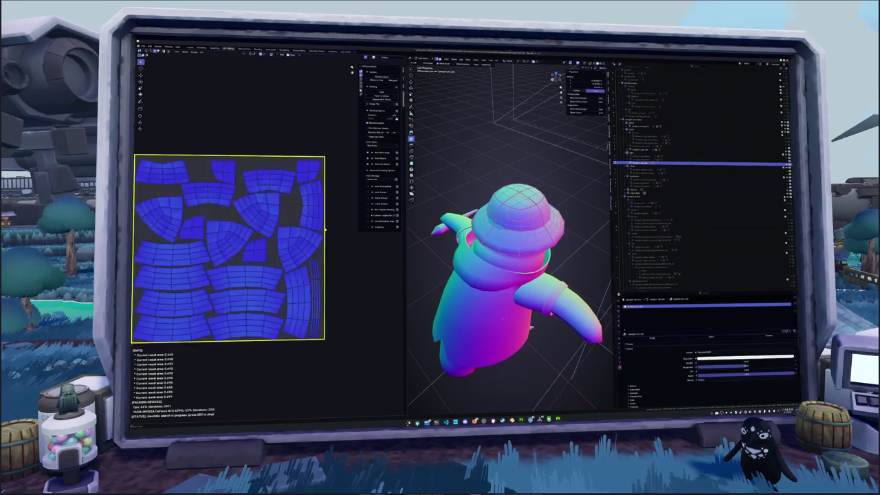
pyautogui.scroll(1, 325, 229)
pyautogui.scroll(-1, 207, 296)
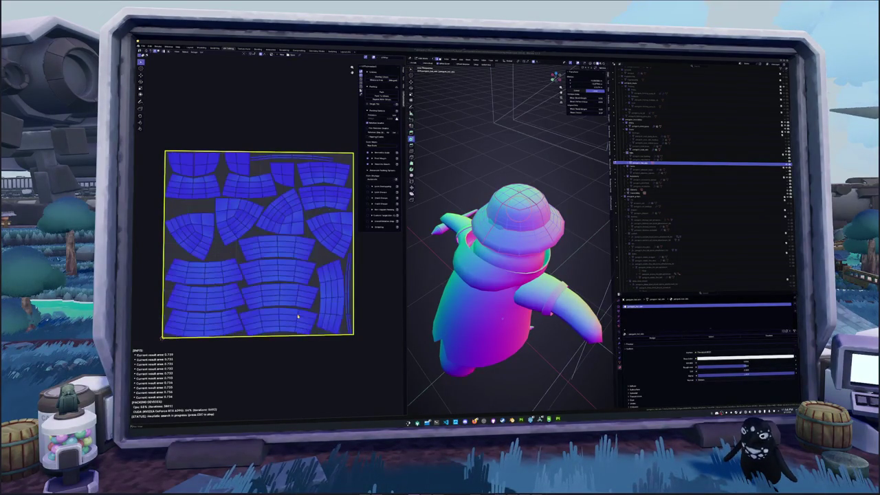
pyautogui.press('Escape')
pyautogui.press('Tab')
pyautogui.scroll(-3, 482, 276)
pyautogui.moveTo(467, 268); pyautogui.dragTo(426, 249, button='middle')
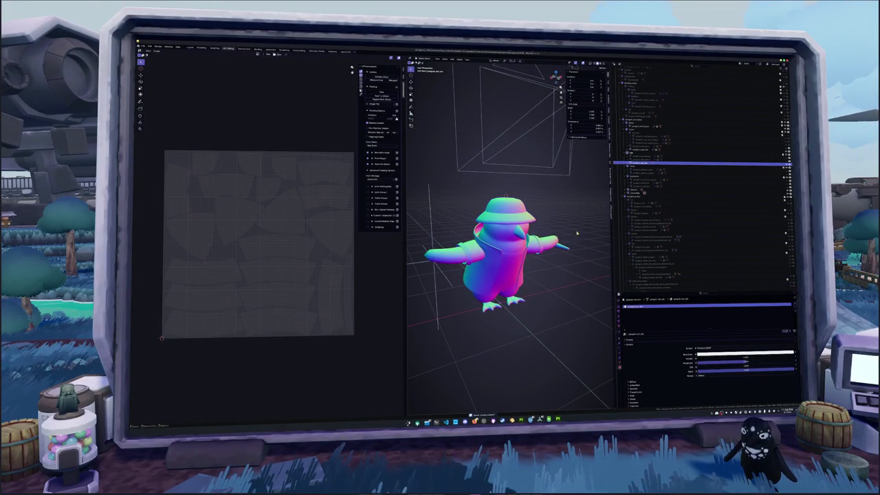
# Insert a keyframe on the penguin's armature in the Animation workspace.
pyautogui.click(191, 48)
pyautogui.scroll(-3, 392, 207)
pyautogui.moveTo(392, 206); pyautogui.dragTo(433, 207, button='middle')
pyautogui.click(405, 265)
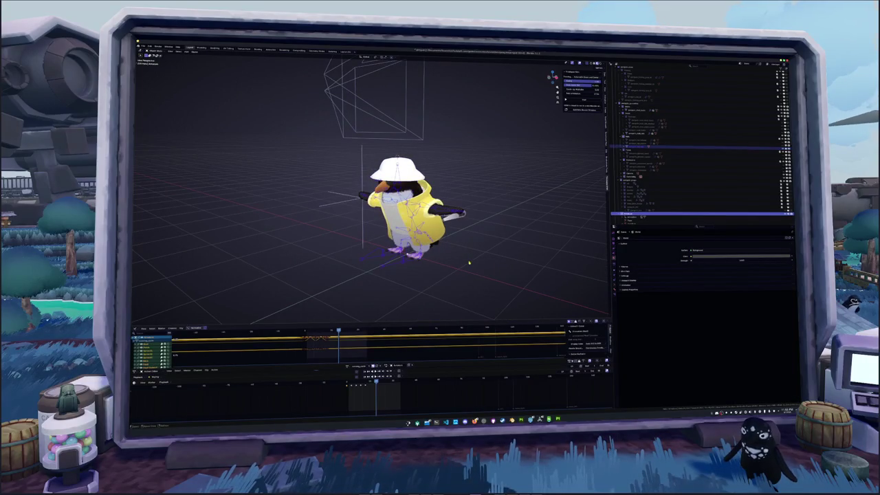
pyautogui.press('i')
pyautogui.click(467, 239)
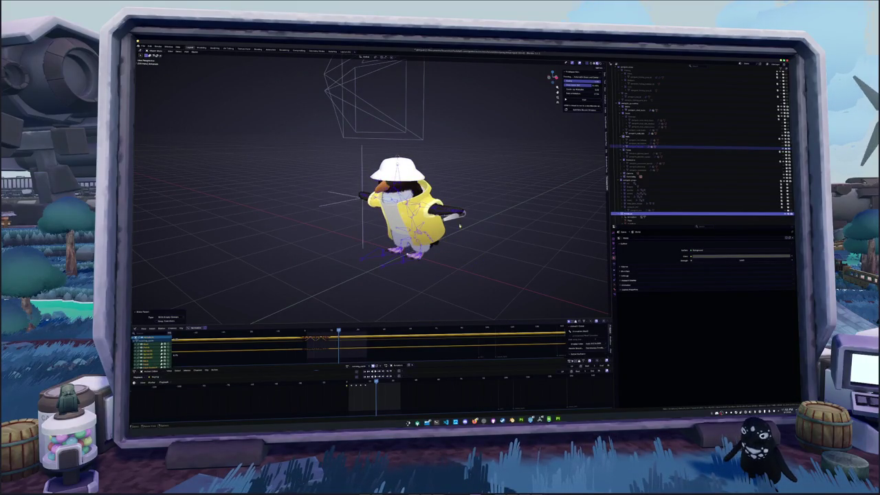
# Select the bucket hat, check its data properties, and briefly toggle paint mode.
pyautogui.click(399, 166)
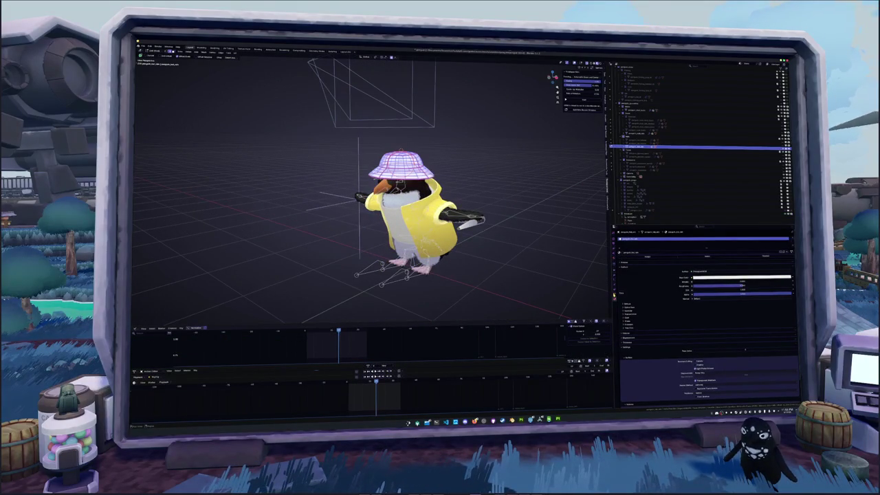
pyautogui.click(615, 297)
pyautogui.click(634, 250)
pyautogui.hotkey('ctrl', 'Tab')
pyautogui.click(514, 264)
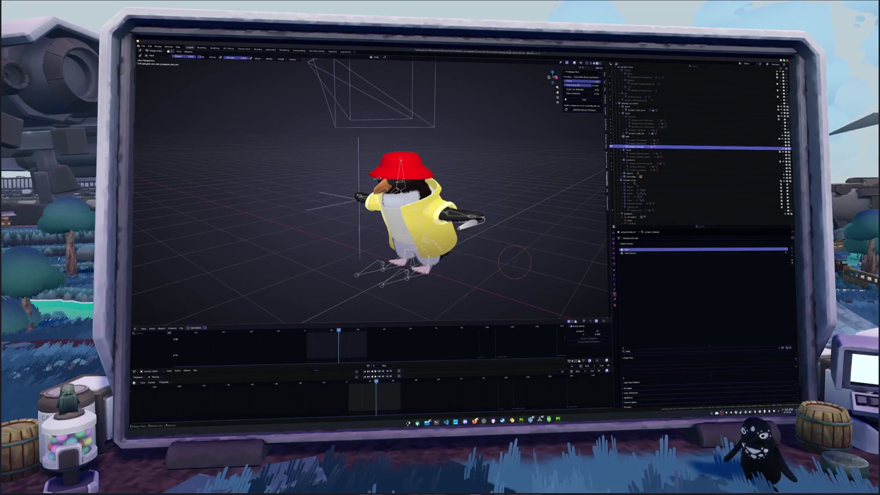
pyautogui.hotkey('ctrl', 'Tab')
pyautogui.click(382, 276)
pyautogui.moveTo(497, 250); pyautogui.dragTo(337, 192, button='middle')
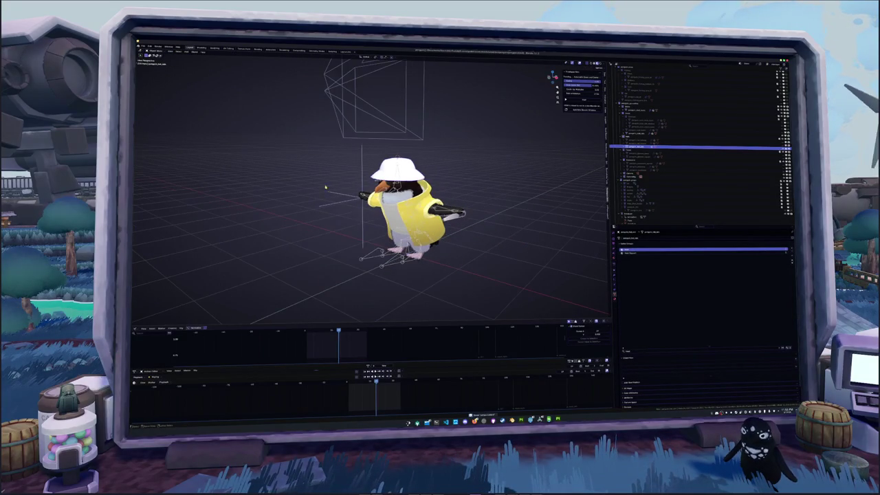
# Export the penguin as an FBX file named 'penguin'.
pyautogui.click(141, 47)
pyautogui.moveTo(149, 104)
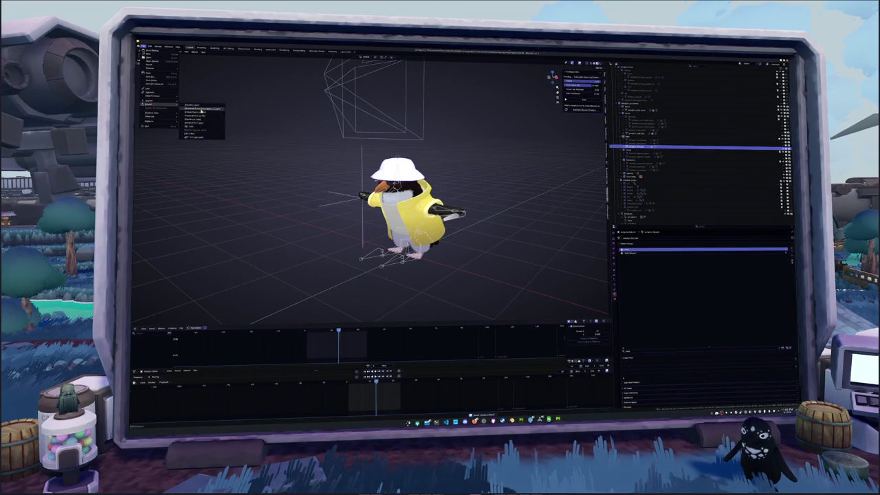
pyautogui.click(196, 137)
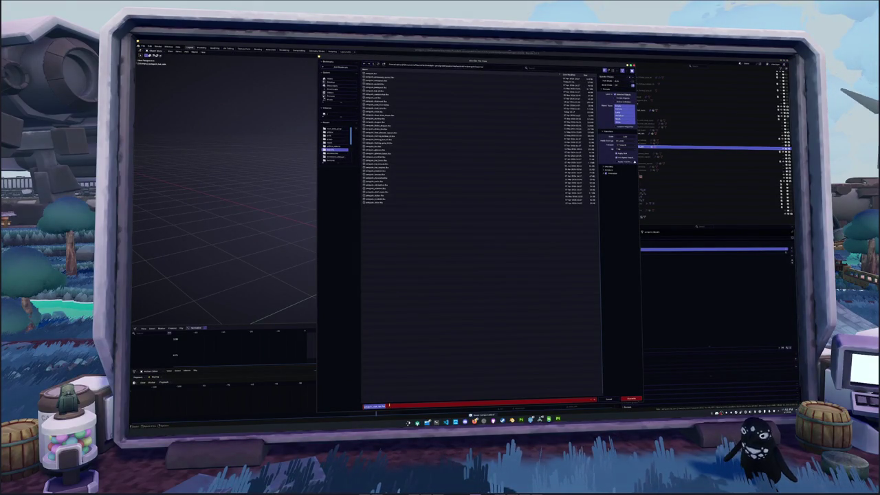
pyautogui.write('penguin')
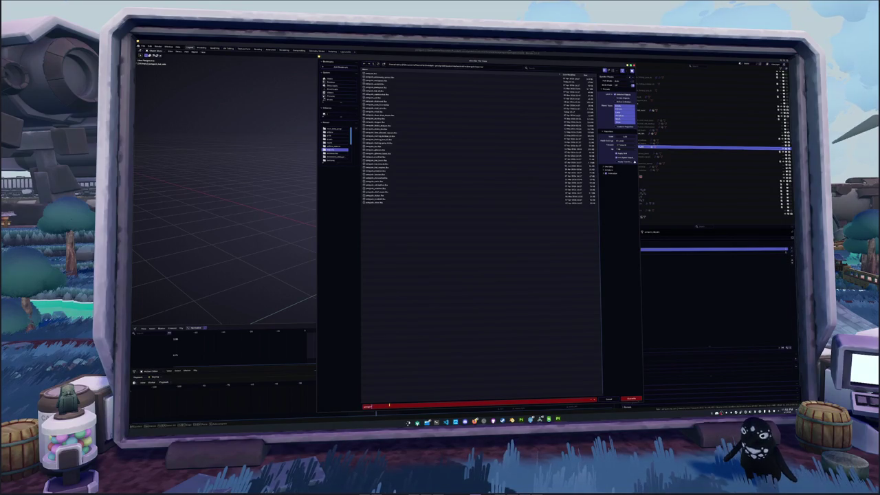
pyautogui.press('Return')
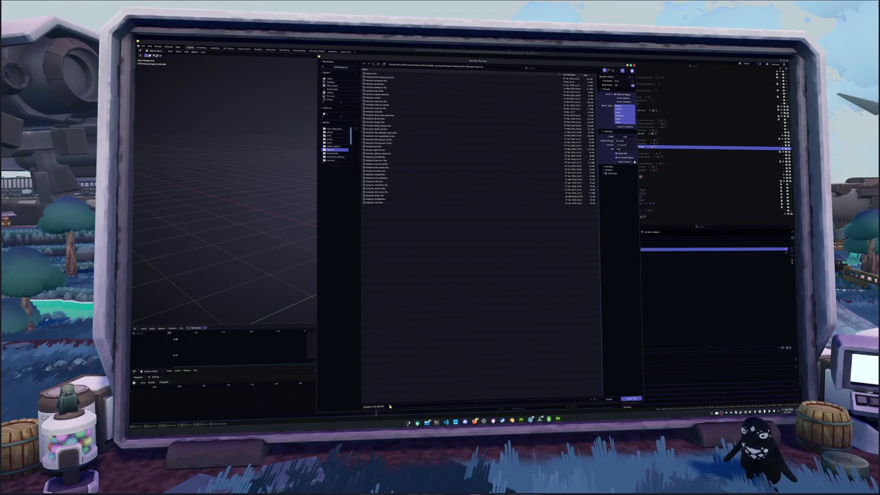
pyautogui.click(630, 398)
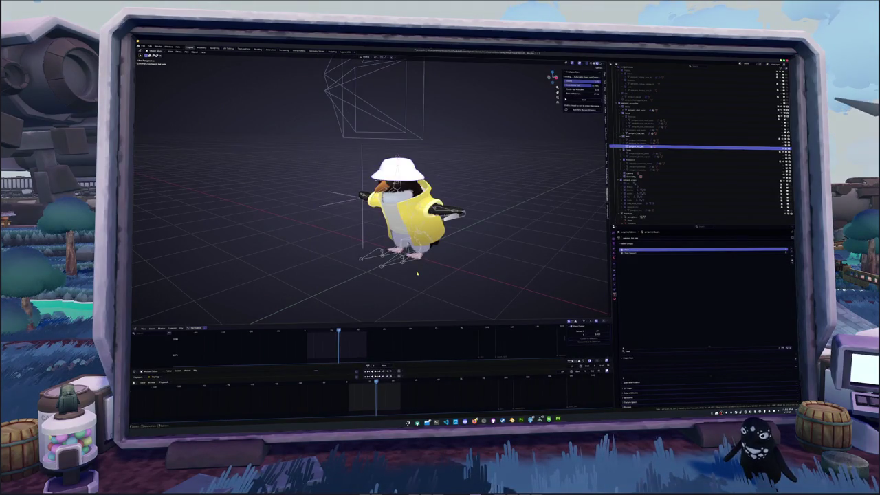
pyautogui.click(386, 266)
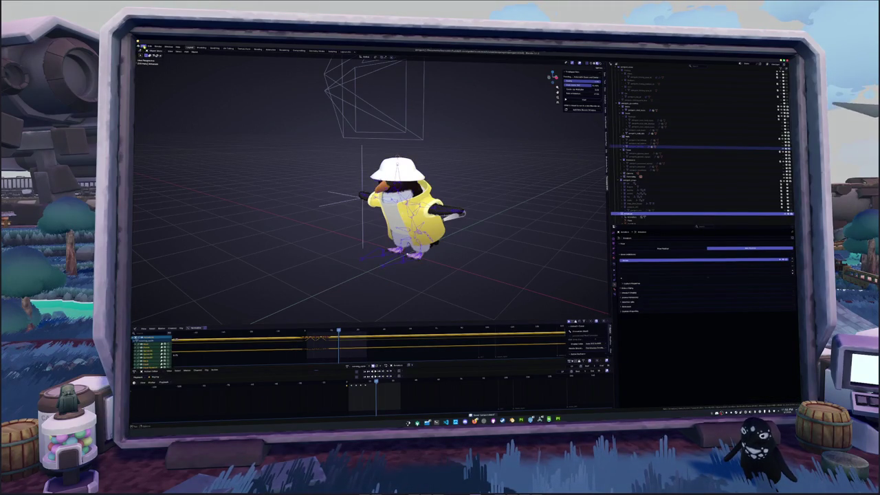
# Export the penguin again to the .glb exports folder with '_run' added to the file name.
pyautogui.click(148, 47)
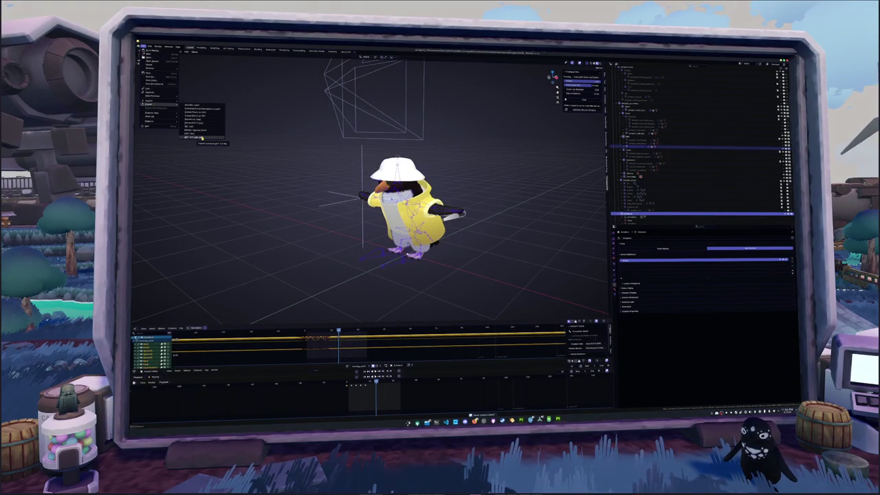
pyautogui.click(202, 137)
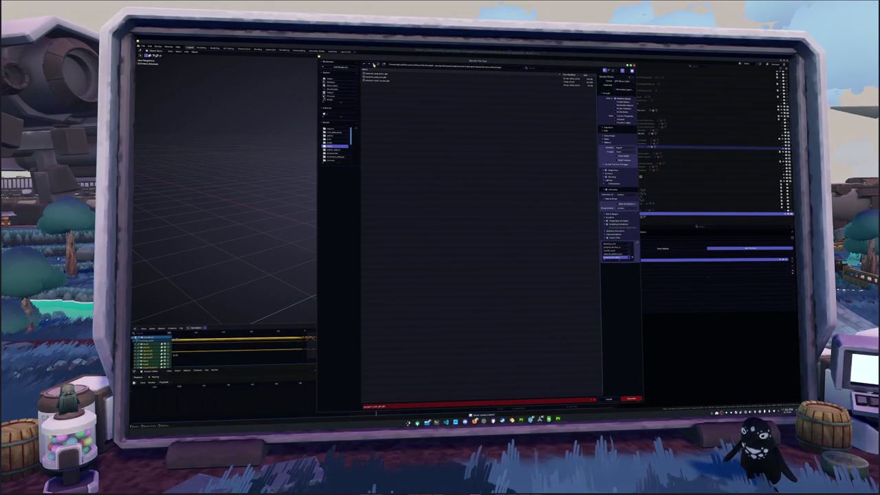
pyautogui.doubleClick(375, 80)
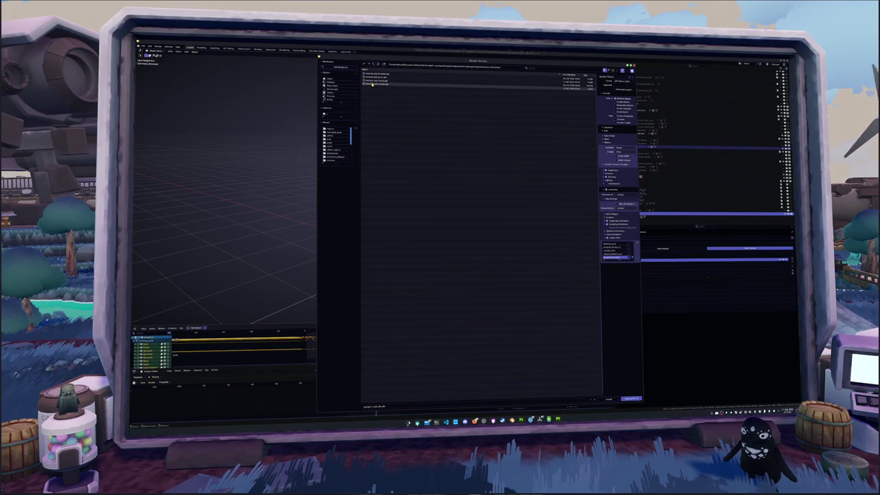
pyautogui.click(385, 405)
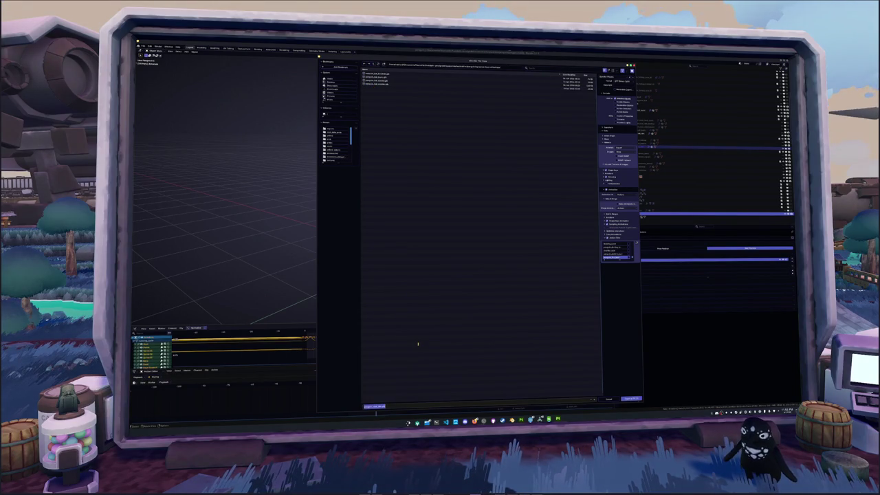
pyautogui.write('_run')
pyautogui.press('Return')
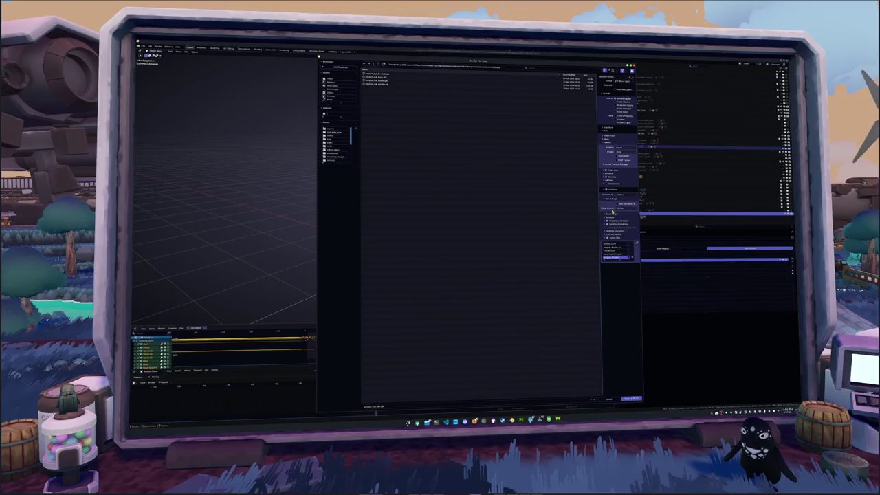
pyautogui.moveTo(620, 260); pyautogui.dragTo(621, 327)
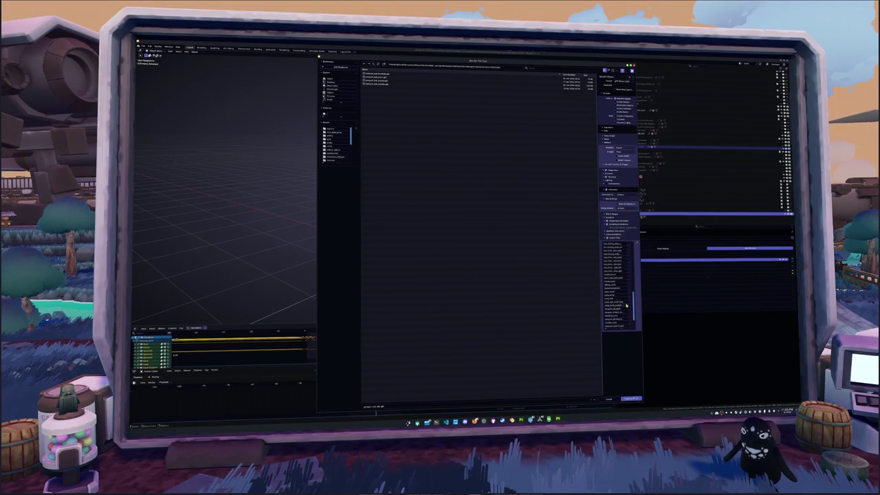
pyautogui.scroll(5, 622, 303)
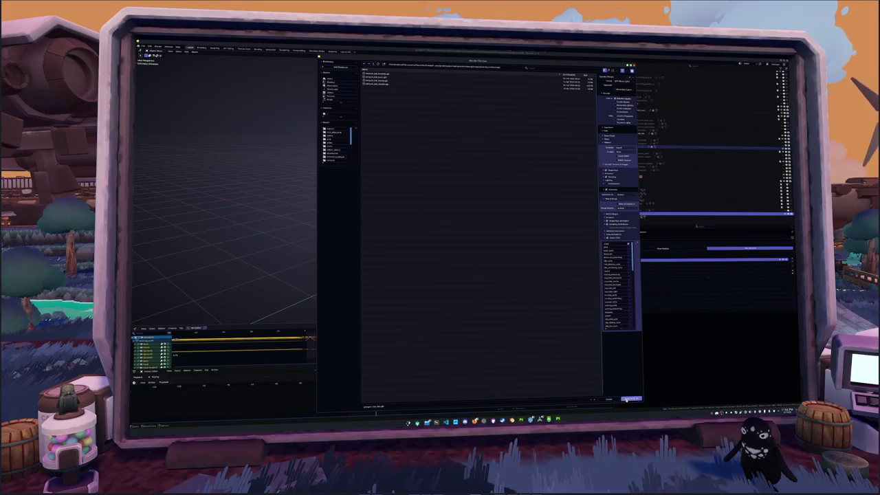
pyautogui.click(630, 399)
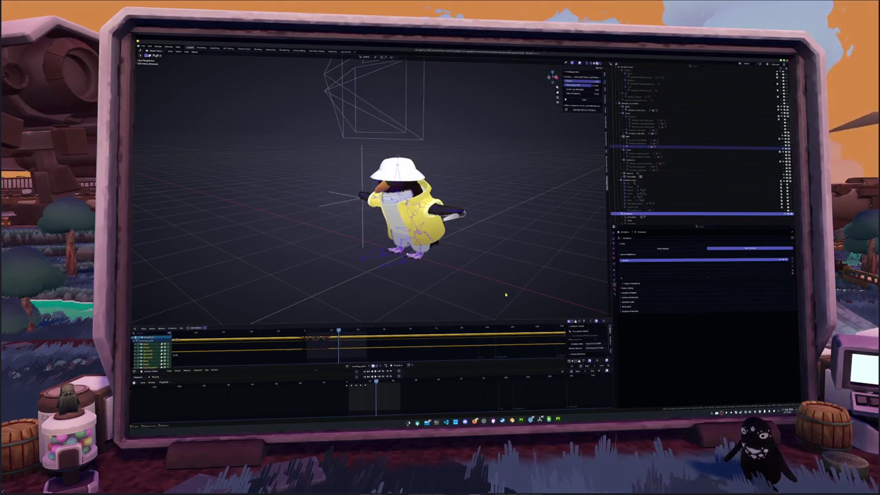
# Switch to Substance Painter and attempt to rename the top layer.
pyautogui.hotkey('alt', 'Tab')
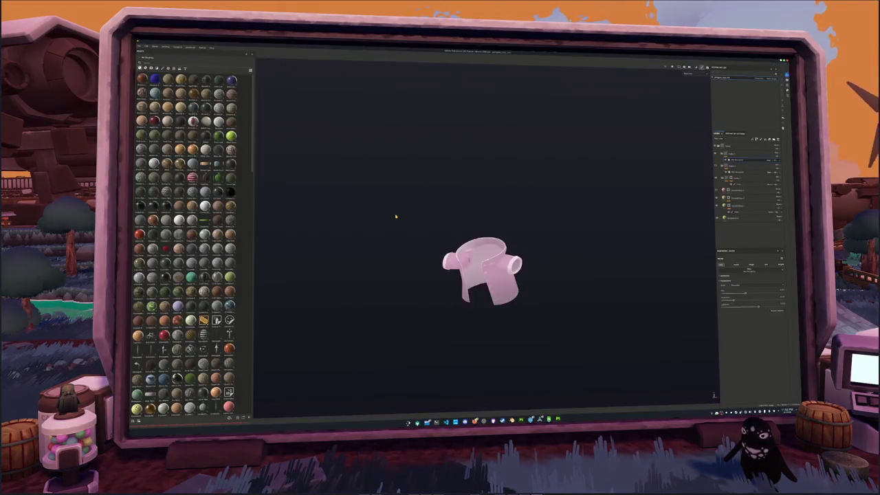
pyautogui.click(718, 146)
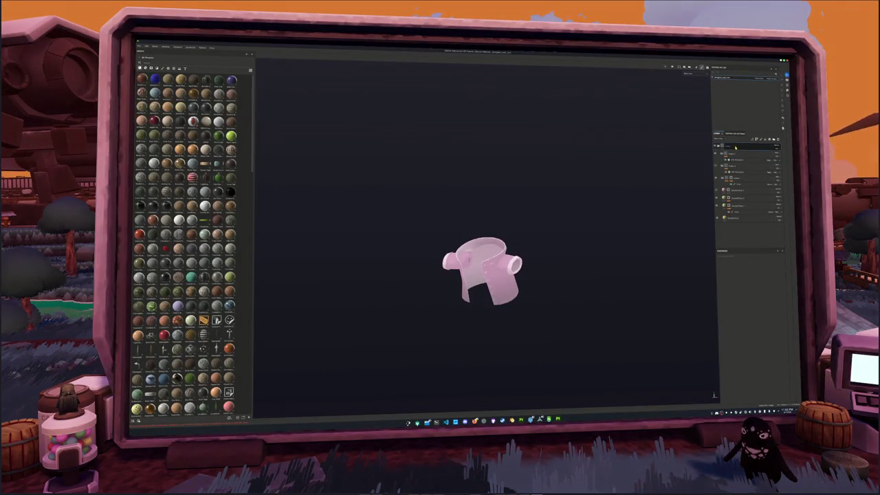
pyautogui.doubleClick(720, 146)
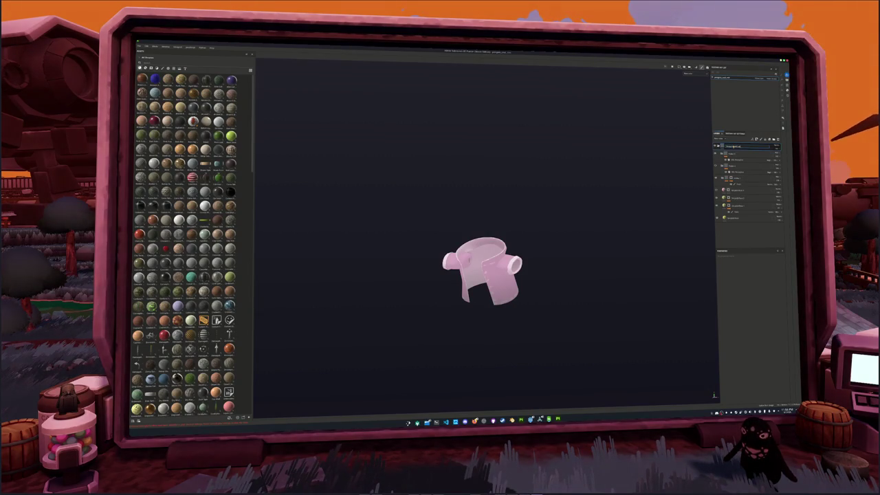
pyautogui.rightClick(726, 146)
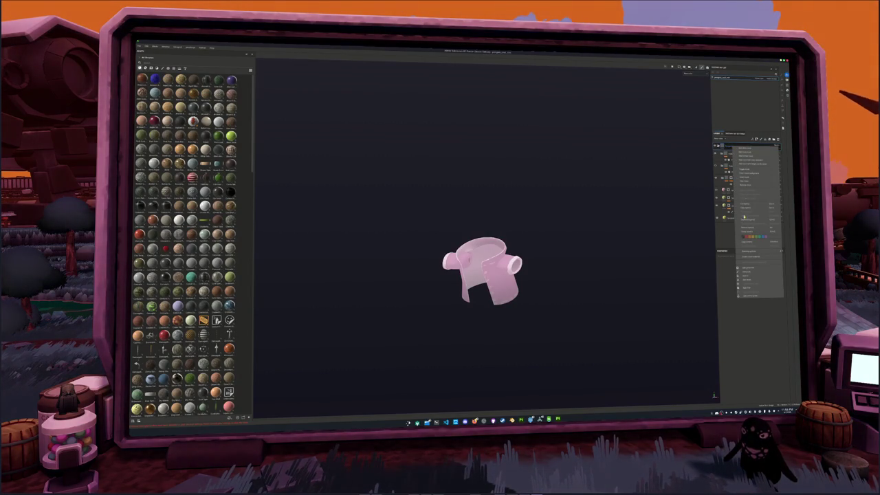
pyautogui.click(728, 251)
# Create a new project from the exported hat mesh with the chosen texture resolution.
pyautogui.click(142, 46)
pyautogui.click(155, 53)
pyautogui.click(515, 244)
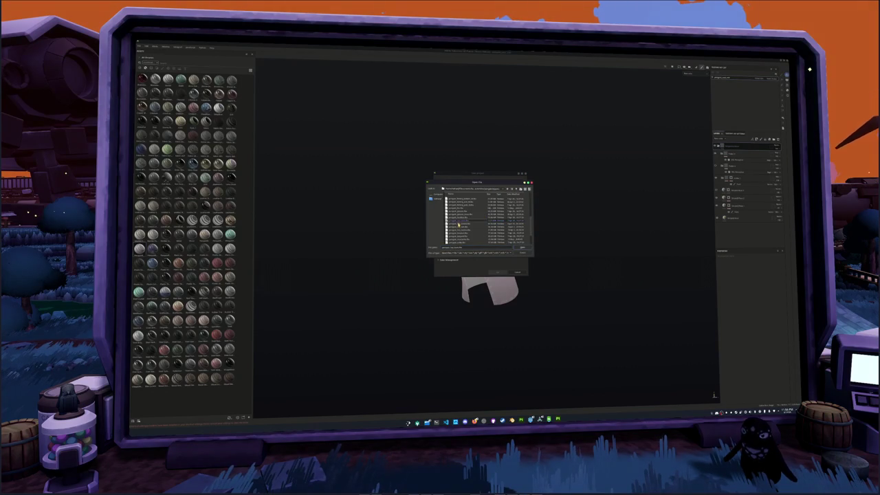
pyautogui.doubleClick(458, 223)
pyautogui.click(465, 200)
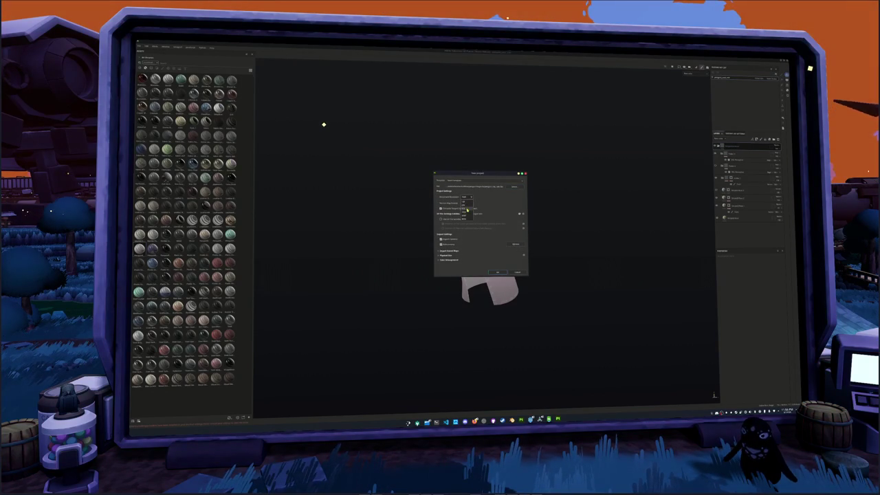
pyautogui.click(496, 272)
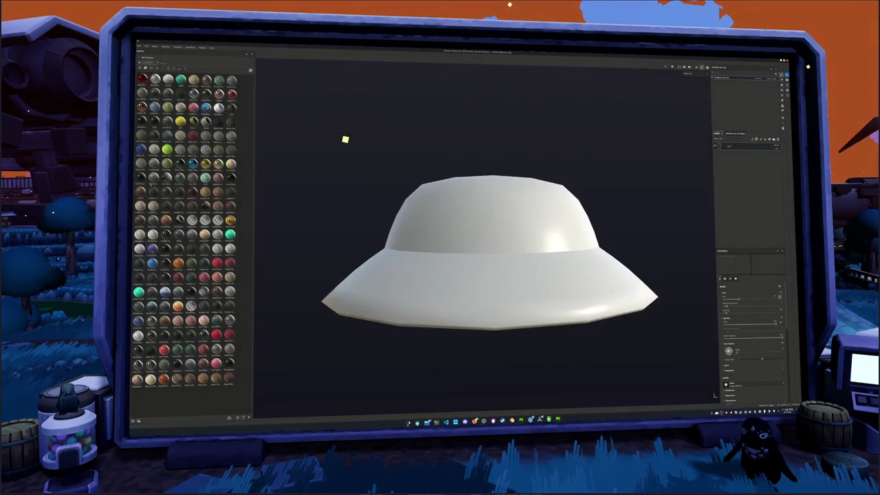
# Bake the hat's mesh maps.
pyautogui.hotkey('ctrl', 'shift', 'b')
pyautogui.click(555, 399)
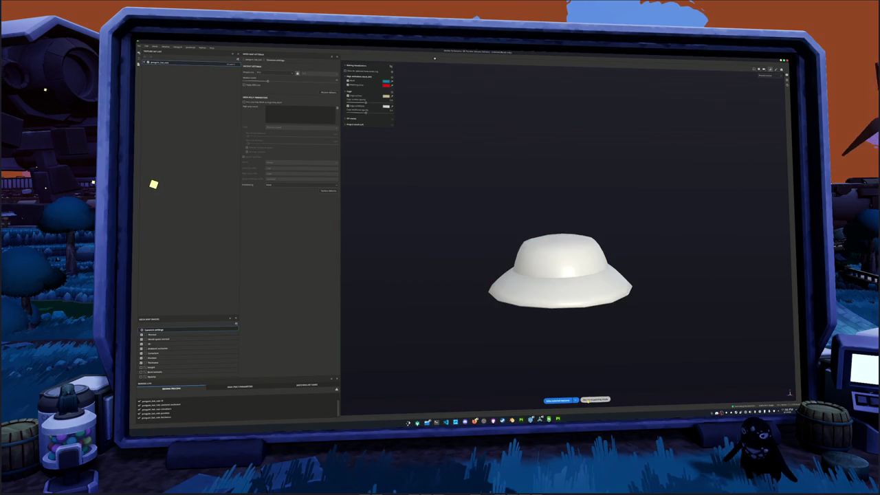
pyautogui.click(590, 399)
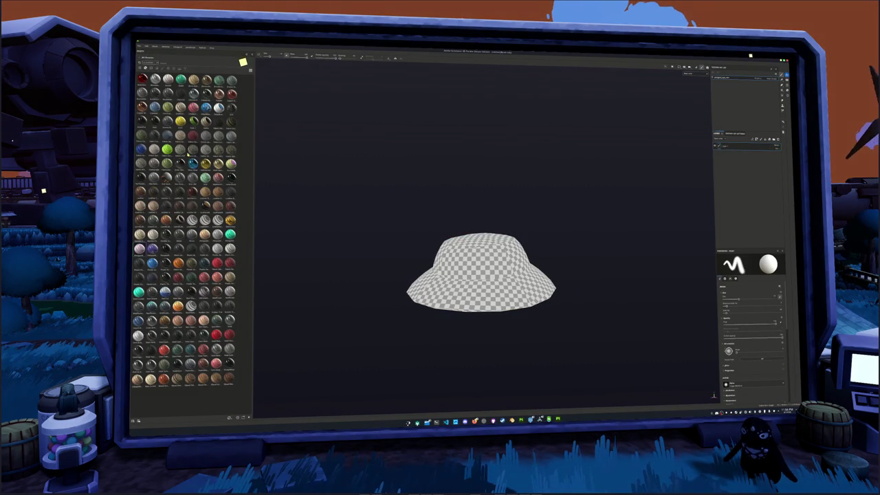
# Search the shelf for 'plastic' and drag the plastic material onto the hat.
pyautogui.click(158, 64)
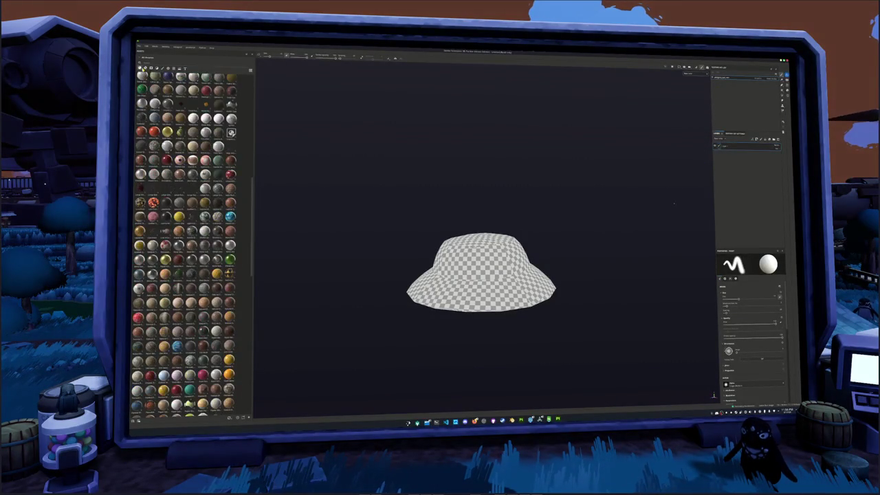
pyautogui.write('plastic')
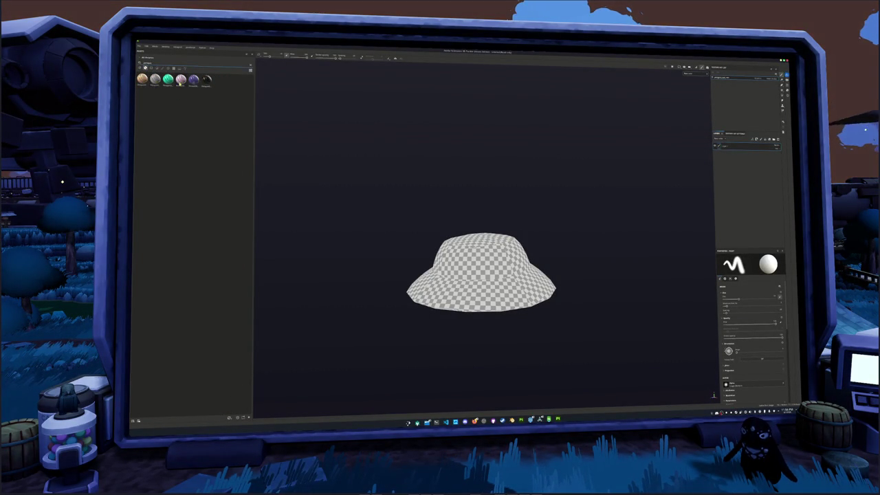
pyautogui.moveTo(192, 82); pyautogui.dragTo(488, 253)
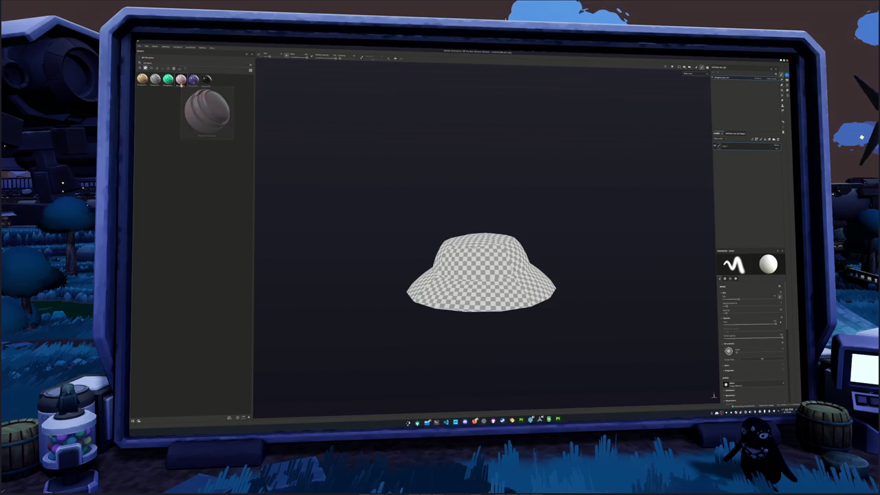
pyautogui.scroll(-2, 513, 227)
pyautogui.moveTo(513, 226)
pyautogui.keyDown('alt'); pyautogui.mouseDown()
pyautogui.moveTo(538, 241)
pyautogui.moveTo(704, 175)
pyautogui.mouseUp(); pyautogui.keyUp('alt')
# Change the viewport display mode and undo the accidental white brush mark.
pyautogui.scroll(2, 689, 170)
pyautogui.click(688, 73)
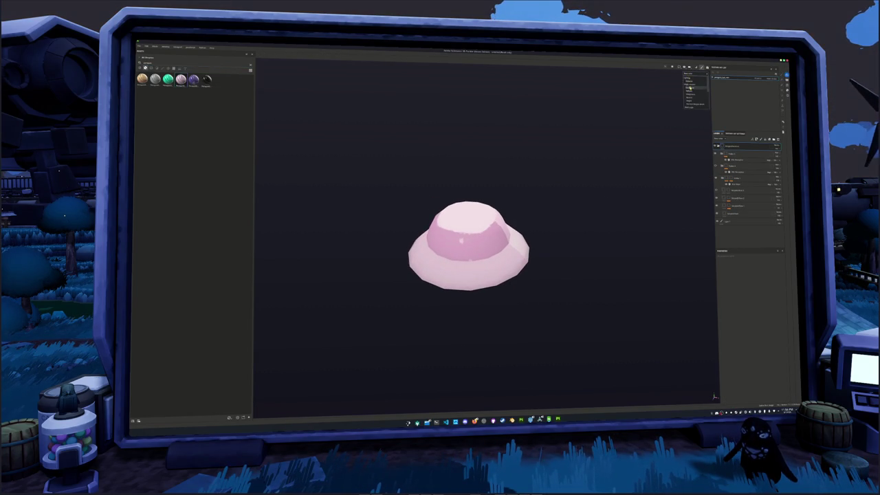
pyautogui.click(690, 90)
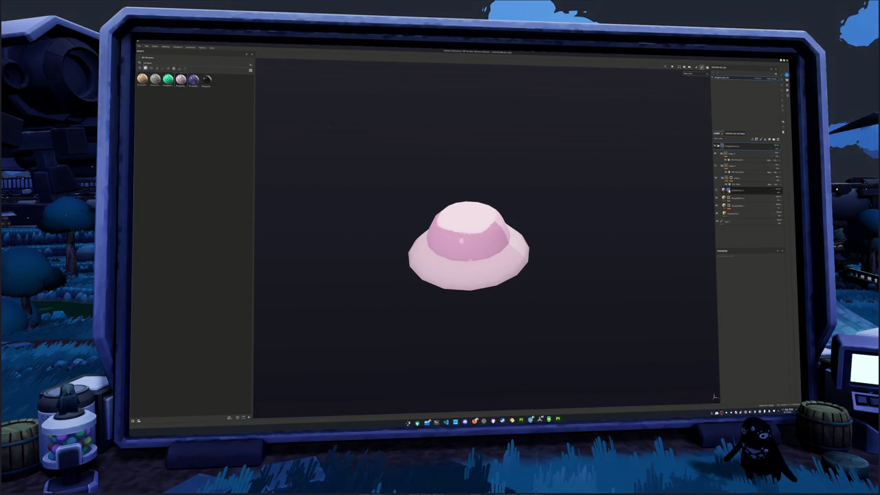
pyautogui.press('1')
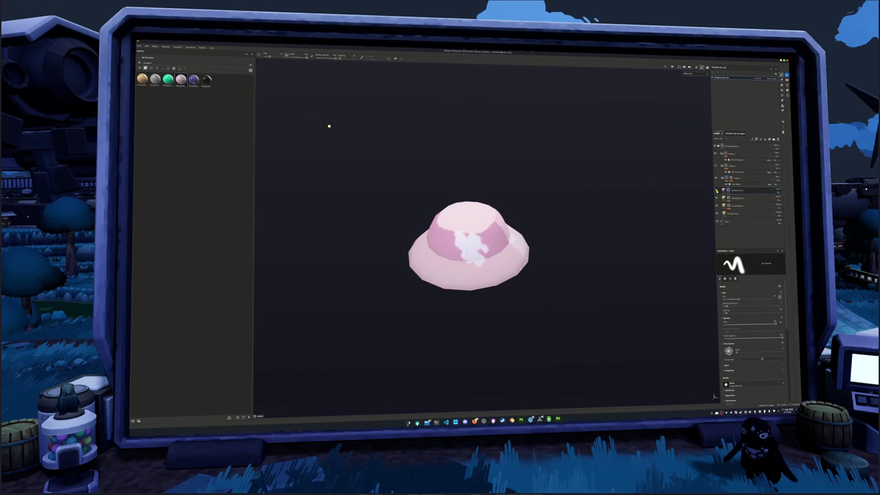
pyautogui.hotkey('ctrl', 'z')
pyautogui.hotkey('ctrl', 'z')
pyautogui.hotkey('ctrl', 'z')
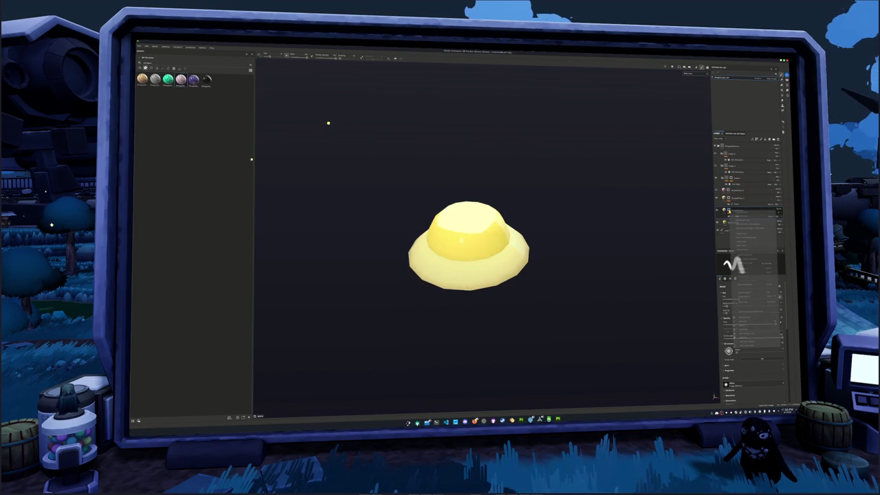
# Enable the yellow base fill on the hat and add a new paint layer.
pyautogui.click(750, 247)
pyautogui.rightClick(729, 198)
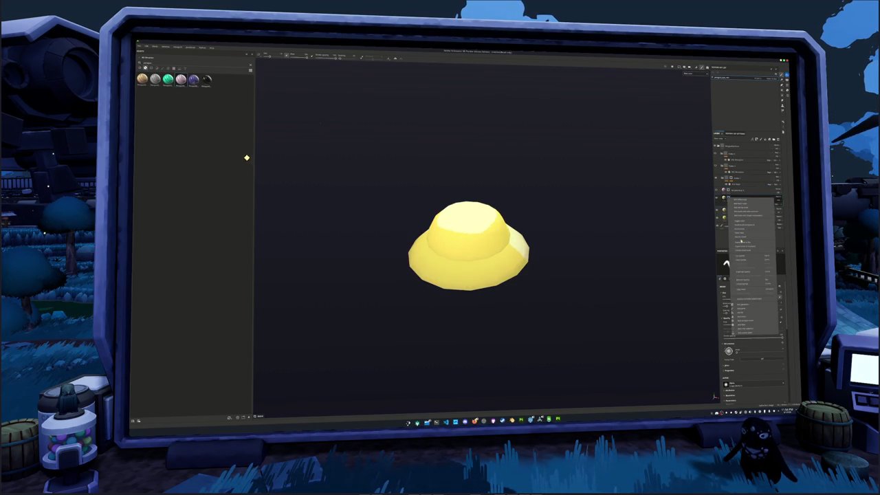
pyautogui.click(743, 235)
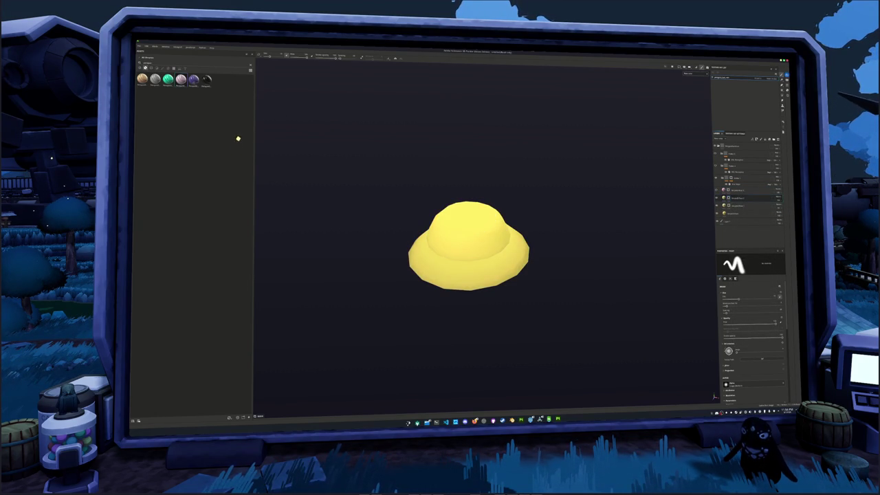
pyautogui.scroll(2, 256, 137)
pyautogui.scroll(1, 265, 141)
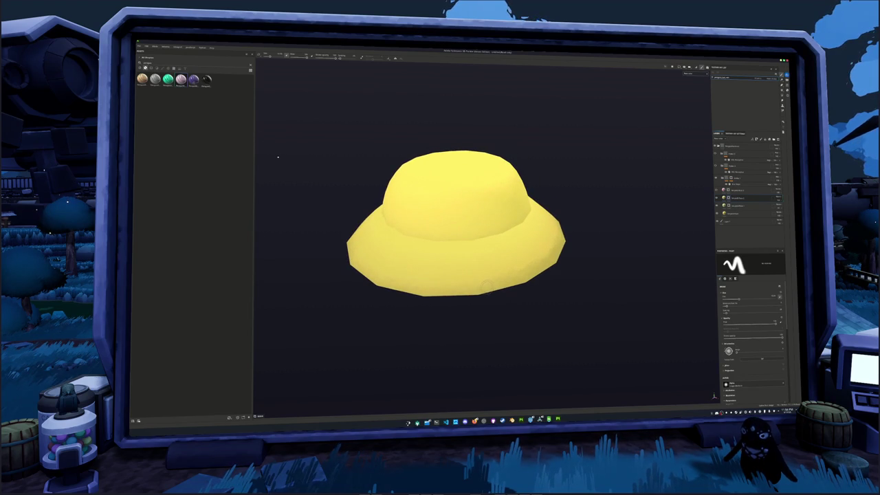
pyautogui.moveTo(487, 283)
pyautogui.keyDown('alt'); pyautogui.mouseDown()
pyautogui.moveTo(464, 230)
pyautogui.moveTo(509, 233)
pyautogui.moveTo(479, 236)
pyautogui.mouseUp(); pyautogui.keyUp('alt')
# Undo the stray white paint blob on the crown and clear the shelf search.
pyautogui.scroll(2, 464, 231)
pyautogui.hotkey('ctrl', 'z')
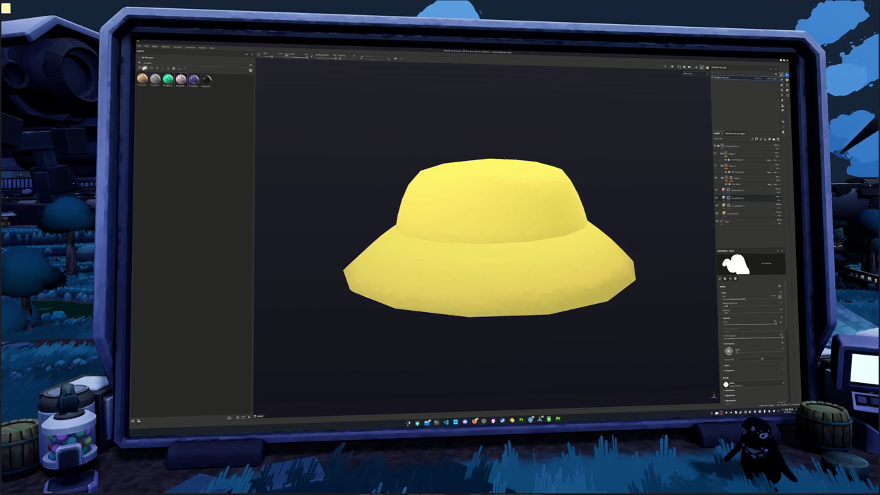
pyautogui.hotkey('ctrl', 'a')
pyautogui.press('BackSpace')
# Search the Brushes shelf for 'ink', pick the dashed zigzag stitch brush, and enlarge it.
pyautogui.write('al')
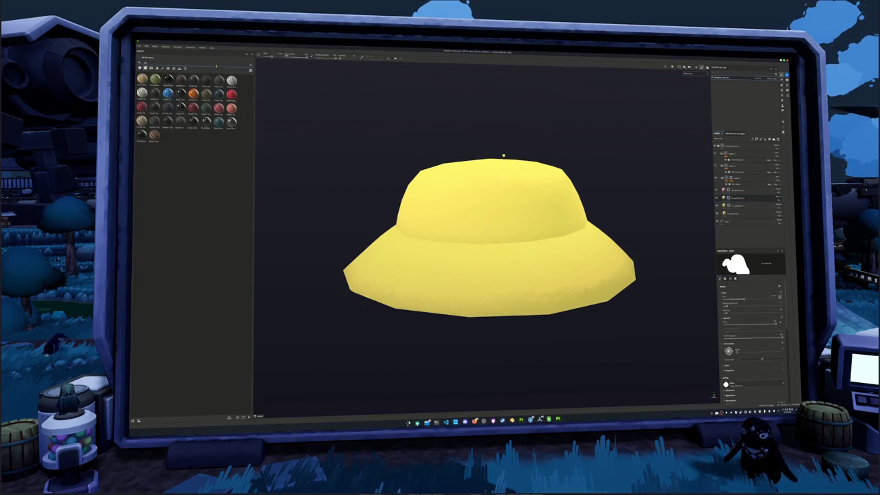
pyautogui.write('l')
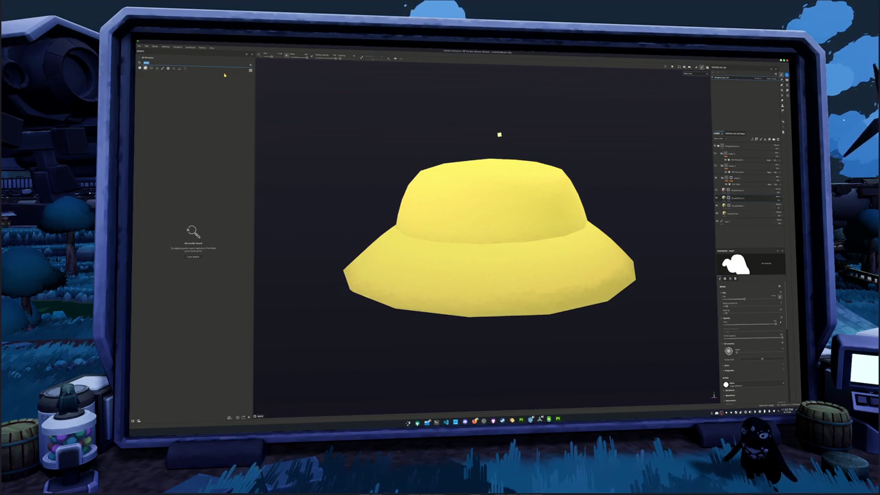
pyautogui.press('BackSpace')
pyautogui.click(161, 68)
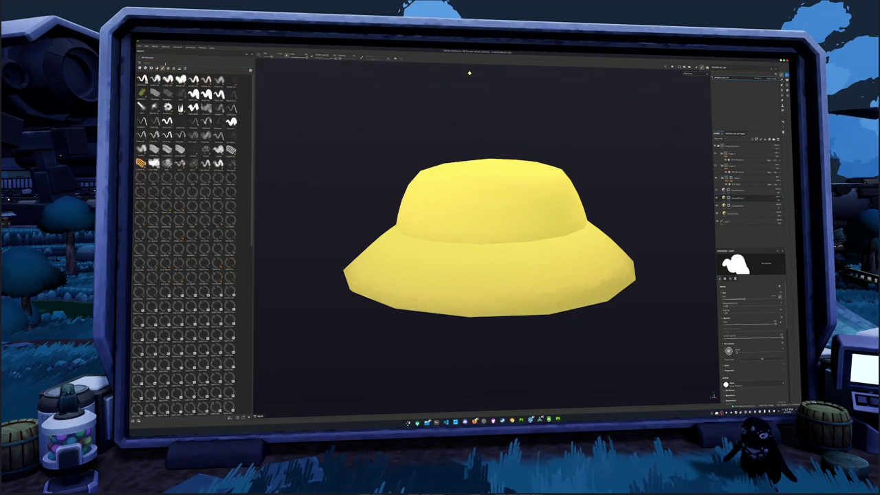
pyautogui.write('i')
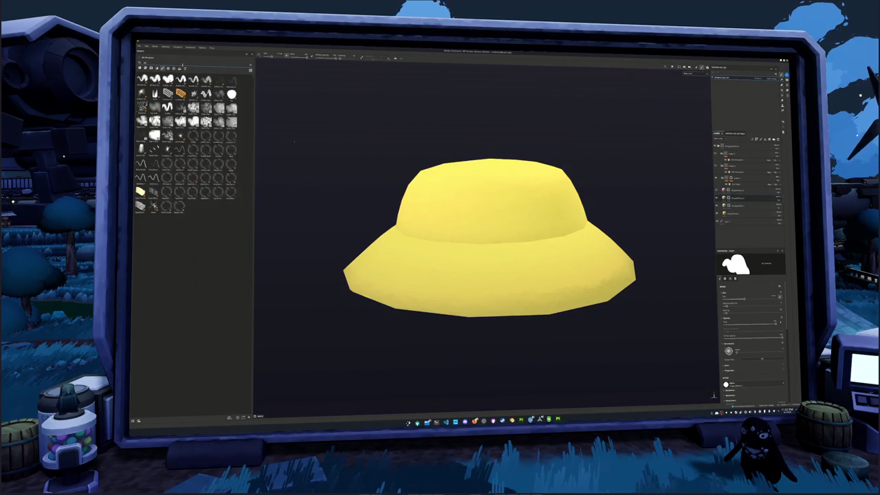
pyautogui.write('nk')
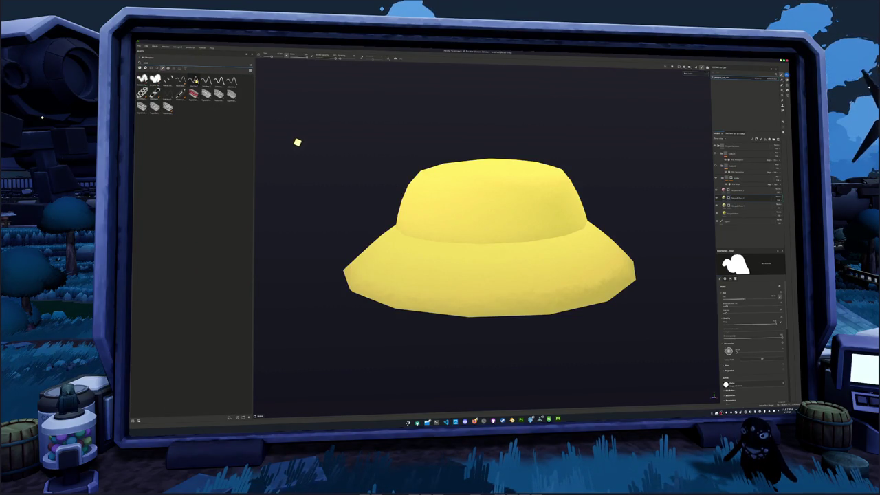
pyautogui.moveTo(194, 80)
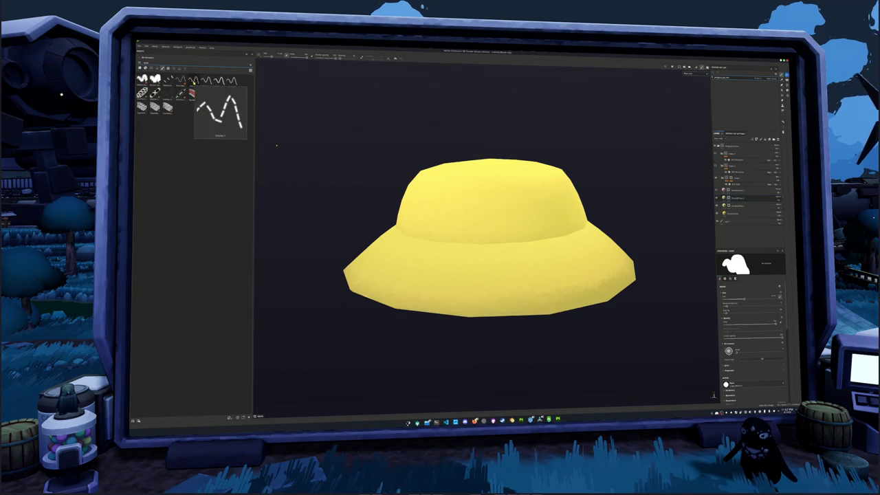
pyautogui.click(180, 81)
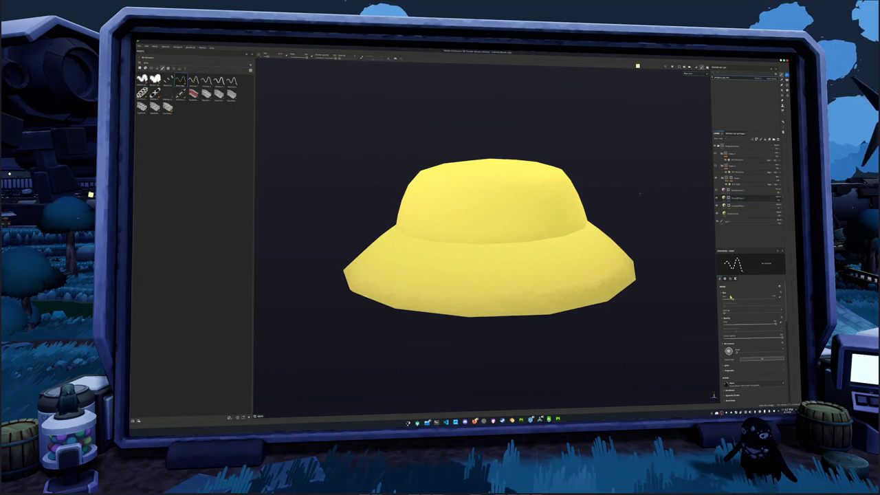
pyautogui.press(']')
pyautogui.press(']')
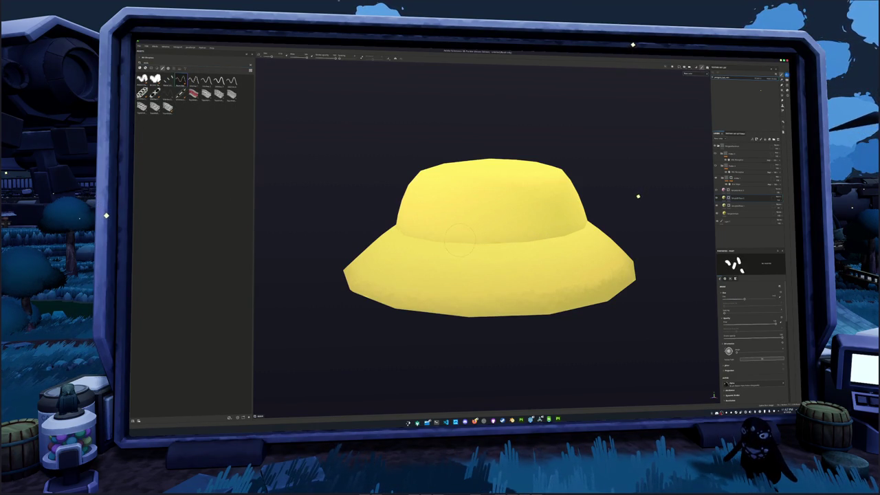
# Paint white stitch dabs all the way around the hat's band, orbiting to reach each side.
pyautogui.moveTo(451, 236); pyautogui.dragTo(476, 233, button='middle')
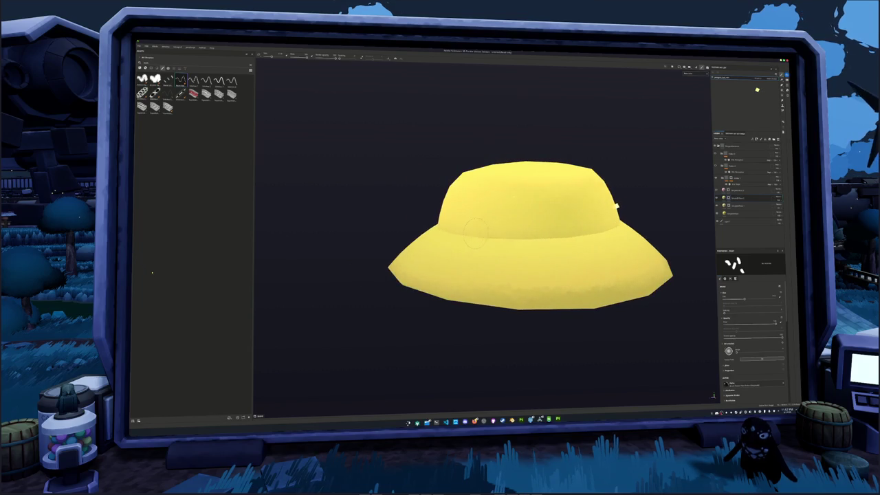
pyautogui.moveTo(588, 230)
pyautogui.keyDown('alt'); pyautogui.mouseDown()
pyautogui.moveTo(436, 241)
pyautogui.moveTo(472, 237)
pyautogui.mouseUp(); pyautogui.keyUp('alt')
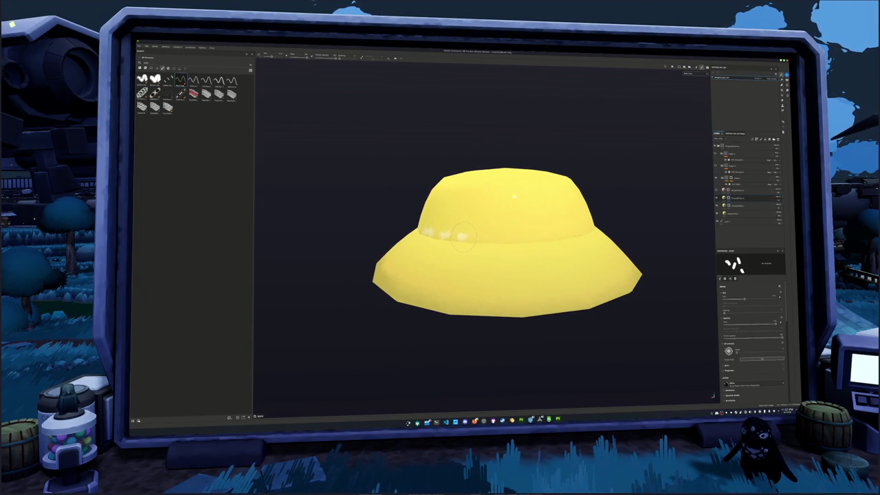
pyautogui.moveTo(533, 237)
pyautogui.mouseDown()
pyautogui.moveTo(564, 231)
pyautogui.moveTo(432, 237)
pyautogui.moveTo(485, 237)
pyautogui.moveTo(456, 230)
pyautogui.moveTo(379, 243)
pyautogui.mouseUp()
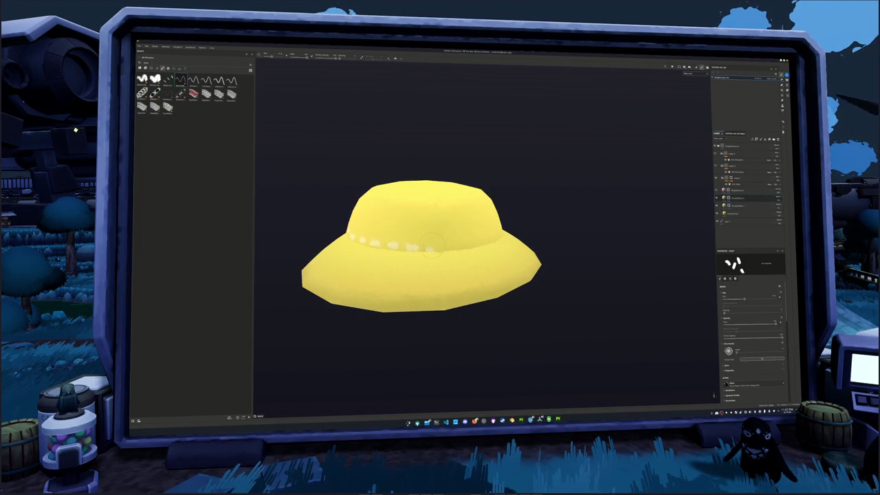
pyautogui.keyDown('shift'); pyautogui.click(438, 247); pyautogui.keyUp('shift')
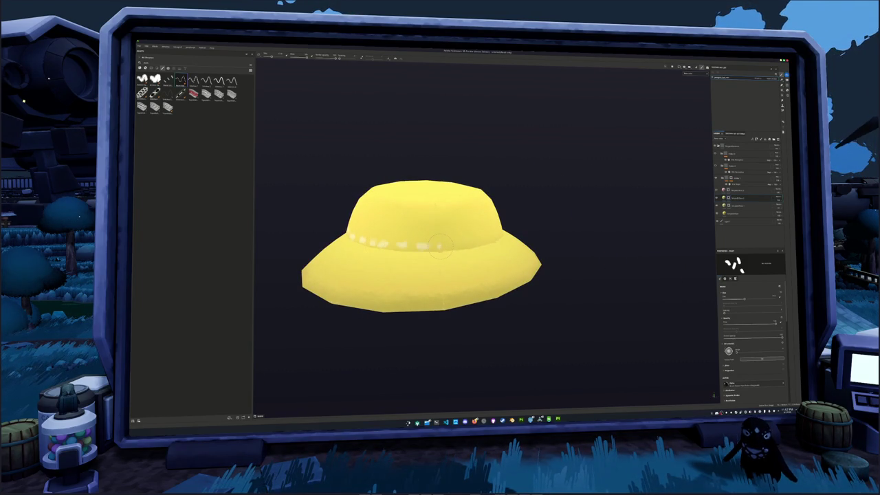
pyautogui.moveTo(479, 243)
pyautogui.keyDown('alt'); pyautogui.mouseDown()
pyautogui.moveTo(393, 237)
pyautogui.moveTo(484, 243)
pyautogui.mouseUp(); pyautogui.keyUp('alt')
pyautogui.hotkey('ctrl', 'z')
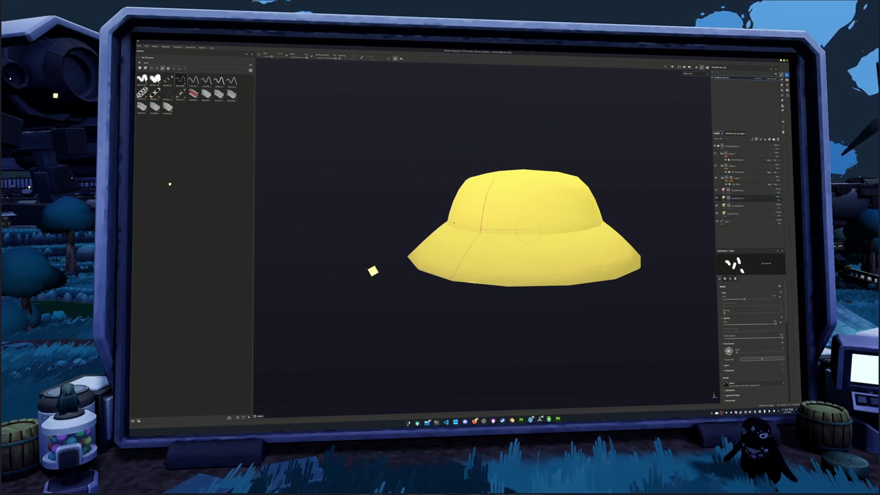
pyautogui.hotkey('ctrl', 'y')
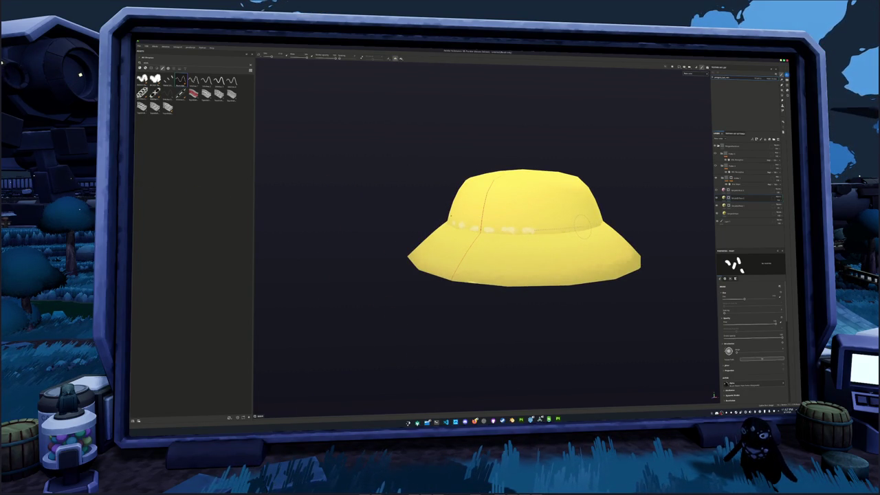
pyautogui.moveTo(583, 224)
pyautogui.keyDown('alt'); pyautogui.mouseDown()
pyautogui.moveTo(619, 223)
pyautogui.moveTo(473, 204)
pyautogui.mouseUp(); pyautogui.keyUp('alt')
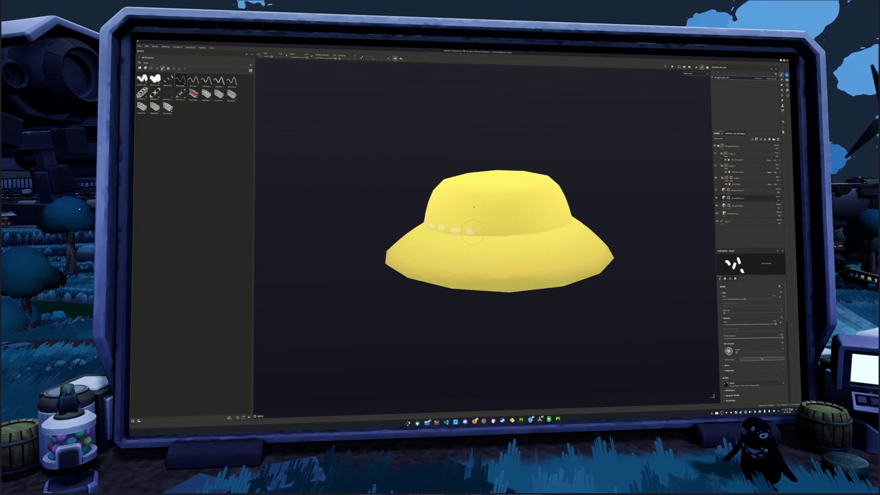
pyautogui.moveTo(434, 227)
pyautogui.mouseDown()
pyautogui.moveTo(553, 223)
pyautogui.moveTo(445, 233)
pyautogui.mouseUp()
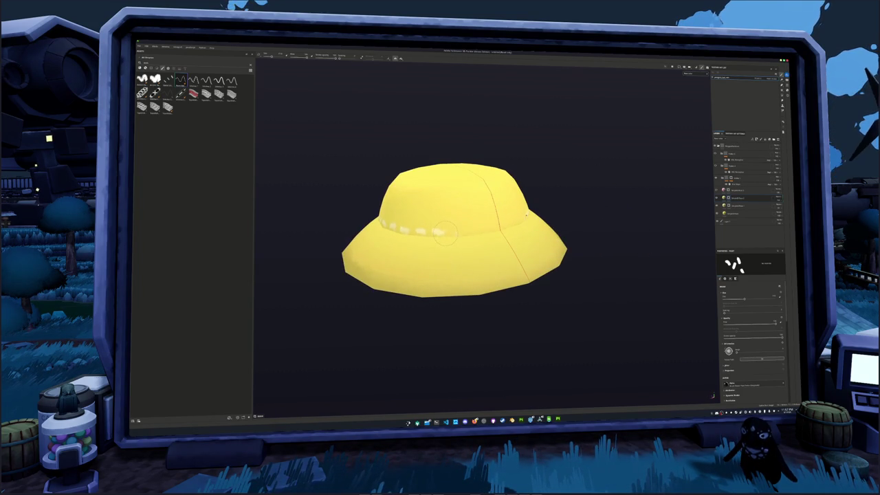
# Zoom out to see the whole stitched hat and bring up the save dialog.
pyautogui.press('shift')
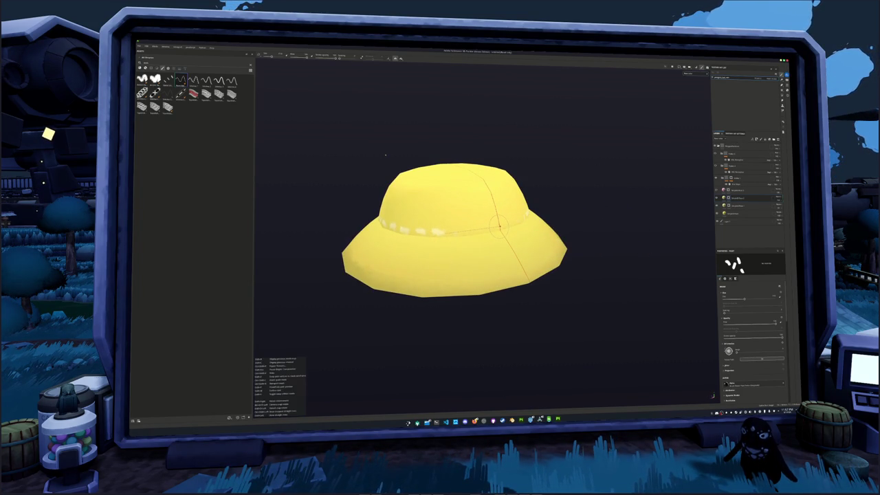
pyautogui.scroll(-5, 500, 225)
pyautogui.moveTo(500, 226)
pyautogui.keyDown('alt'); pyautogui.mouseDown(button='middle')
pyautogui.moveTo(596, 246)
pyautogui.moveTo(552, 250)
pyautogui.mouseUp(button='middle'); pyautogui.keyUp('alt')
pyautogui.hotkey('ctrl', 's')
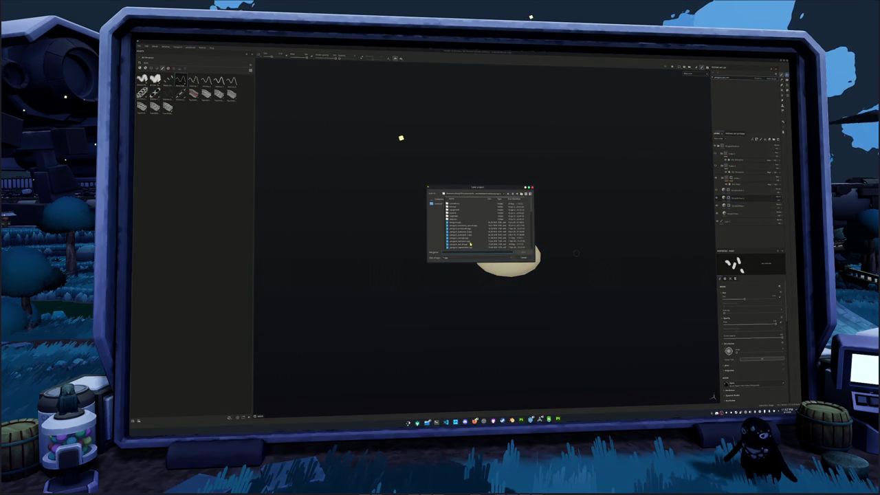
# Save the project as 'phat_sad' and bring up the Export Textures settings.
pyautogui.write('phat_sad')
pyautogui.press('Return')
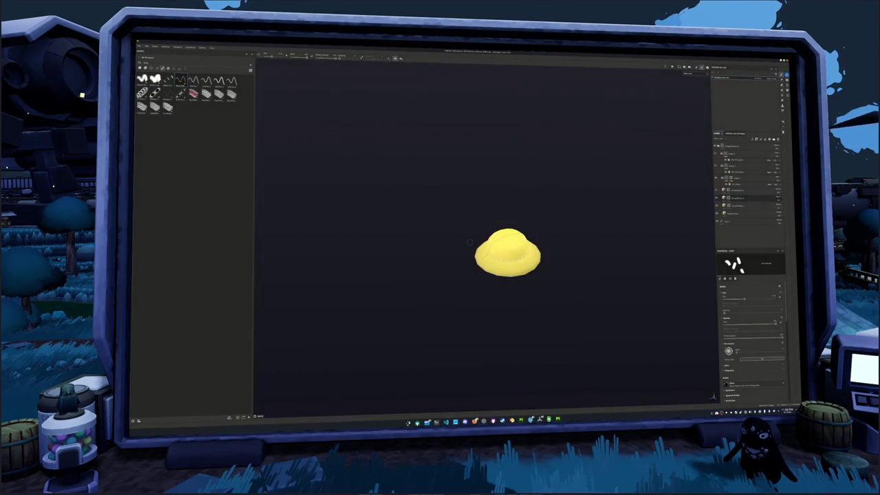
pyautogui.hotkey('ctrl', 'shift', 'e')
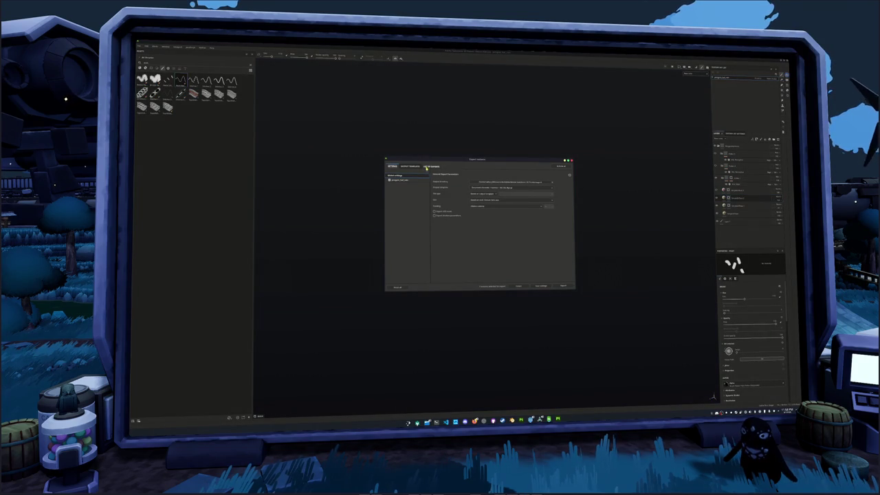
# Choose the output folder in Find Directory and export the hat's texture maps.
pyautogui.click(506, 181)
pyautogui.click(495, 198)
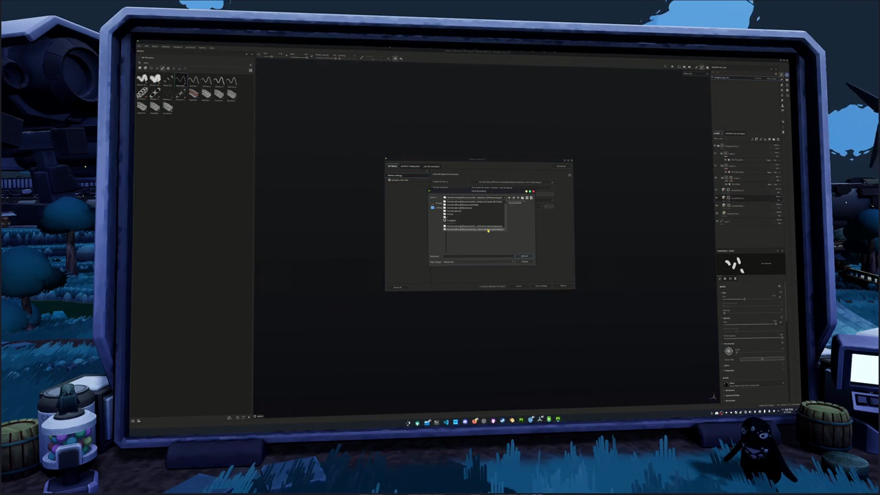
pyautogui.click(488, 229)
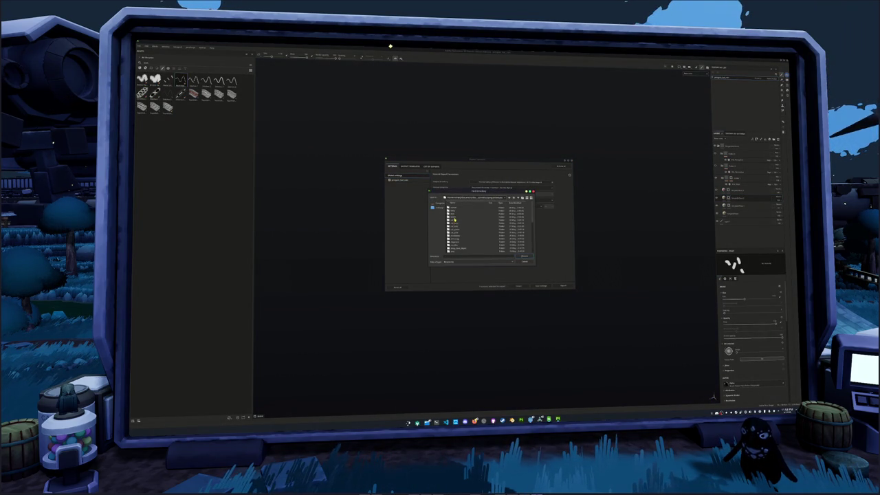
pyautogui.click(454, 250)
pyautogui.click(522, 198)
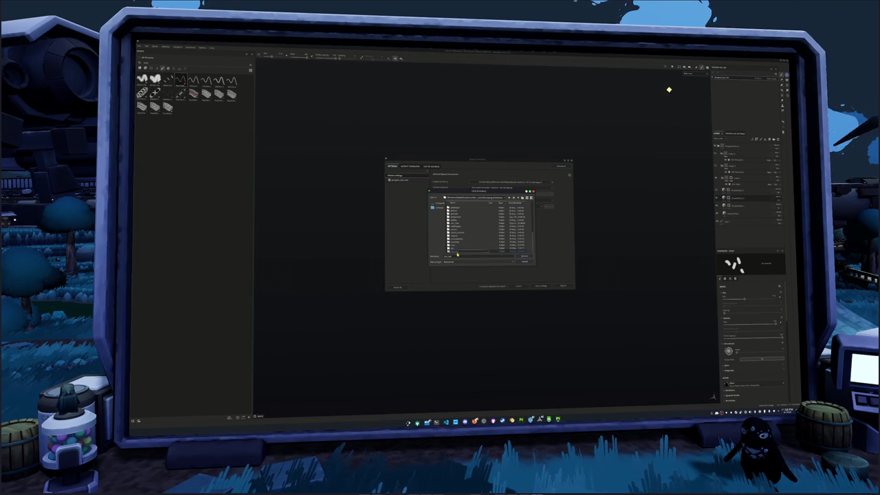
pyautogui.doubleClick(457, 252)
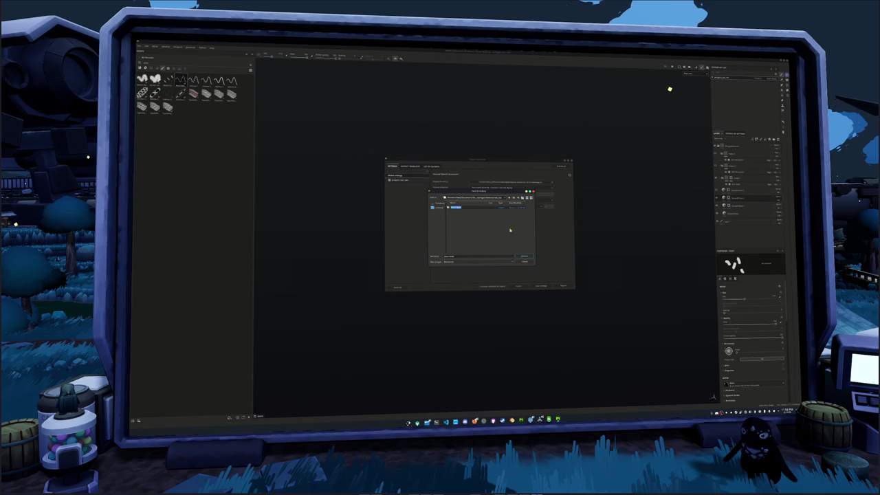
pyautogui.press('Return')
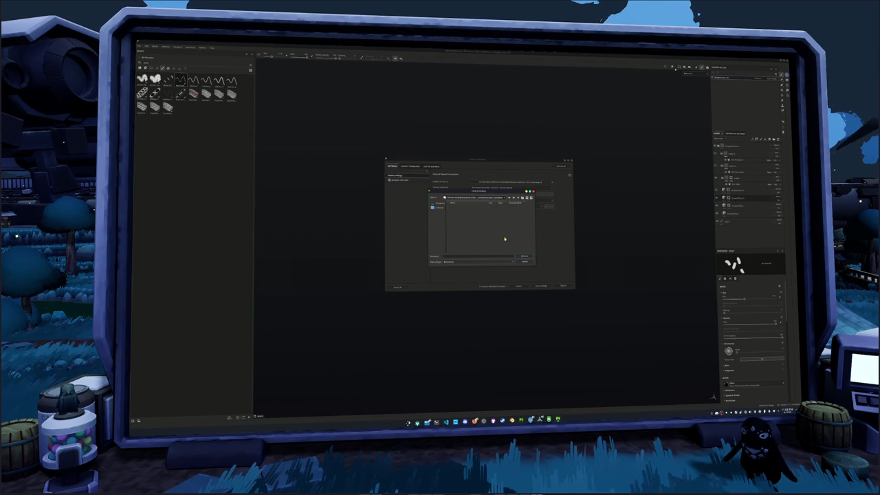
pyautogui.click(524, 257)
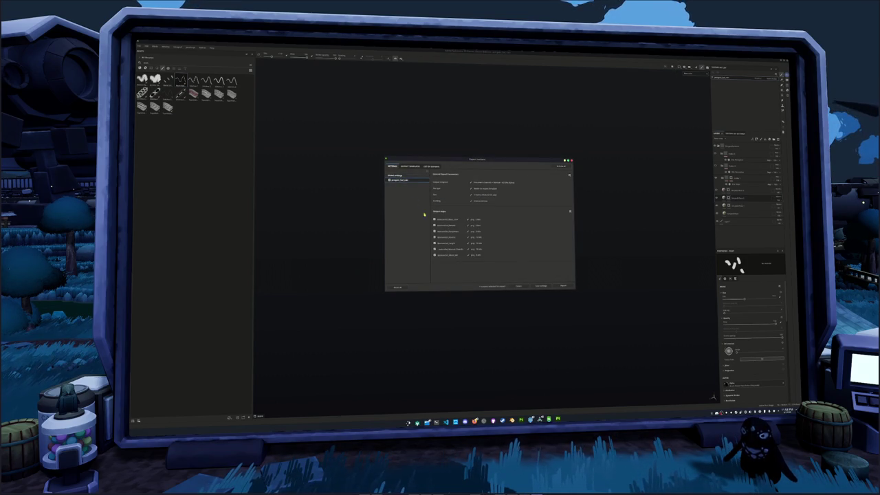
pyautogui.click(566, 288)
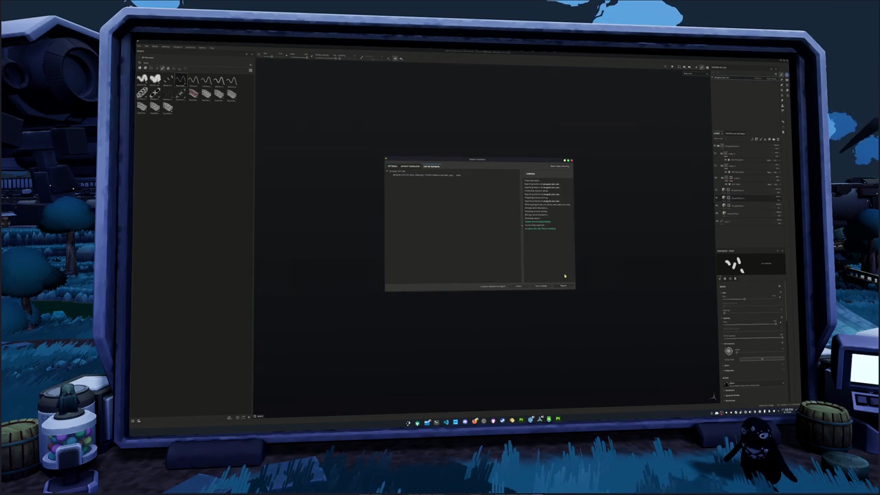
pyautogui.keyDown('alt'); pyautogui.moveTo(560, 269); pyautogui.dragTo(592, 244); pyautogui.keyUp('alt')
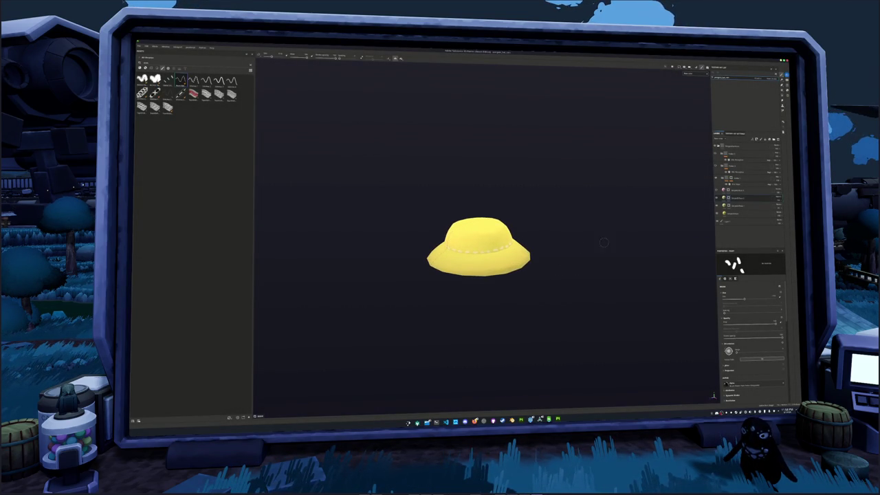
# Select the pink spots layer, view the hat from above, and clear the brush filter.
pyautogui.click(727, 189)
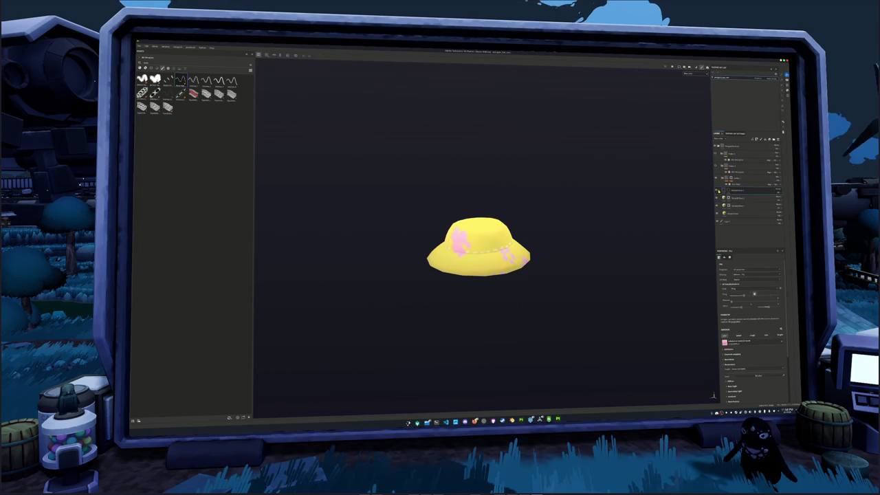
pyautogui.rightClick(729, 190)
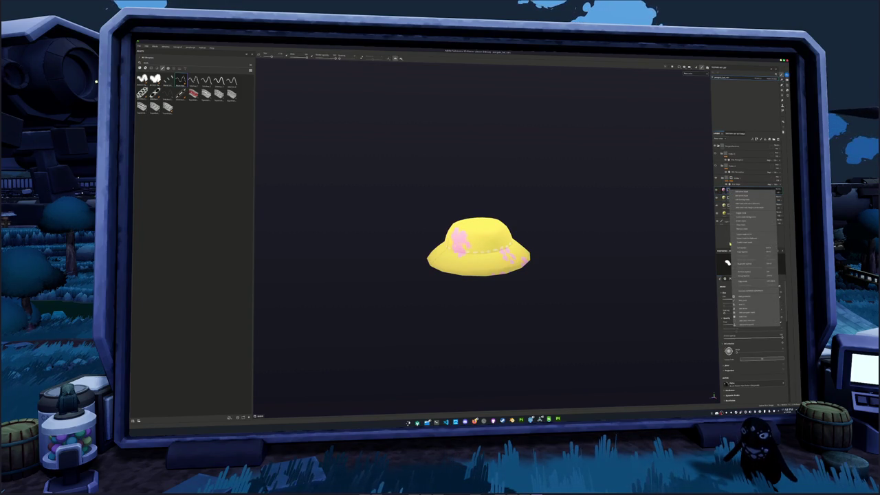
pyautogui.click(628, 257)
pyautogui.keyDown('alt'); pyautogui.moveTo(580, 250); pyautogui.dragTo(622, 289); pyautogui.keyUp('alt')
pyautogui.scroll(-5, 739, 337)
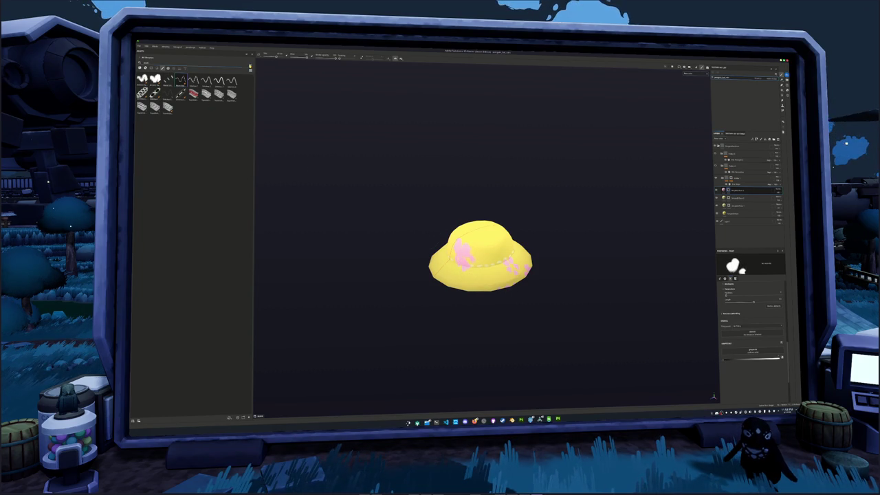
pyautogui.press('BackSpace')
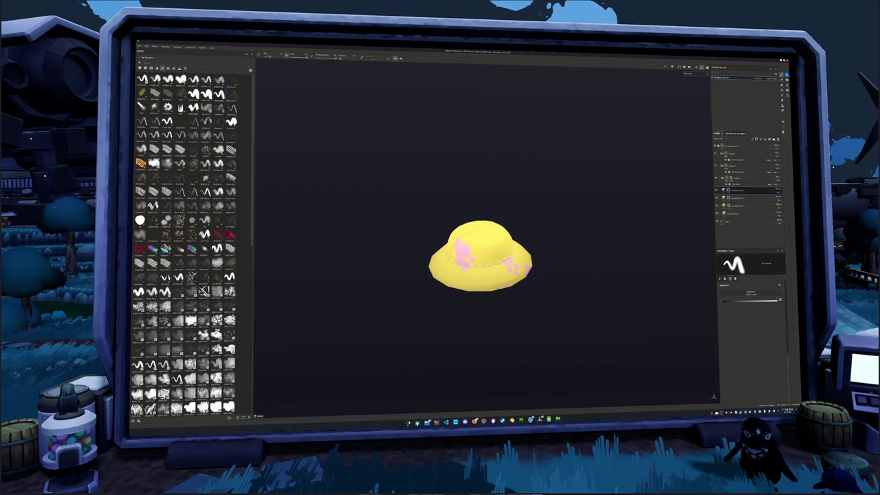